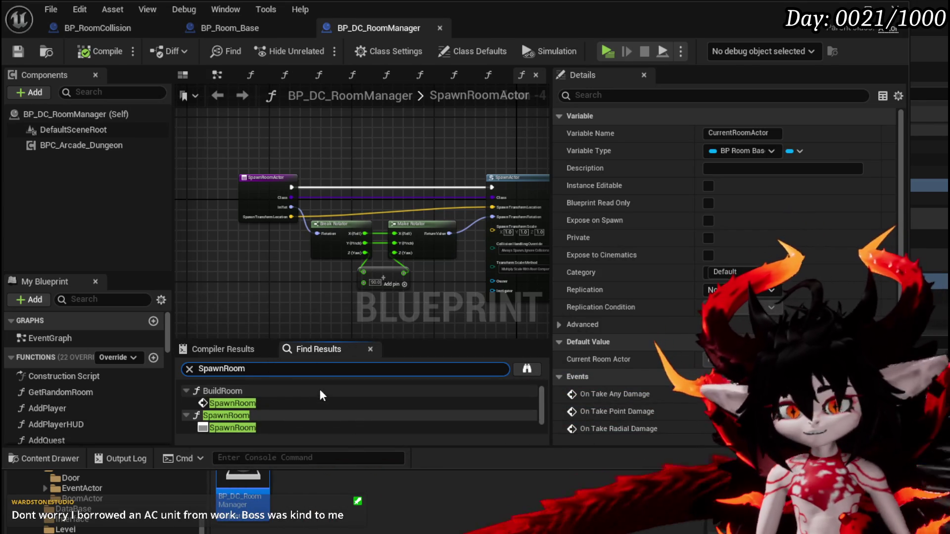
# Jump from Find Results to the SpawnRoom call inside the BuildRoom graph.
pyautogui.doubleClick(267, 404)
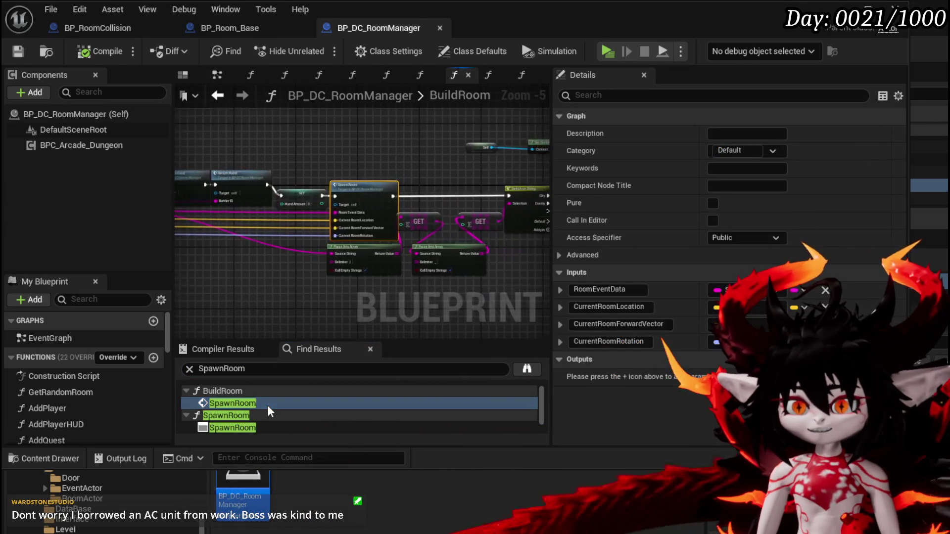
pyautogui.moveTo(511, 195)
pyautogui.mouseDown()
pyautogui.moveTo(274, 214)
pyautogui.moveTo(297, 198)
pyautogui.moveTo(317, 226)
pyautogui.moveTo(456, 225)
pyautogui.mouseUp()
pyautogui.scroll(-2, 273, 213)
# Open the SpawnRoom graph, inspect it, and follow Build Room Actor into Object_RoomCreator.
pyautogui.doubleClick(326, 213)
pyautogui.moveTo(327, 213)
pyautogui.mouseDown()
pyautogui.moveTo(322, 232)
pyautogui.moveTo(335, 261)
pyautogui.moveTo(235, 272)
pyautogui.moveTo(505, 275)
pyautogui.moveTo(392, 274)
pyautogui.mouseUp()
pyautogui.scroll(1, 382, 271)
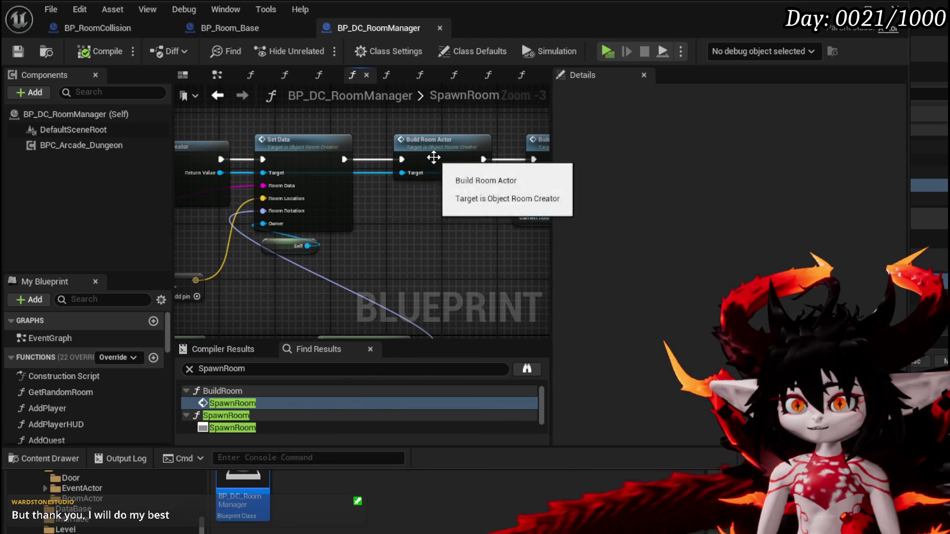
pyautogui.doubleClick(433, 155)
# Inspect BuildRoomActor's data-table row nodes and comment box, then go back to the previous graph.
pyautogui.moveTo(385, 235); pyautogui.dragTo(490, 243)
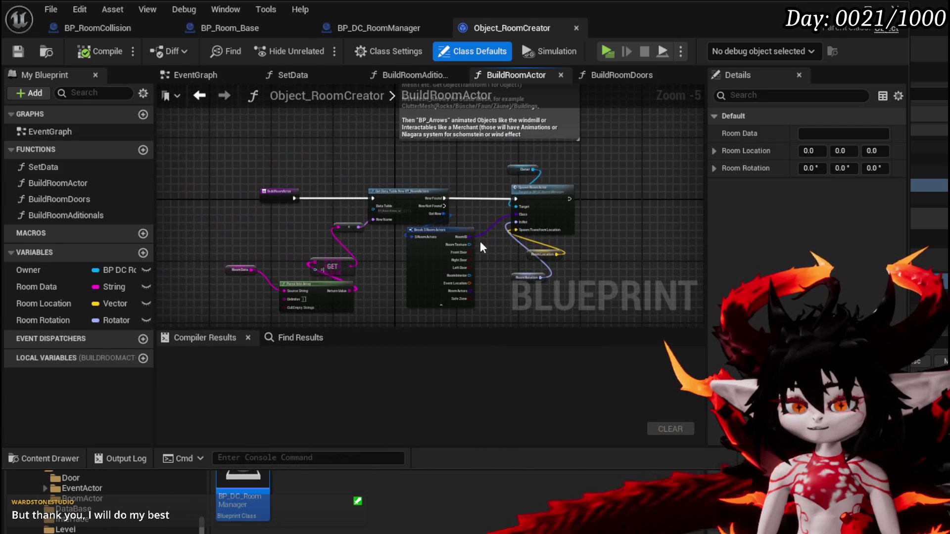
pyautogui.scroll(2, 356, 242)
pyautogui.moveTo(356, 243)
pyautogui.mouseDown()
pyautogui.moveTo(370, 234)
pyautogui.moveTo(326, 188)
pyautogui.moveTo(410, 287)
pyautogui.mouseUp()
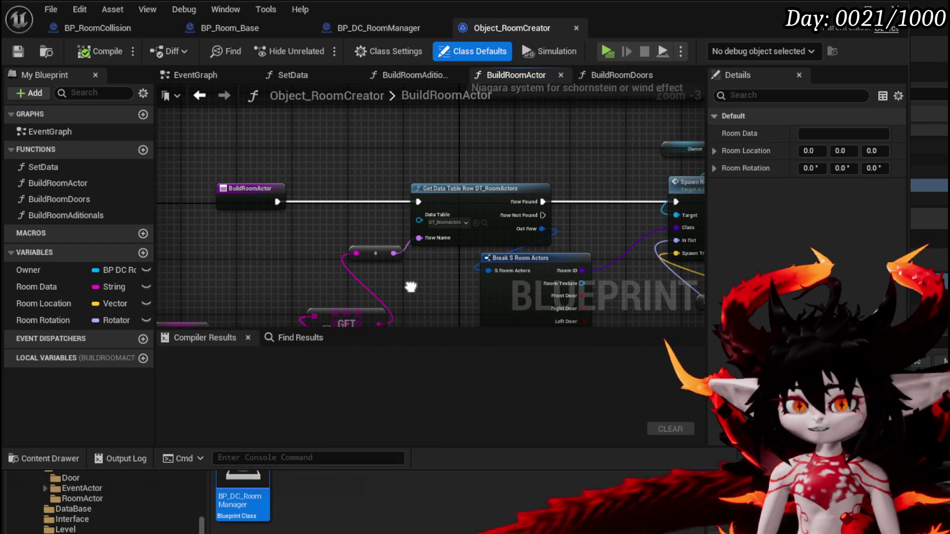
pyautogui.moveTo(410, 287); pyautogui.dragTo(385, 282)
pyautogui.scroll(-2, 396, 262)
pyautogui.moveTo(409, 246)
pyautogui.mouseDown()
pyautogui.moveTo(340, 366)
pyautogui.moveTo(406, 242)
pyautogui.mouseUp()
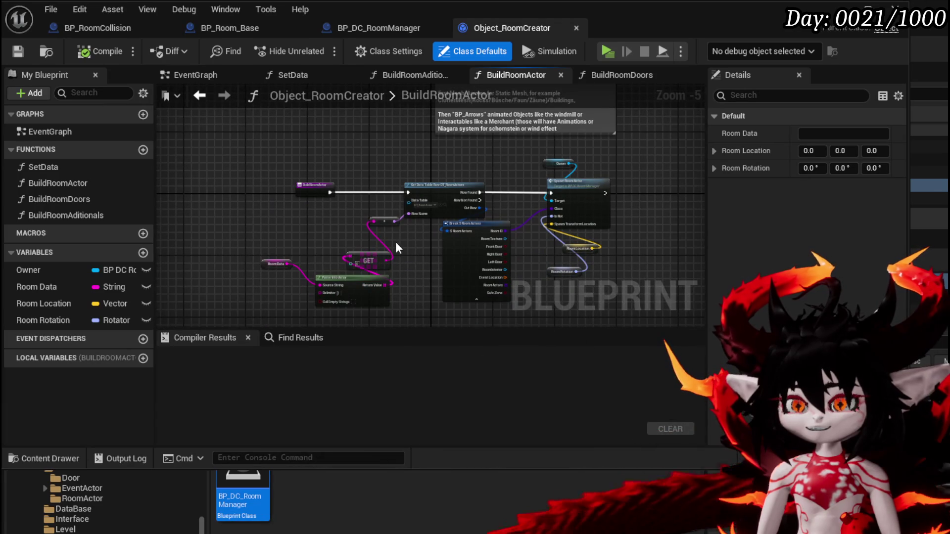
pyautogui.click(196, 95)
# Open BP_DC_RoomManager's SpawnRoomActor function, review its cast and SET nodes, and save.
pyautogui.click(363, 28)
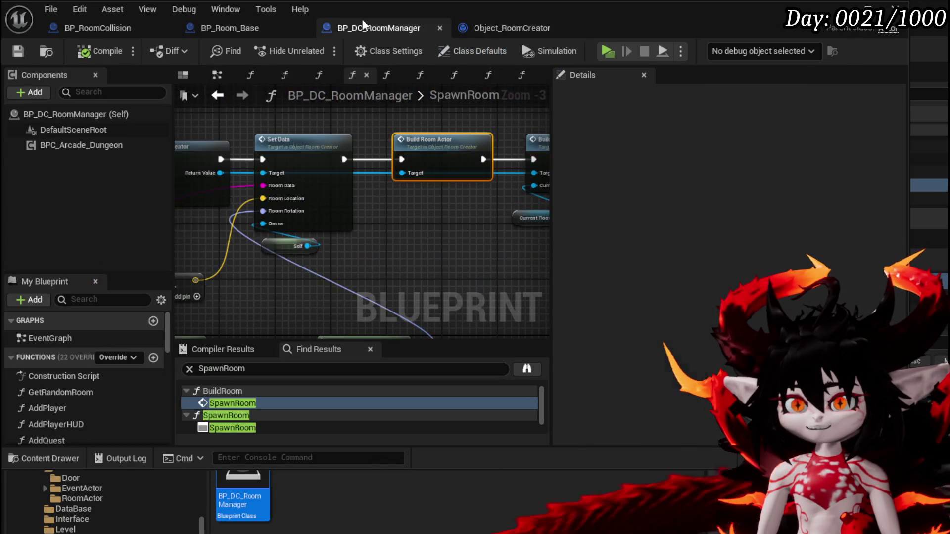
pyautogui.scroll(-8, 67, 383)
pyautogui.moveTo(124, 273); pyautogui.dragTo(124, 171)
pyautogui.doubleClick(68, 328)
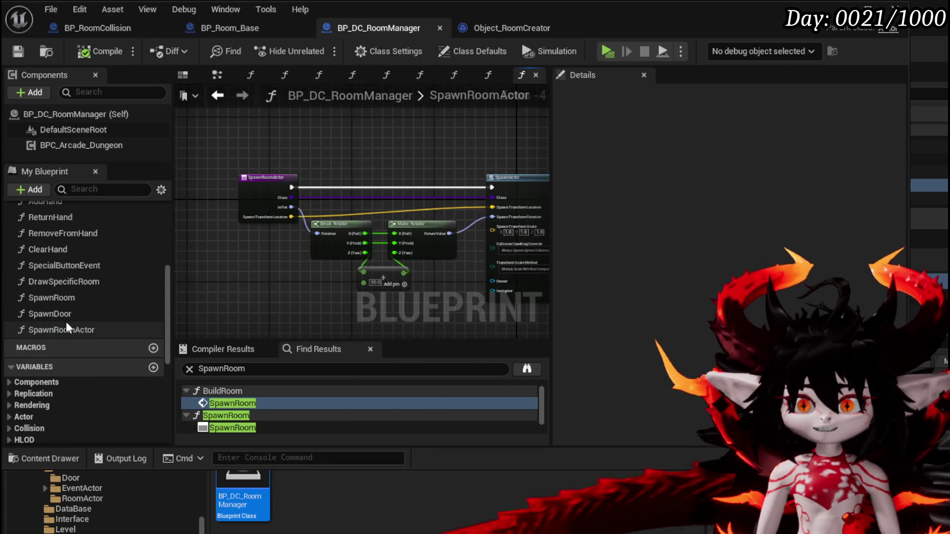
pyautogui.moveTo(275, 260); pyautogui.dragTo(208, 247)
pyautogui.moveTo(526, 240)
pyautogui.mouseDown()
pyautogui.moveTo(445, 217)
pyautogui.moveTo(75, 229)
pyautogui.moveTo(361, 229)
pyautogui.moveTo(296, 240)
pyautogui.mouseUp()
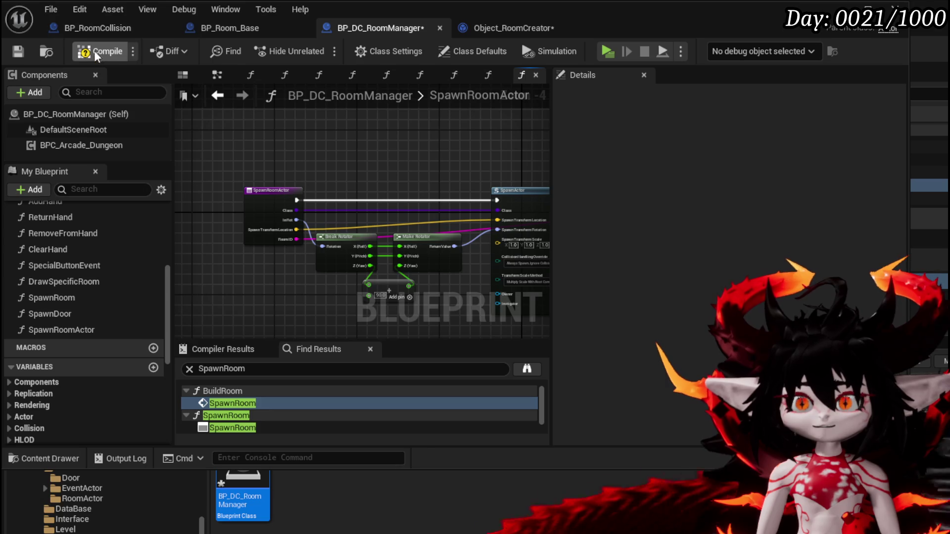
pyautogui.click(21, 51)
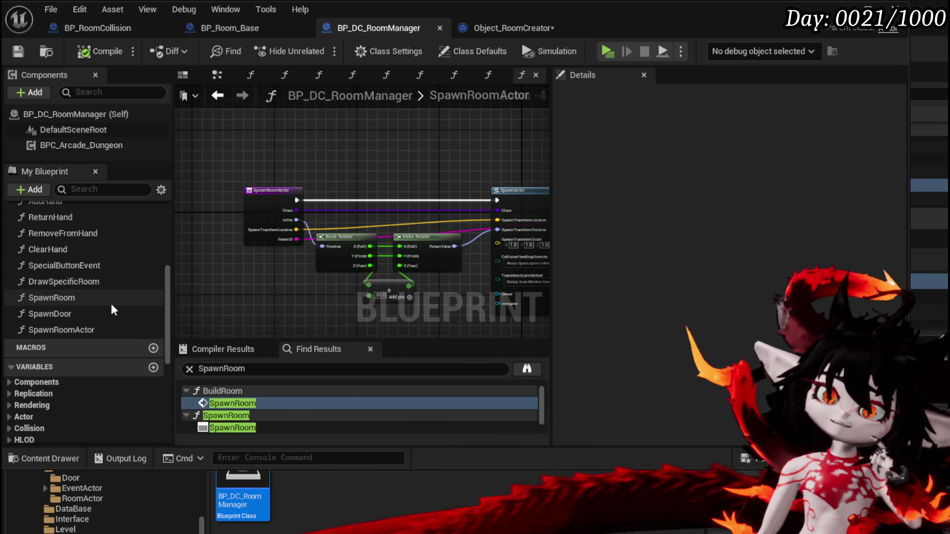
# Review SpawnRoom's entry, Set Data, Build Room Doors and Build Room Aditionals nodes.
pyautogui.doubleClick(110, 298)
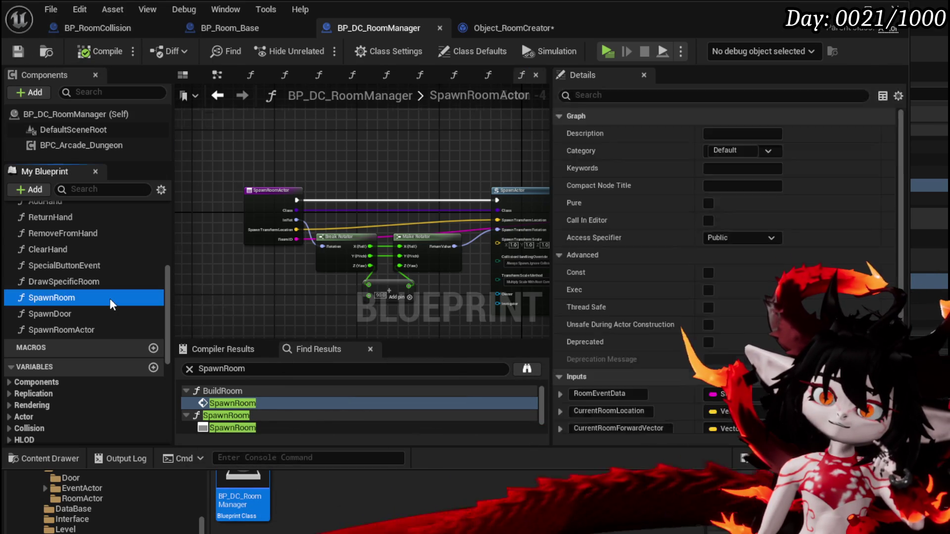
pyautogui.moveTo(394, 244); pyautogui.dragTo(178, 250)
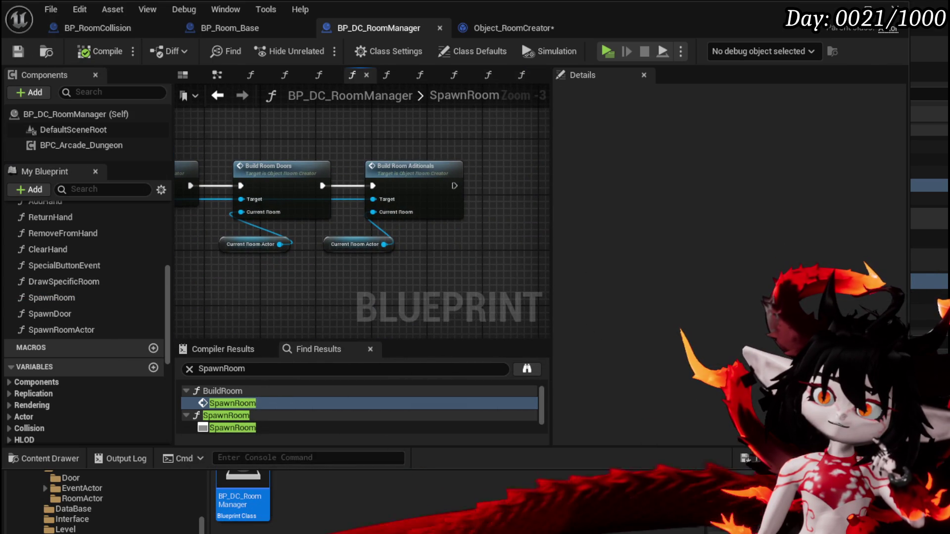
pyautogui.scroll(-2, 428, 206)
pyautogui.moveTo(180, 205); pyautogui.dragTo(428, 205)
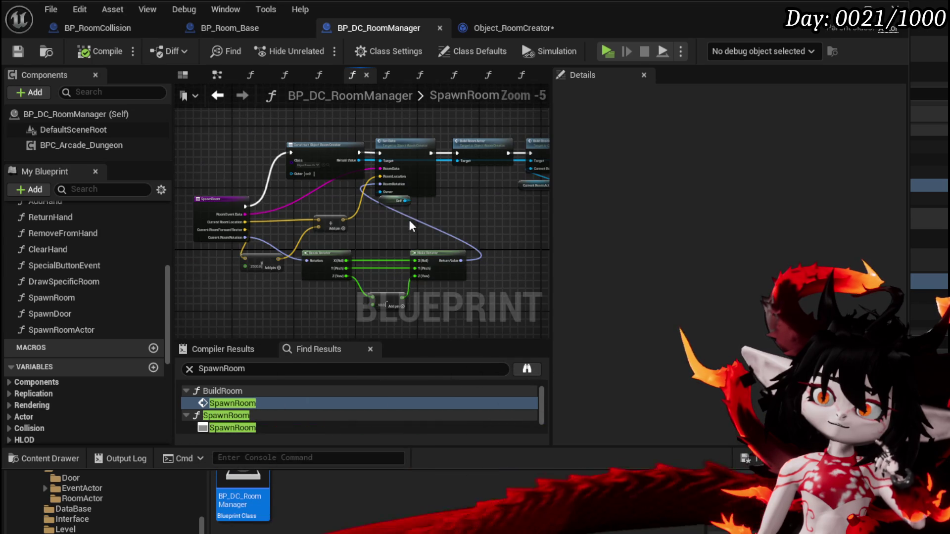
# Reselect SpawnRoomActor's spawn, cast and rotator nodes, then open BP_DC_Door from the Actor folder.
pyautogui.click(70, 332)
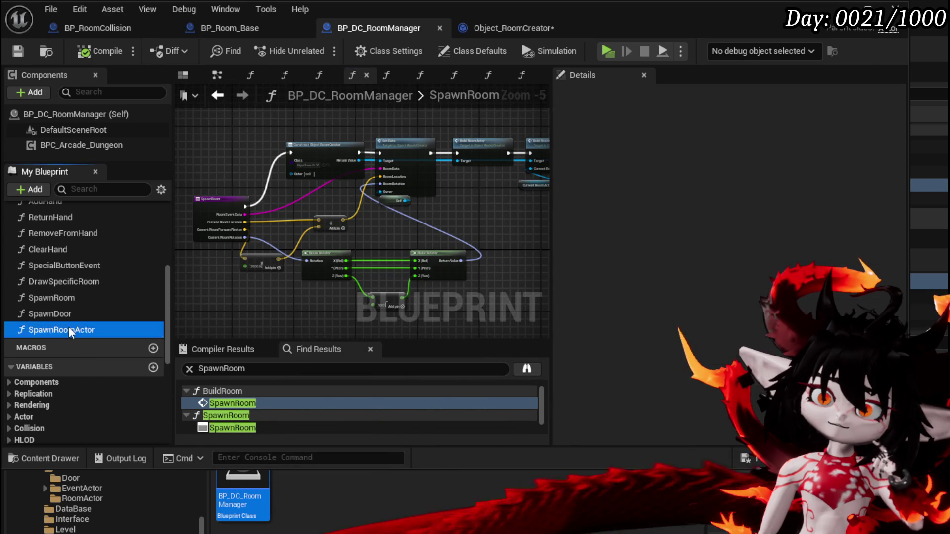
pyautogui.doubleClick(68, 330)
pyautogui.scroll(1, 301, 202)
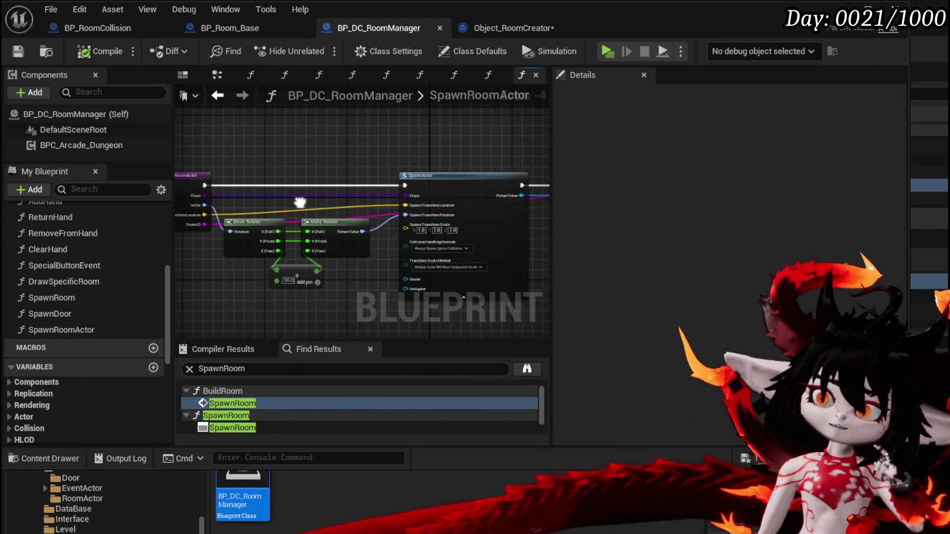
pyautogui.moveTo(219, 148)
pyautogui.mouseDown()
pyautogui.moveTo(590, 237)
pyautogui.moveTo(583, 232)
pyautogui.mouseUp()
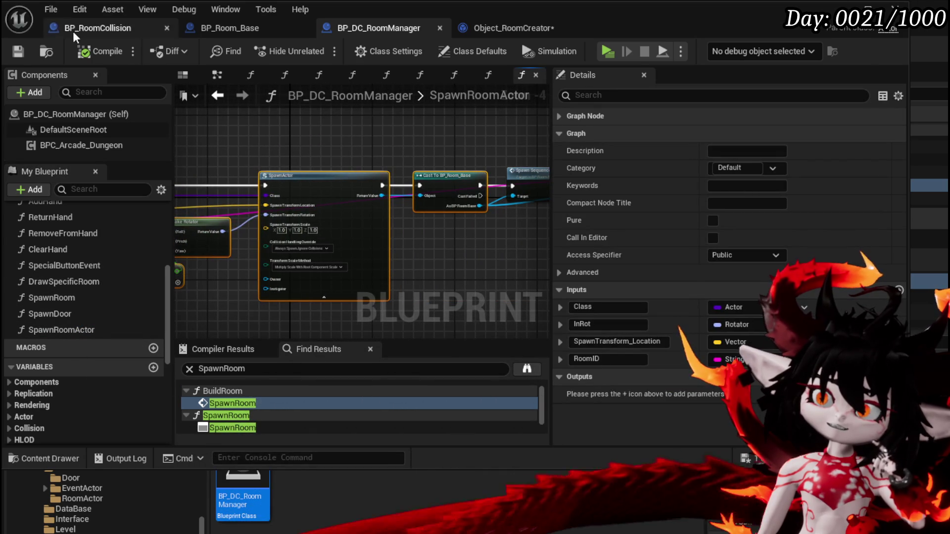
pyautogui.scroll(3, 92, 524)
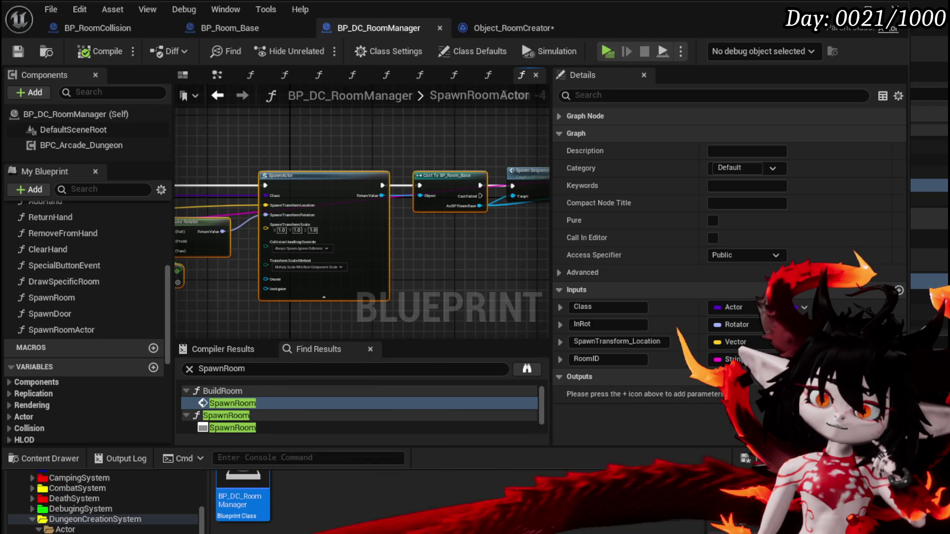
pyautogui.click(65, 529)
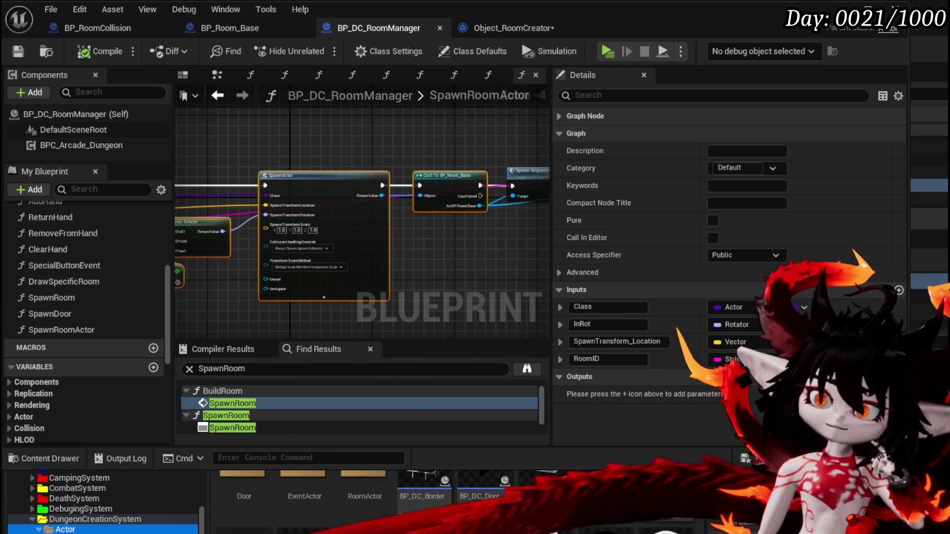
pyautogui.doubleClick(482, 491)
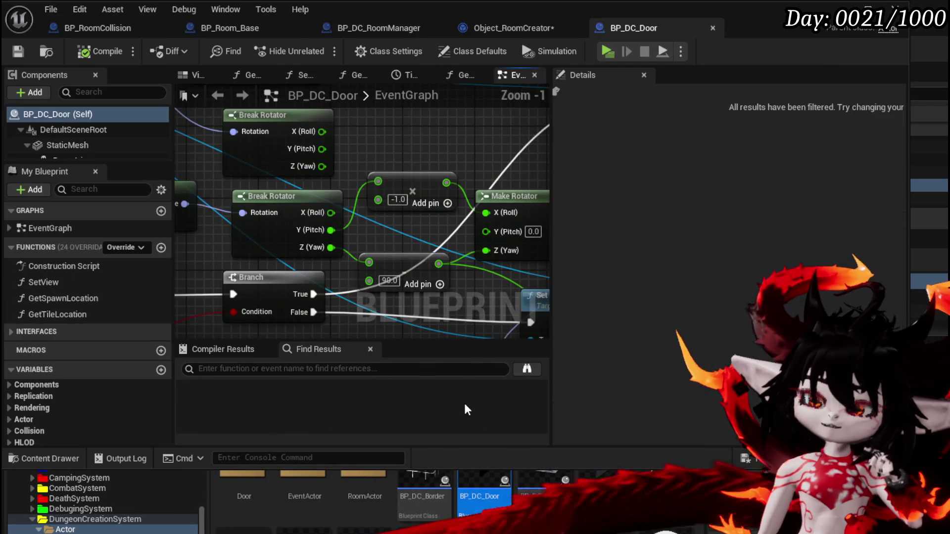
# Zoom into BP_DC_Door's red comment and follow its Build Room call into RoomManager's BuildRoom.
pyautogui.scroll(-9, 540, 153)
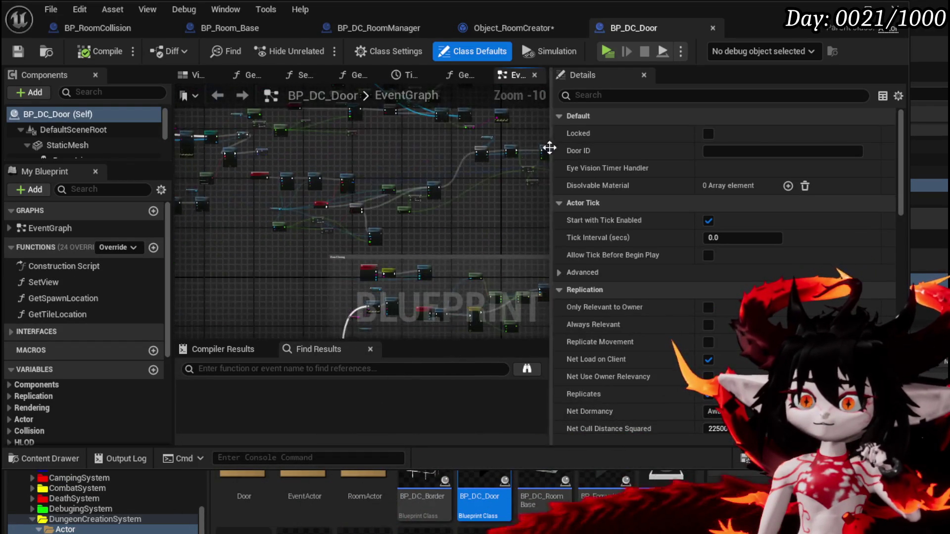
pyautogui.scroll(-2, 549, 146)
pyautogui.scroll(4, 322, 207)
pyautogui.scroll(6, 322, 205)
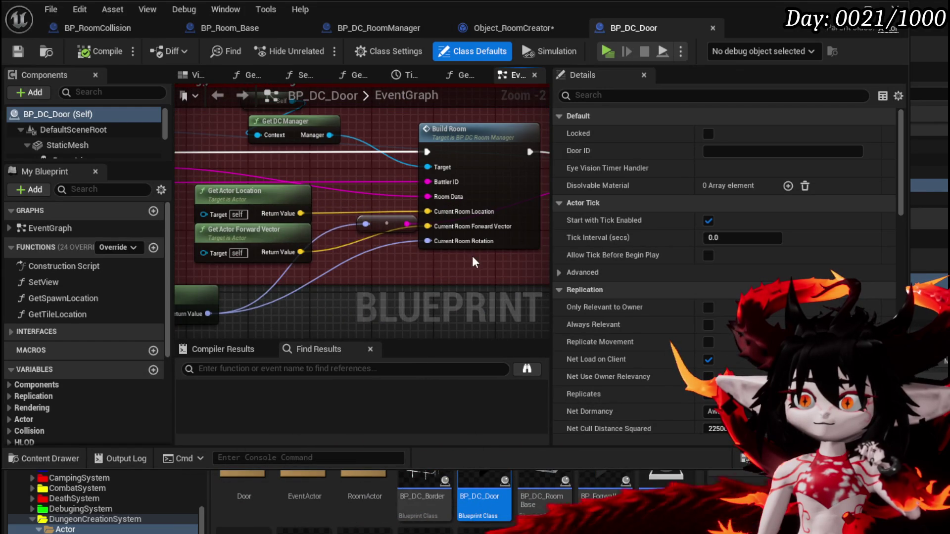
pyautogui.scroll(-2, 472, 256)
pyautogui.moveTo(471, 256); pyautogui.dragTo(463, 230)
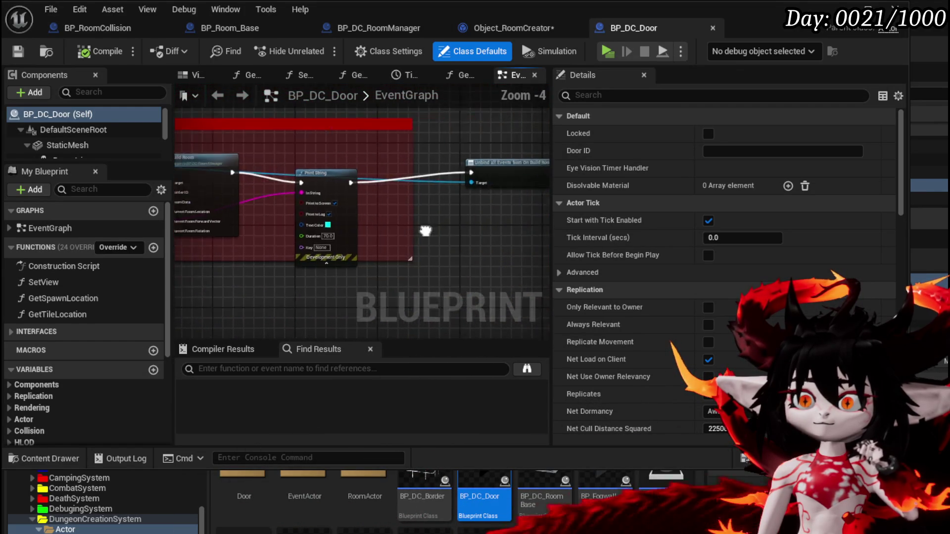
pyautogui.scroll(-2, 495, 243)
pyautogui.scroll(2, 529, 252)
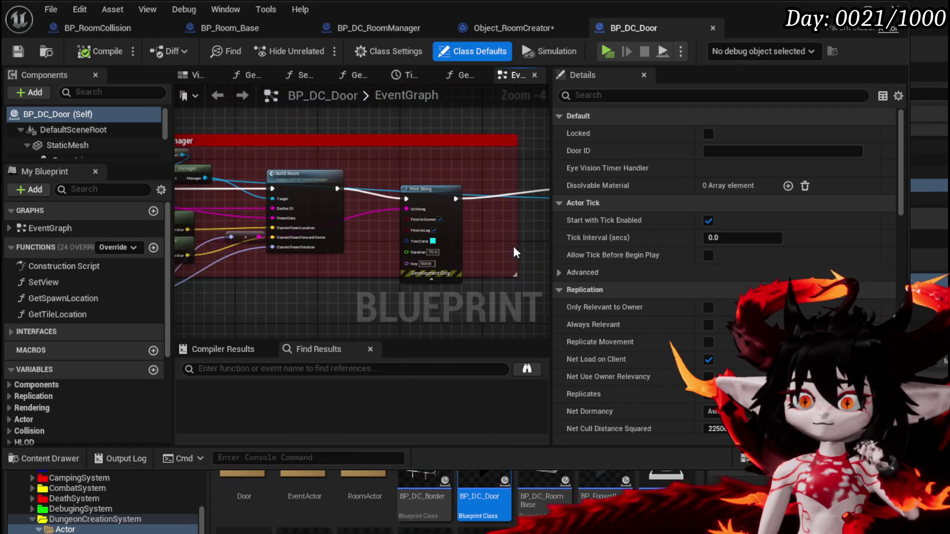
pyautogui.doubleClick(313, 197)
pyautogui.moveTo(453, 202)
pyautogui.mouseDown()
pyautogui.moveTo(731, 216)
pyautogui.moveTo(553, 218)
pyautogui.mouseUp()
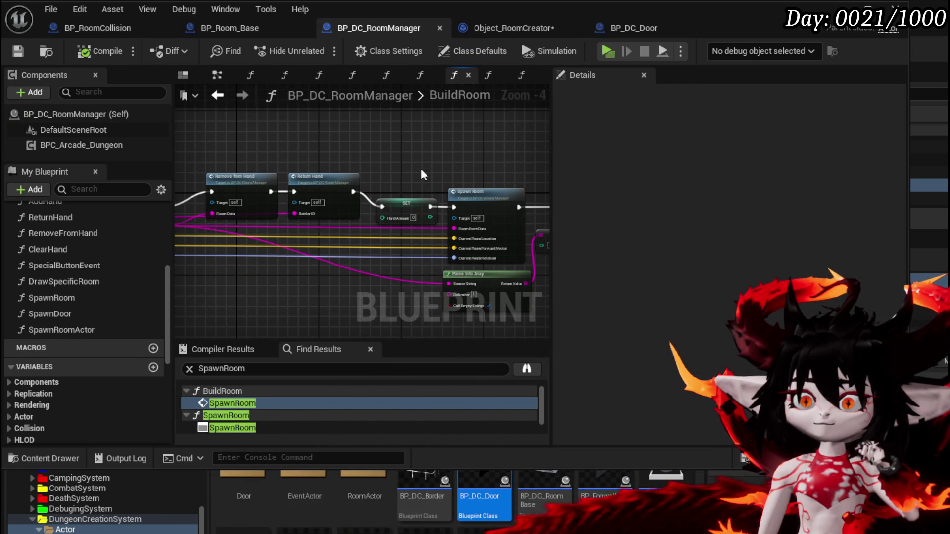
# Open the SpawnRoom function from its call next to Switch on String in BuildRoom.
pyautogui.moveTo(421, 170)
pyautogui.mouseDown()
pyautogui.moveTo(219, 175)
pyautogui.moveTo(317, 196)
pyautogui.mouseUp()
pyautogui.doubleClick(316, 196)
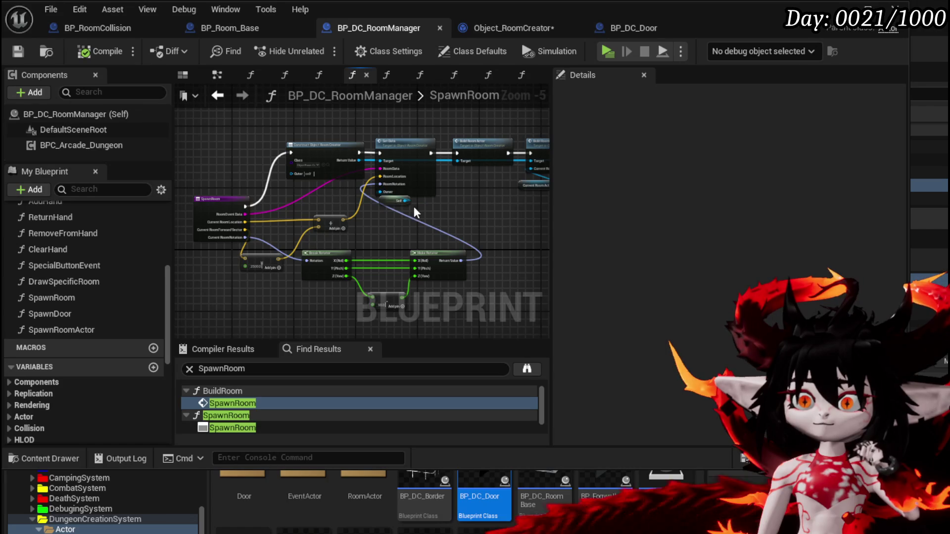
pyautogui.scroll(3, 419, 204)
pyautogui.moveTo(480, 228); pyautogui.dragTo(526, 262)
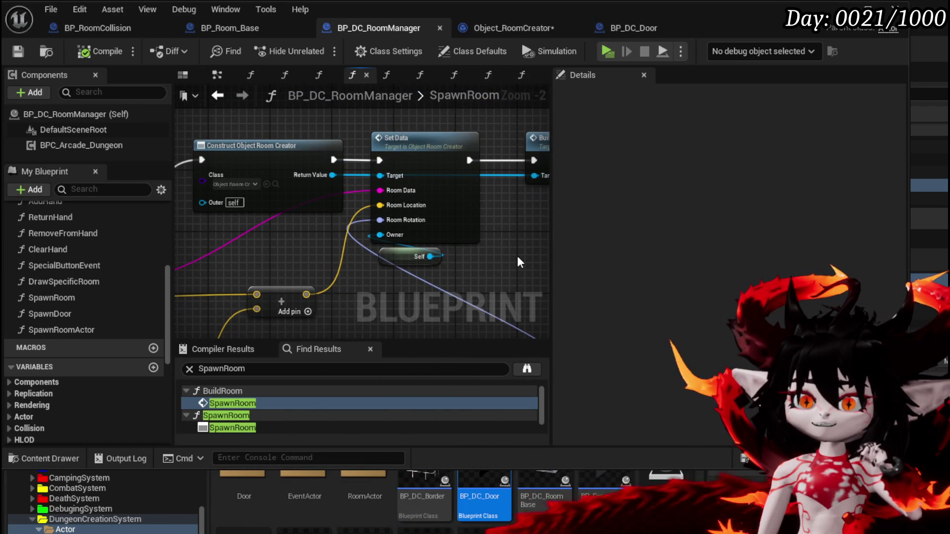
pyautogui.scroll(-2, 238, 409)
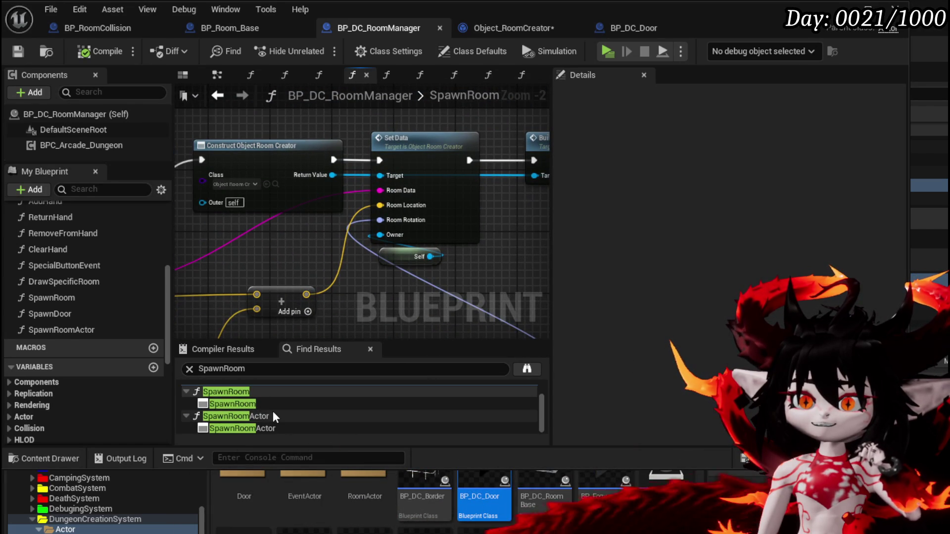
# Step through the SpawnRoom and SpawnRoomActor result rows in Find Results.
pyautogui.click(228, 427)
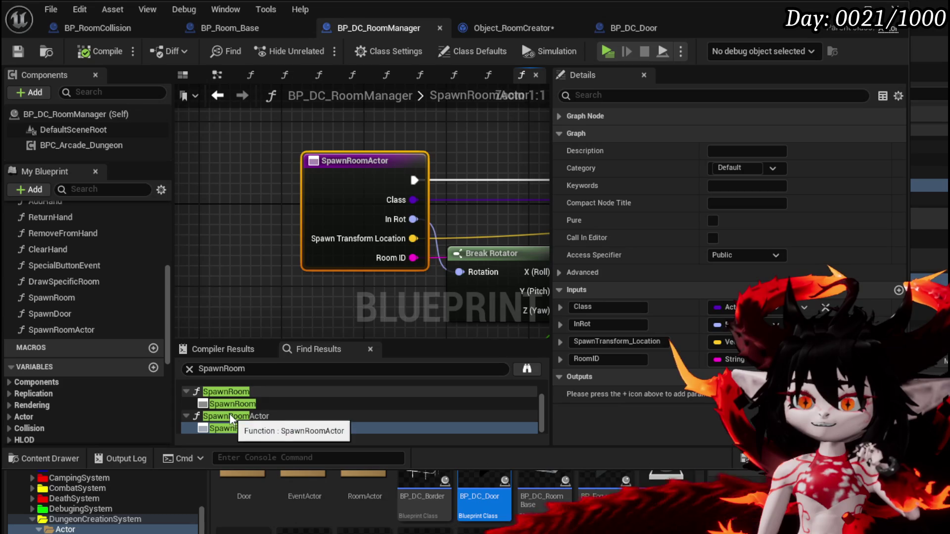
pyautogui.click(230, 404)
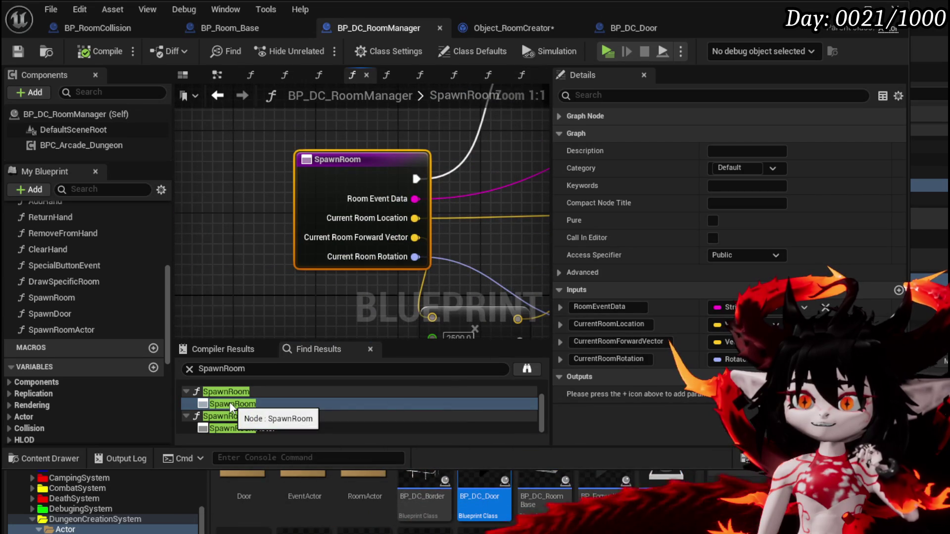
pyautogui.click(239, 430)
pyautogui.click(241, 404)
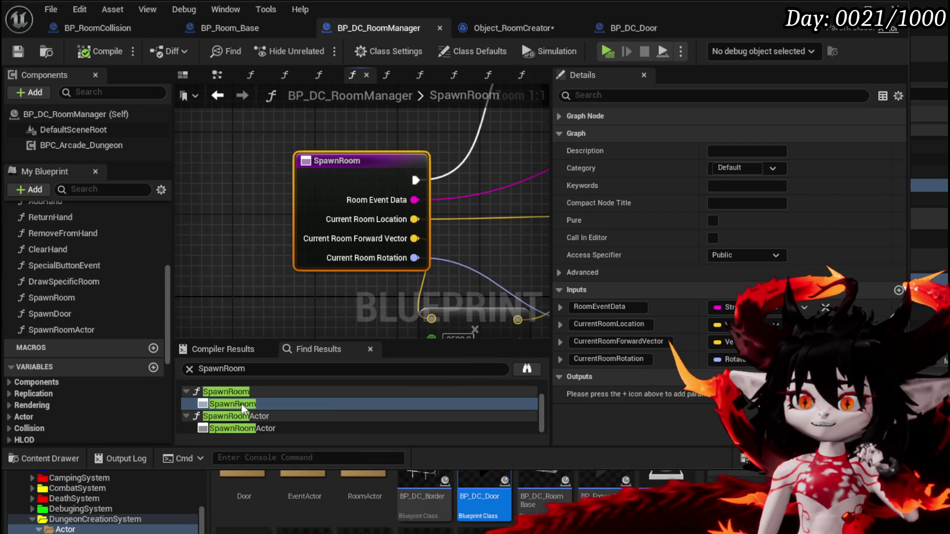
pyautogui.click(236, 429)
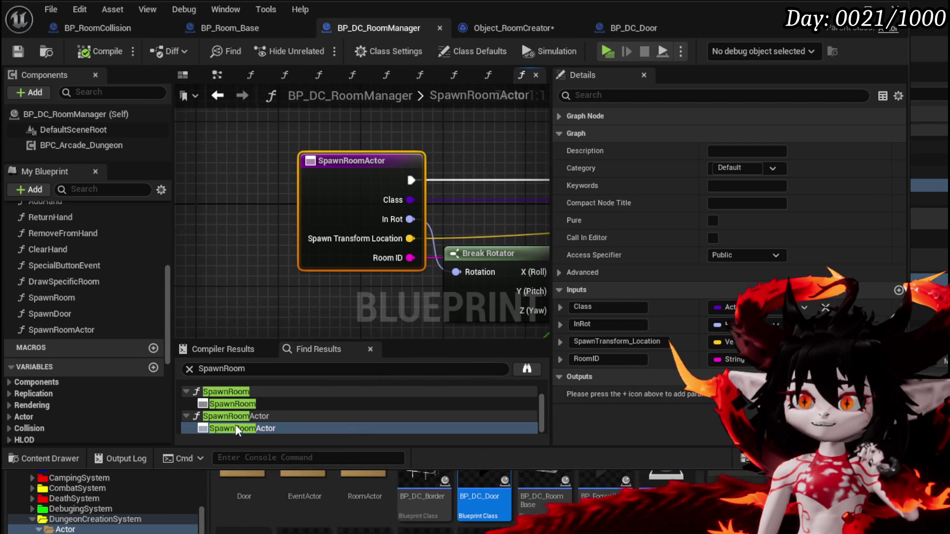
pyautogui.click(244, 404)
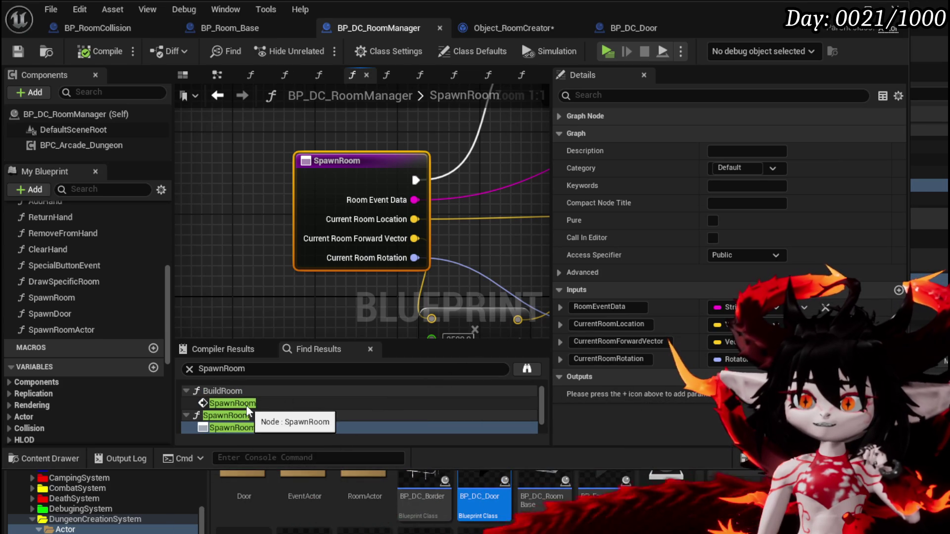
pyautogui.click(246, 404)
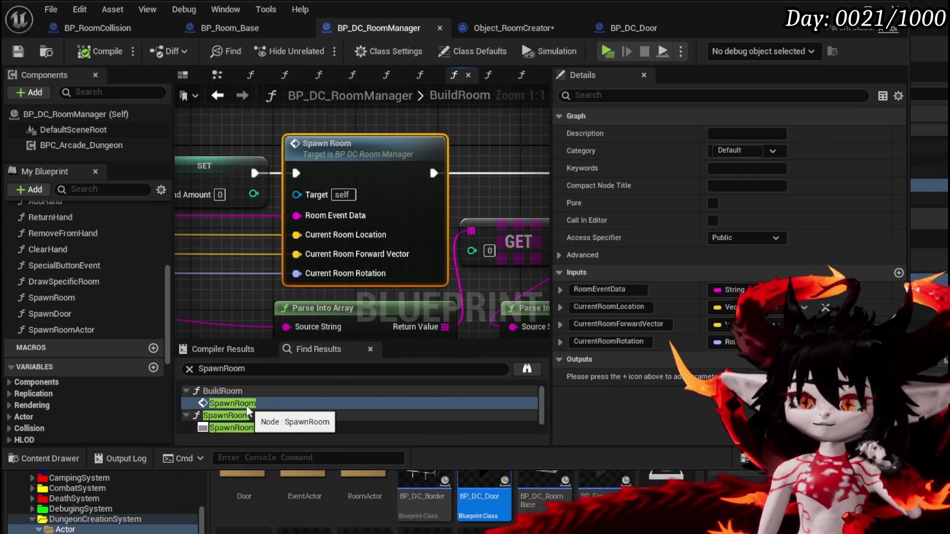
pyautogui.scroll(-1, 251, 428)
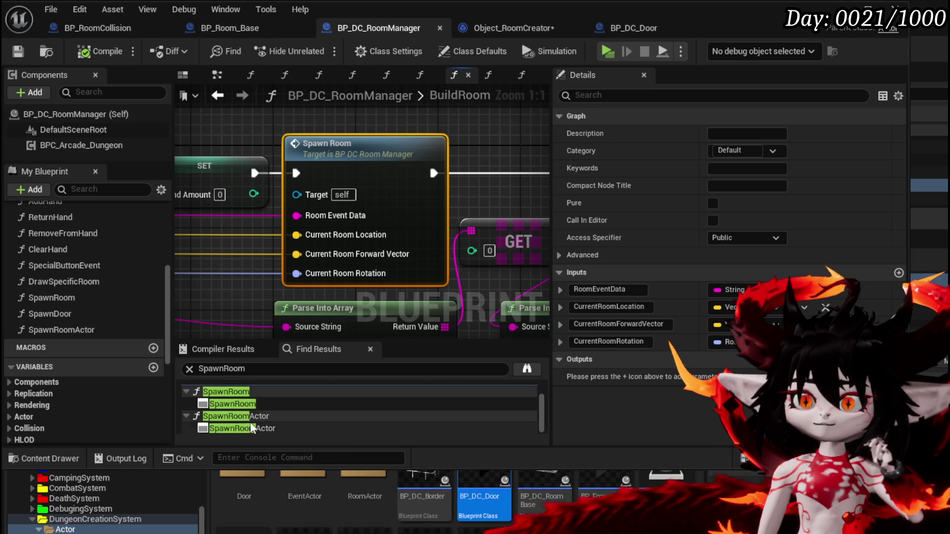
pyautogui.click(265, 428)
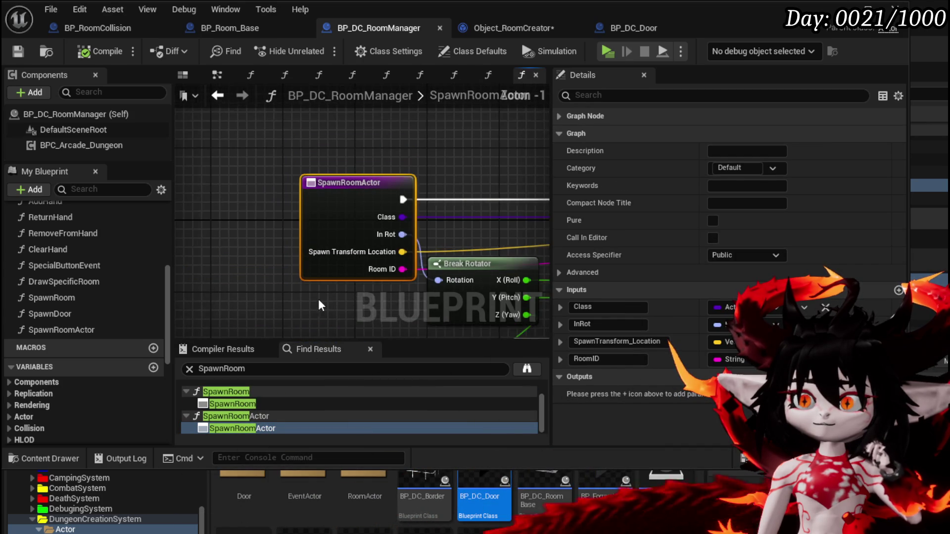
pyautogui.scroll(-3, 319, 305)
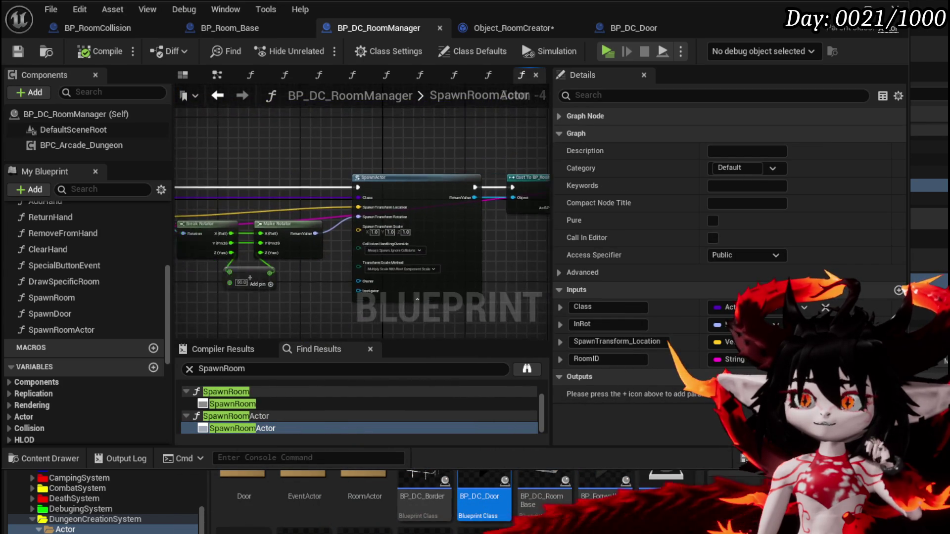
# Refine the reference search to SpawnRoomActor and run it.
pyautogui.click(232, 368)
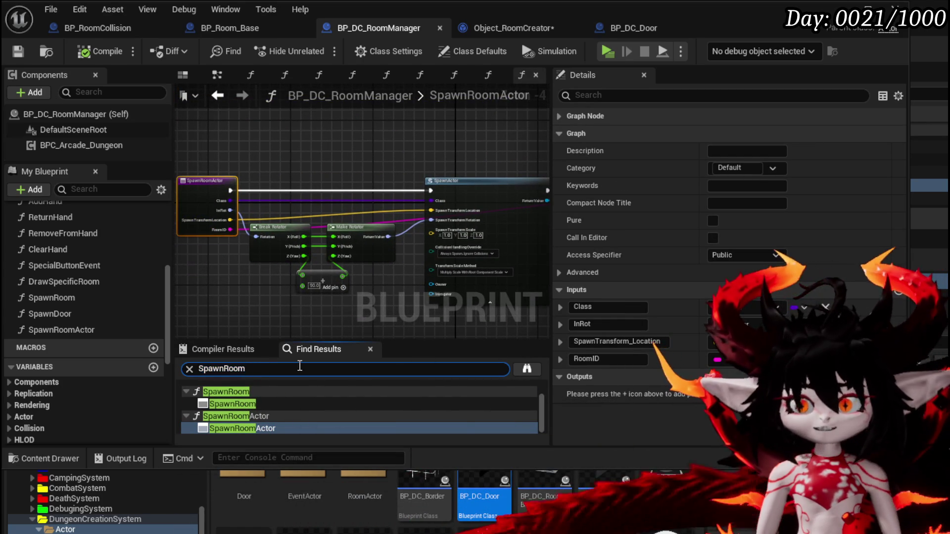
pyautogui.write('Actor')
pyautogui.press('Return')
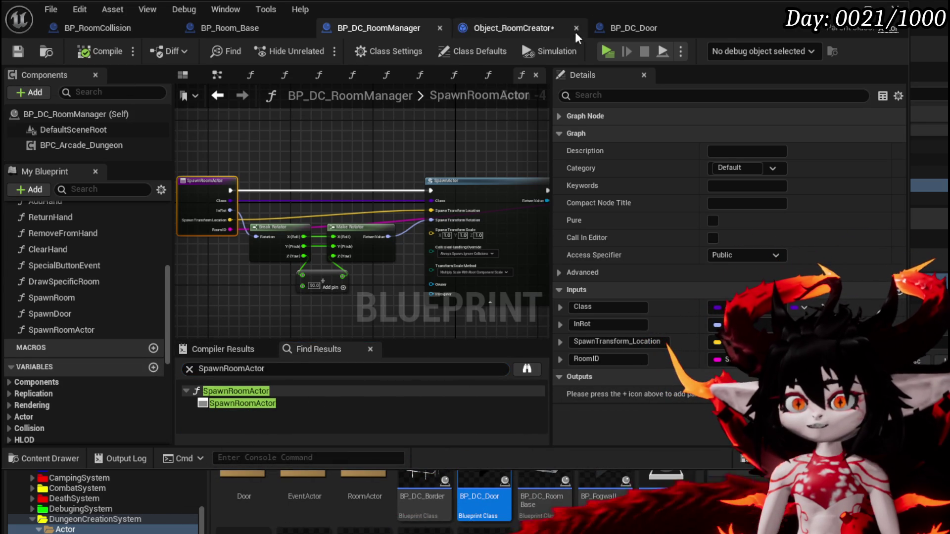
pyautogui.click(518, 27)
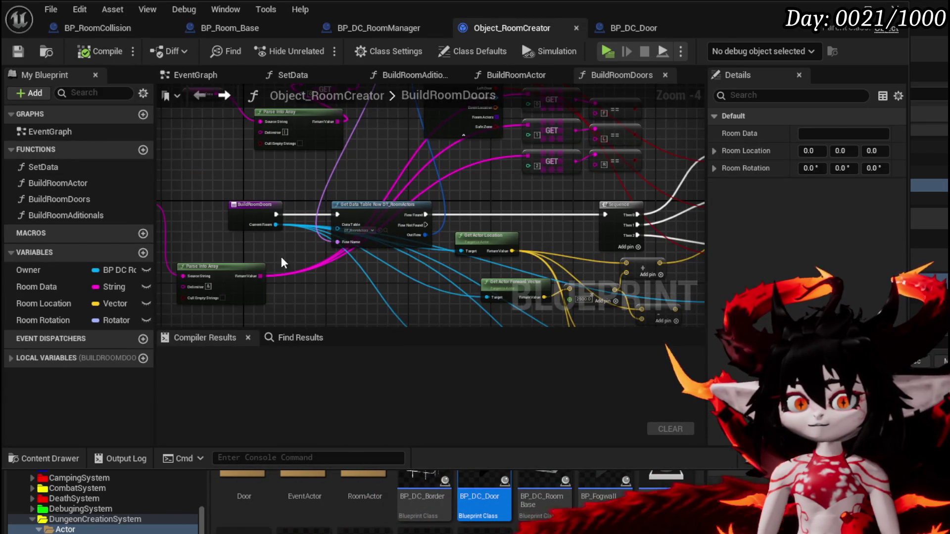
# Find SpawnRoomActor in Object_RoomCreator and inspect BuildRoomActor's Spawn Room Actor node receiving Room ID.
pyautogui.click(301, 336)
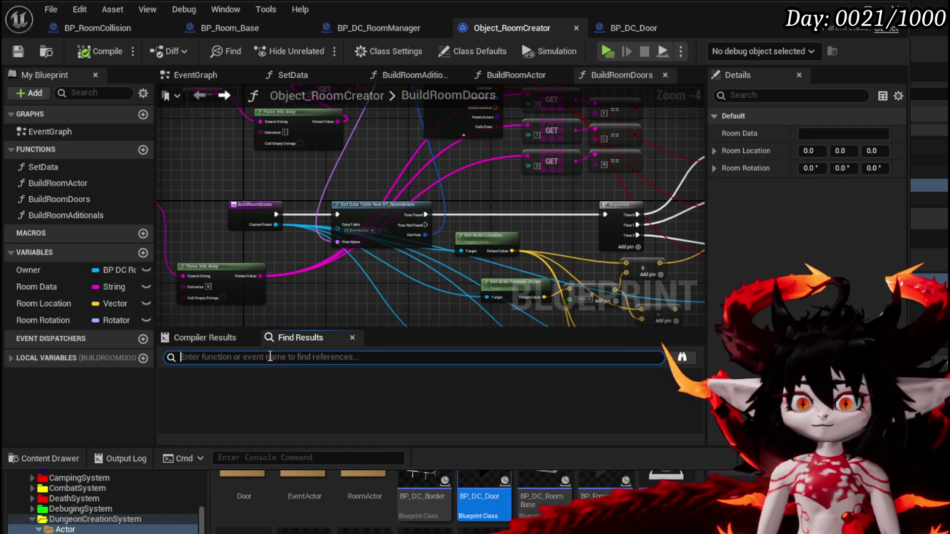
pyautogui.write('SpawnRoomActor')
pyautogui.press('Return')
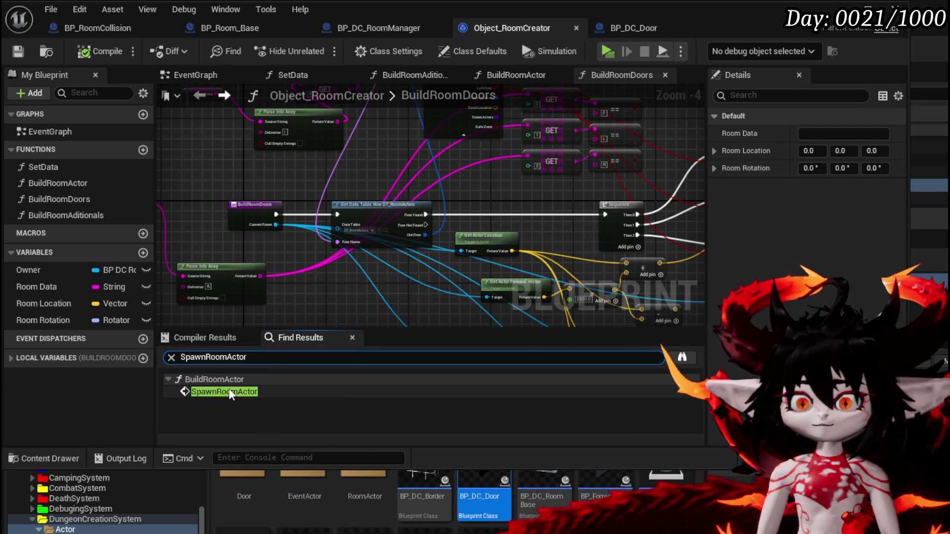
pyautogui.doubleClick(228, 392)
pyautogui.moveTo(346, 277)
pyautogui.mouseDown()
pyautogui.moveTo(481, 142)
pyautogui.moveTo(465, 197)
pyautogui.mouseUp()
pyautogui.scroll(-2, 465, 197)
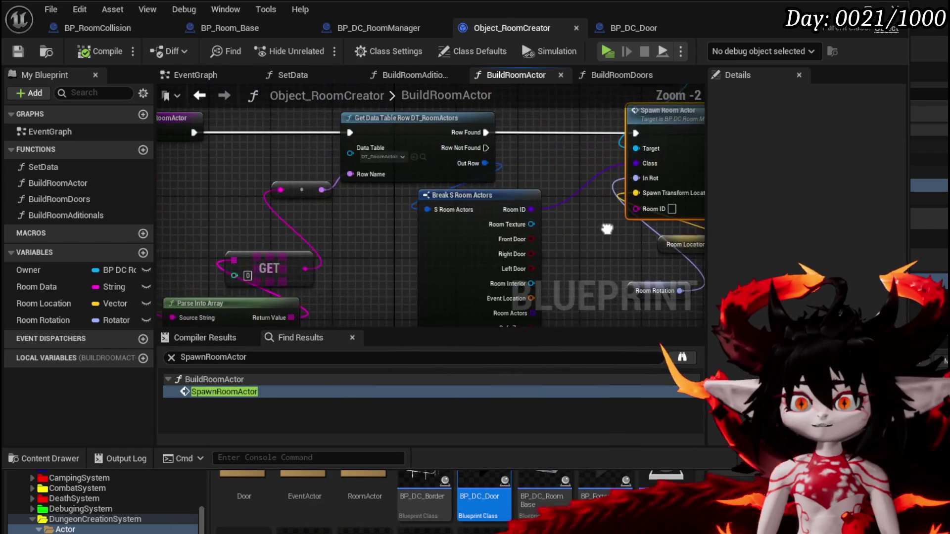
pyautogui.moveTo(422, 247)
pyautogui.mouseDown()
pyautogui.moveTo(471, 183)
pyautogui.moveTo(601, 214)
pyautogui.moveTo(573, 220)
pyautogui.mouseUp()
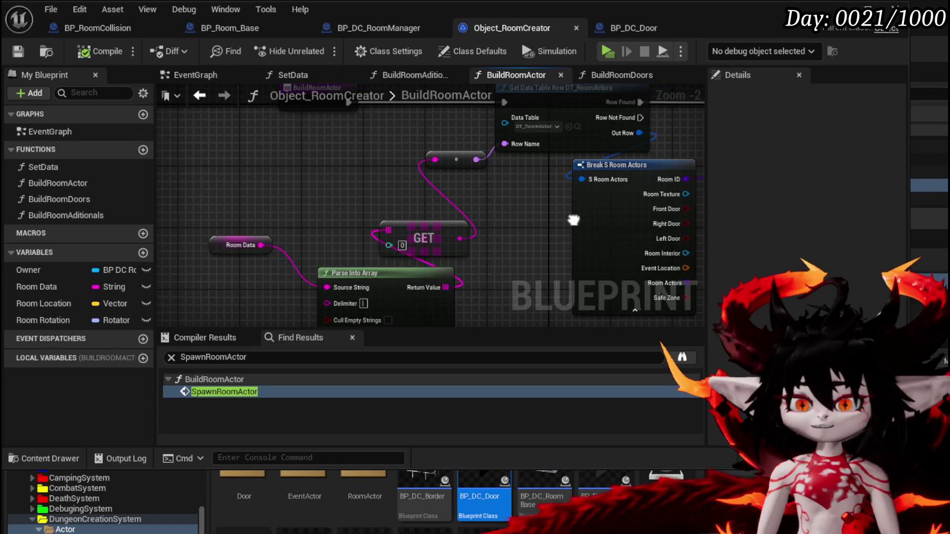
pyautogui.moveTo(295, 229); pyautogui.dragTo(134, 251)
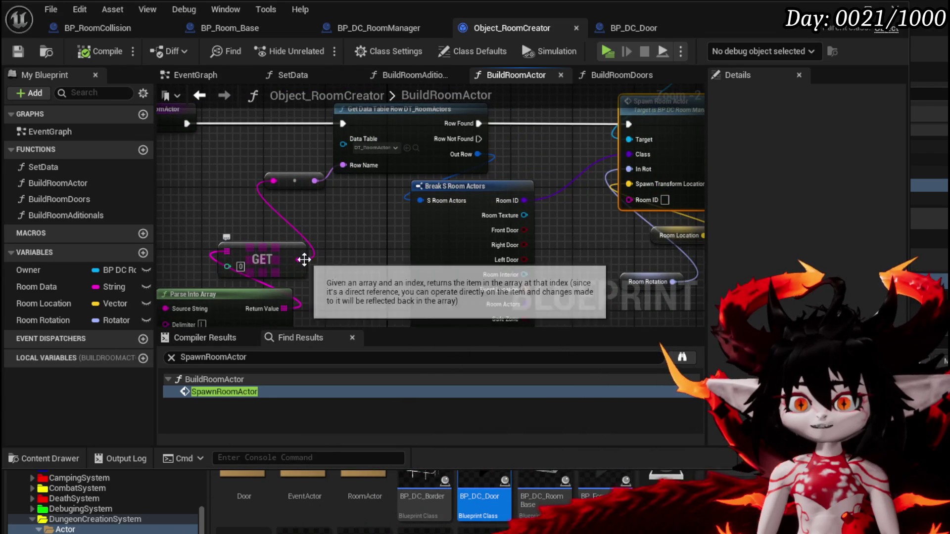
pyautogui.moveTo(299, 259)
pyautogui.mouseDown()
pyautogui.moveTo(205, 275)
pyautogui.moveTo(518, 208)
pyautogui.mouseUp()
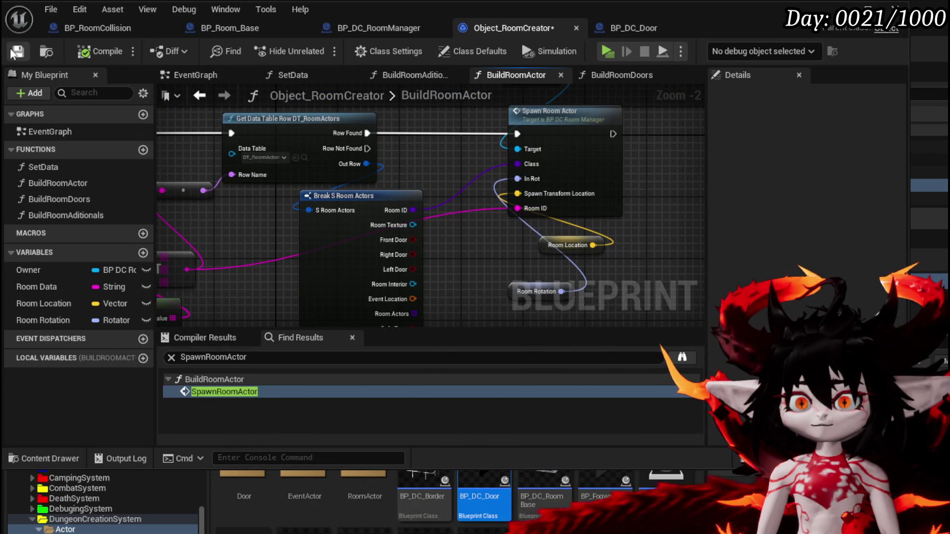
pyautogui.moveTo(410, 108); pyautogui.dragTo(565, 174)
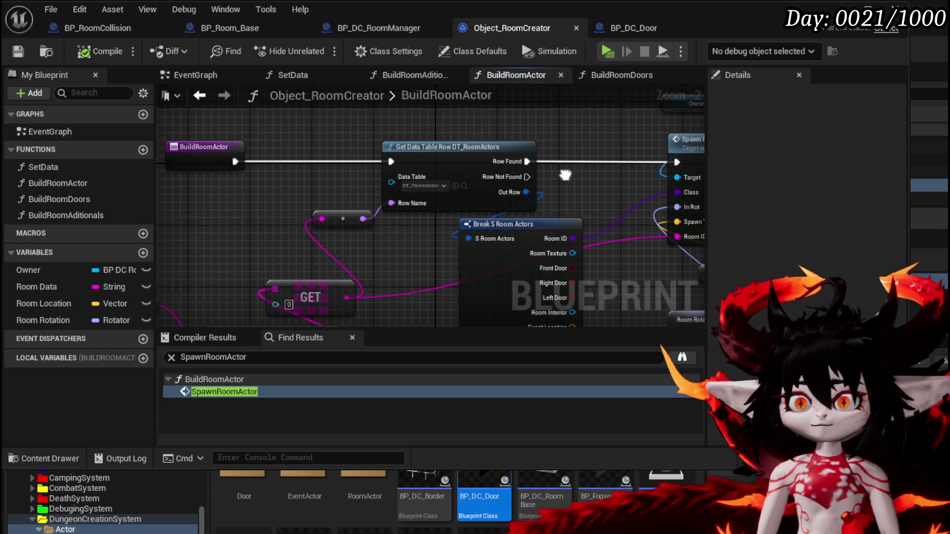
# Move through the BP_DC_Door and BP_Room_Base tabs to BP_RoomCollision's event graph.
pyautogui.click(660, 25)
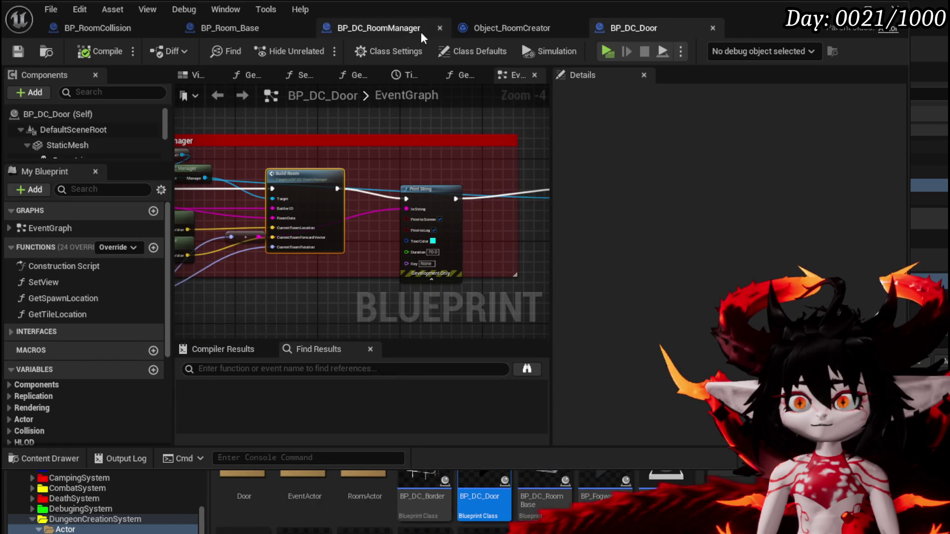
pyautogui.click(233, 25)
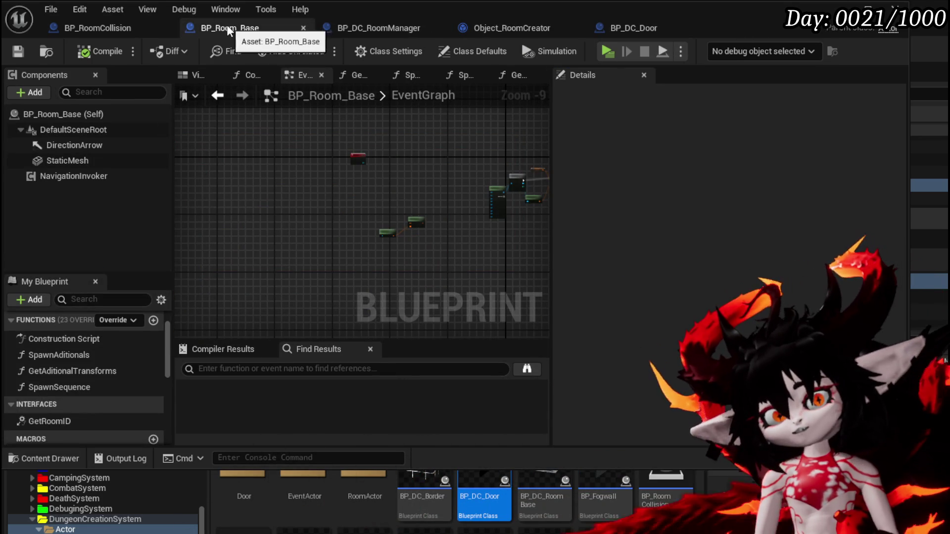
pyautogui.scroll(-5, 85, 371)
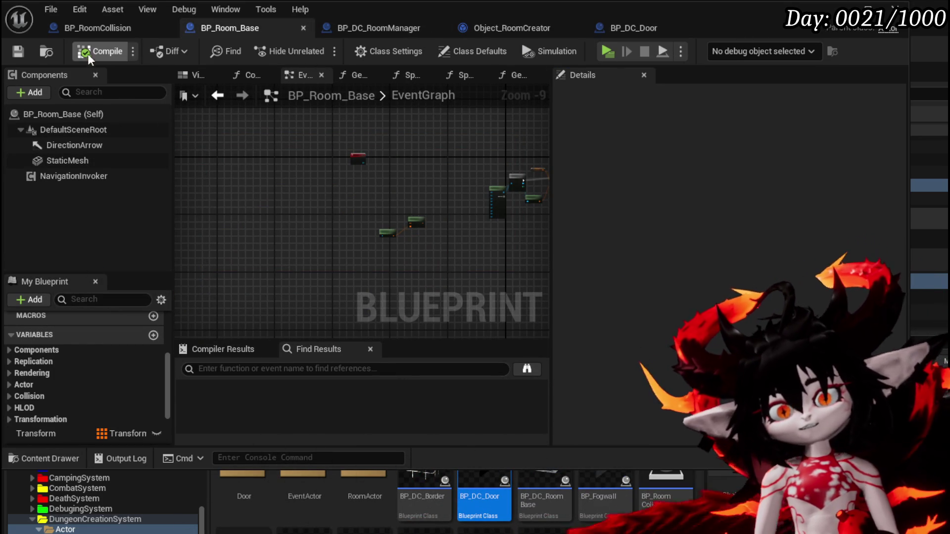
pyautogui.click(90, 30)
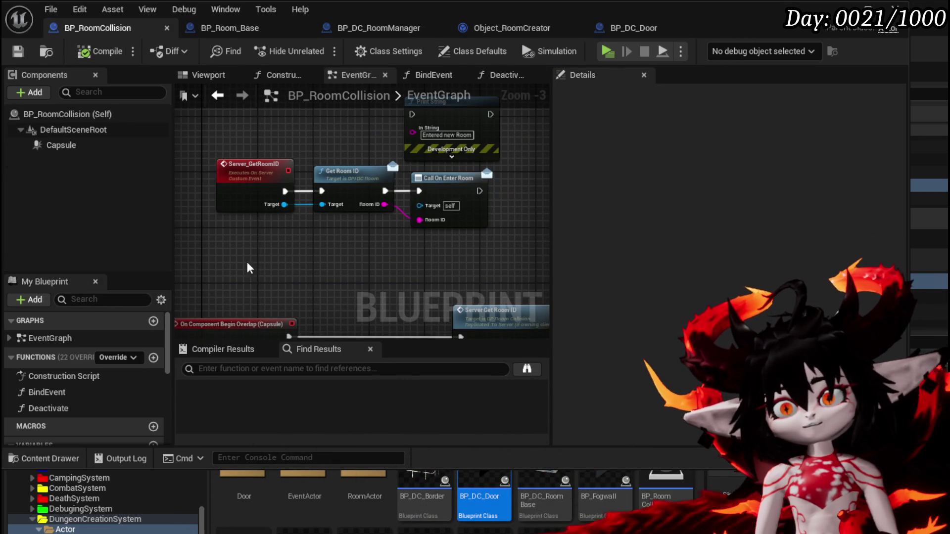
# Reposition Call On Enter Room to the right, making room near the Get Room ID node.
pyautogui.moveTo(491, 185); pyautogui.dragTo(491, 187)
pyautogui.click(446, 235)
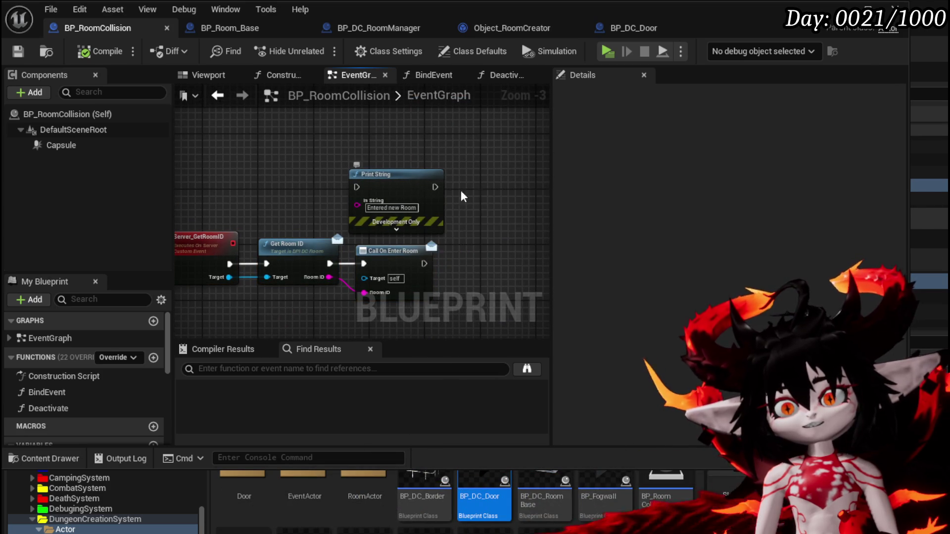
pyautogui.moveTo(382, 225); pyautogui.dragTo(492, 229)
pyautogui.moveTo(264, 284)
pyautogui.mouseDown()
pyautogui.moveTo(256, 284)
pyautogui.moveTo(315, 266)
pyautogui.moveTo(359, 269)
pyautogui.moveTo(377, 216)
pyautogui.moveTo(318, 217)
pyautogui.mouseUp()
pyautogui.click(372, 247)
pyautogui.moveTo(435, 166); pyautogui.dragTo(405, 200)
pyautogui.moveTo(388, 235); pyautogui.dragTo(470, 217)
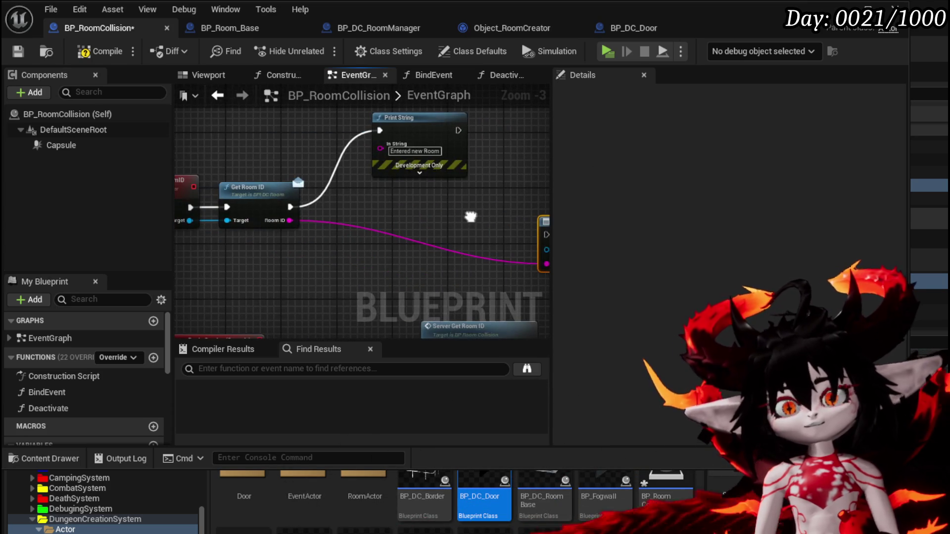
# Print the Room ID, run Call On Enter Room after Print String, and start a play-test.
pyautogui.moveTo(289, 220)
pyautogui.mouseDown()
pyautogui.moveTo(390, 144)
pyautogui.moveTo(399, 150)
pyautogui.moveTo(352, 193)
pyautogui.mouseUp()
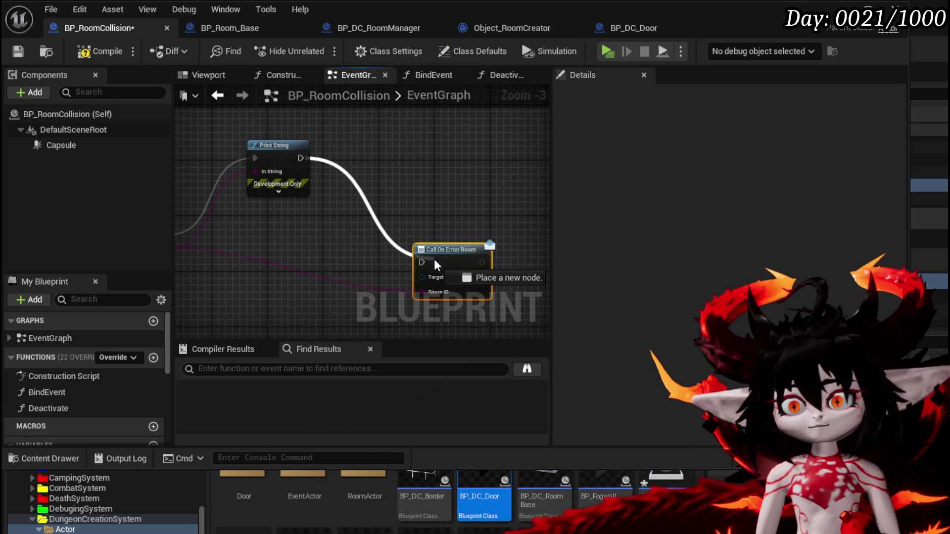
pyautogui.moveTo(423, 262); pyautogui.dragTo(423, 262)
pyautogui.moveTo(441, 257)
pyautogui.mouseDown()
pyautogui.moveTo(429, 165)
pyautogui.moveTo(379, 224)
pyautogui.moveTo(440, 208)
pyautogui.mouseUp()
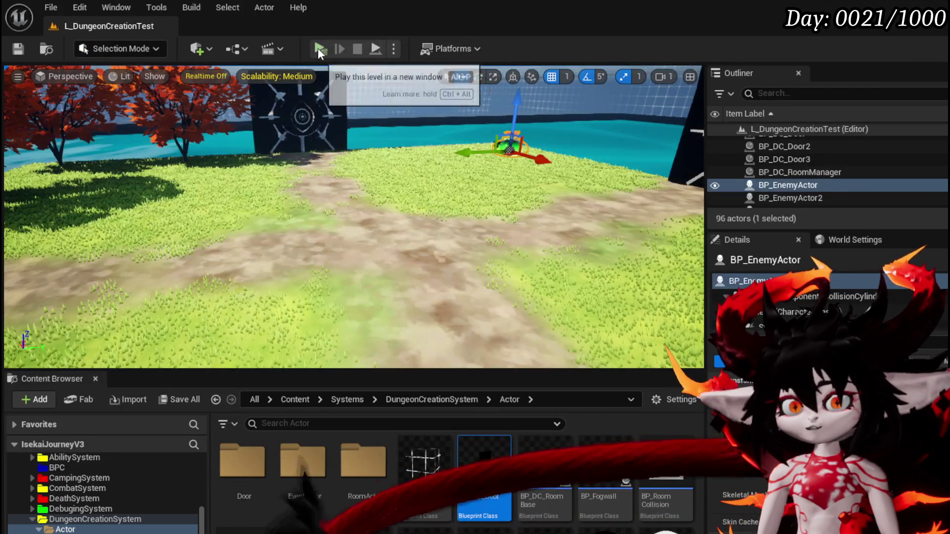
pyautogui.click(318, 49)
pyautogui.press('w')
pyautogui.press('w')
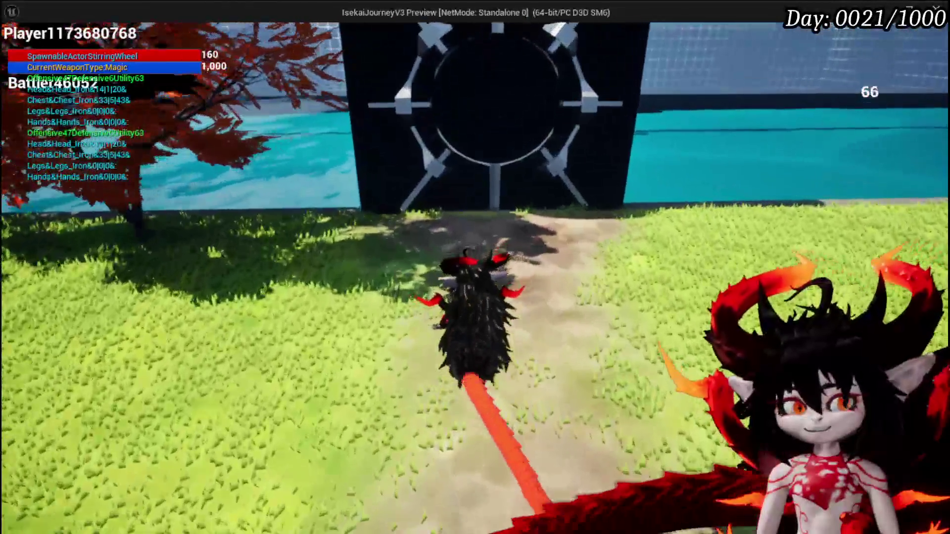
# Walk the character into the gate and choose the MarketPlace room.
pyautogui.press('w')
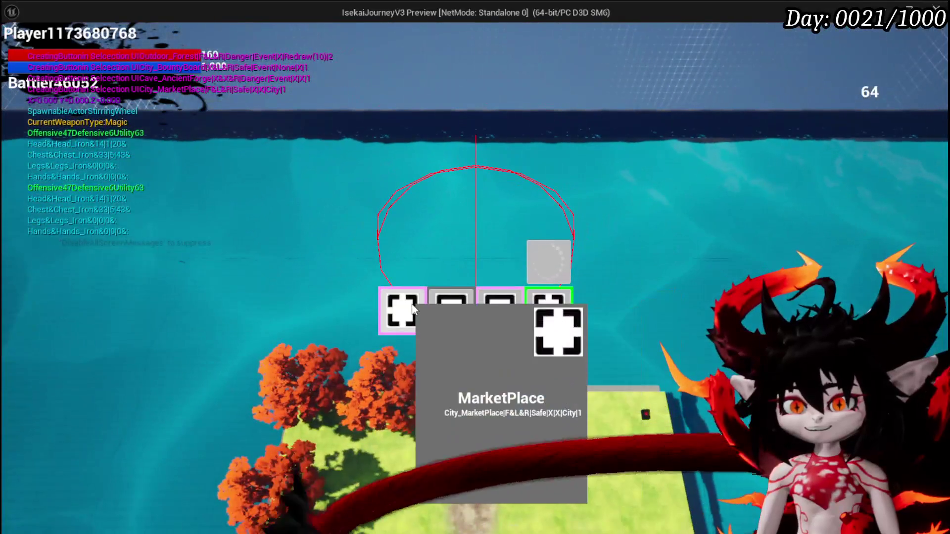
pyautogui.moveTo(483, 307)
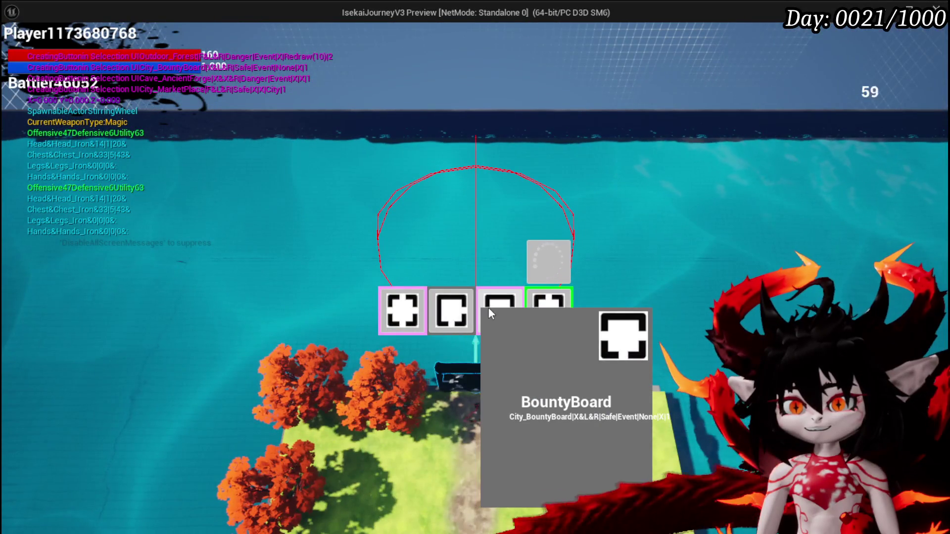
pyautogui.click(424, 309)
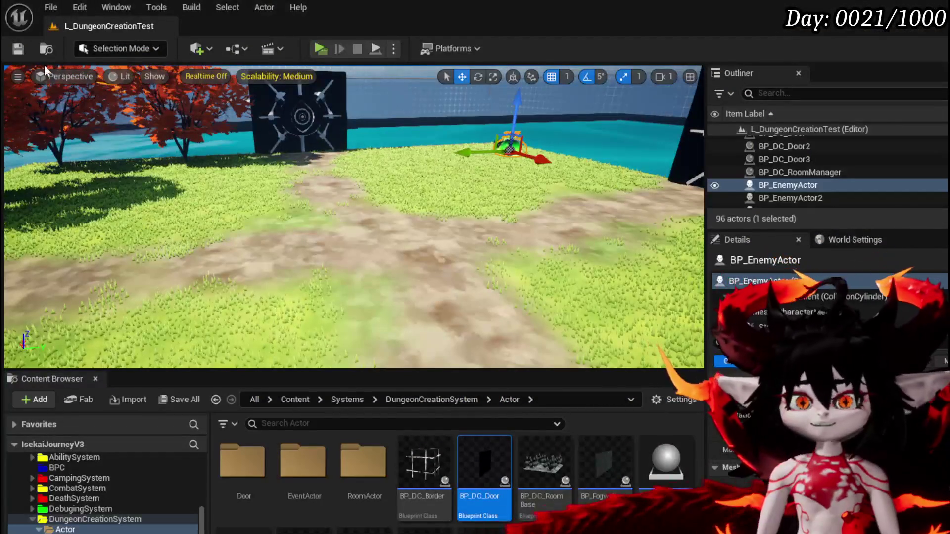
# Save the level with Ctrl+S and reopen the BP_DC_Door Blueprint.
pyautogui.hotkey('ctrl', 's')
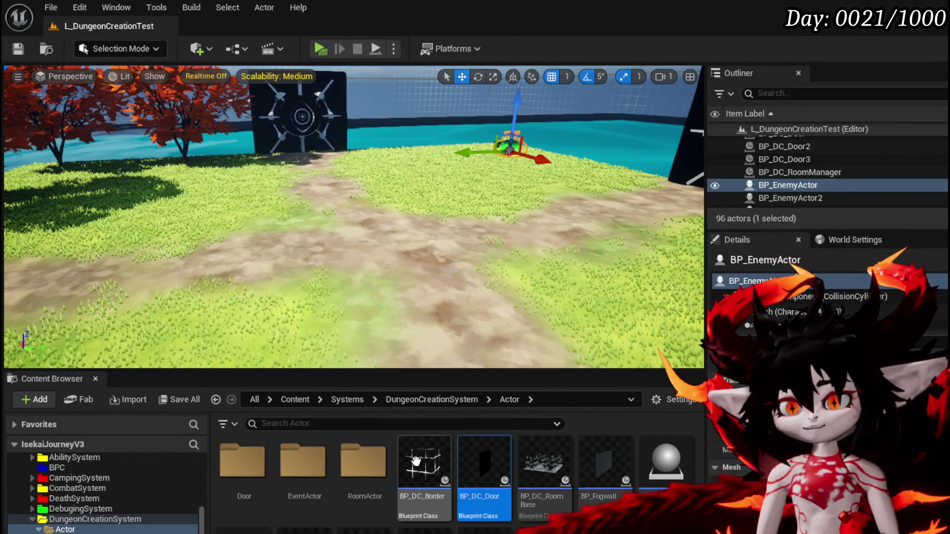
pyautogui.doubleClick(484, 462)
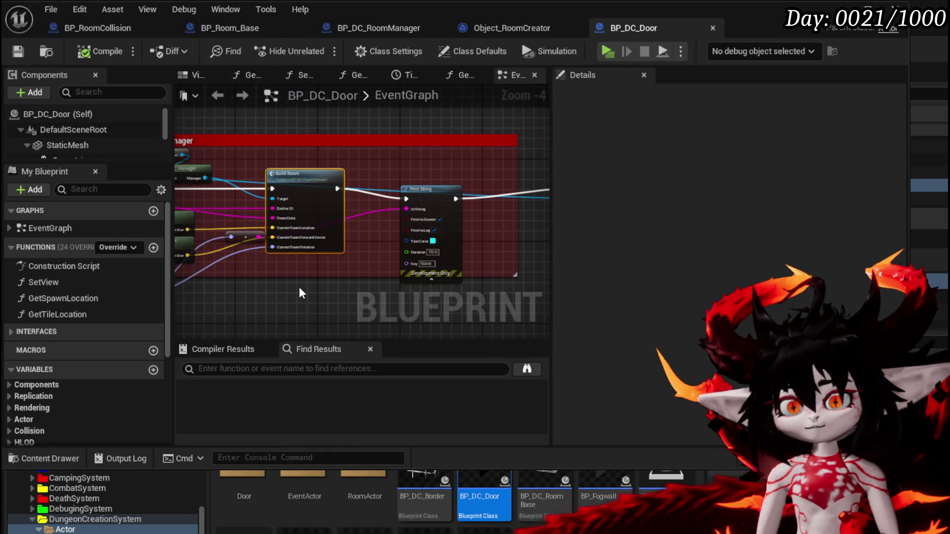
# Nudge BP_DC_Door's Print String node up-right, then view BP_Room_Base.
pyautogui.click(352, 223)
pyautogui.moveTo(352, 223); pyautogui.dragTo(367, 218)
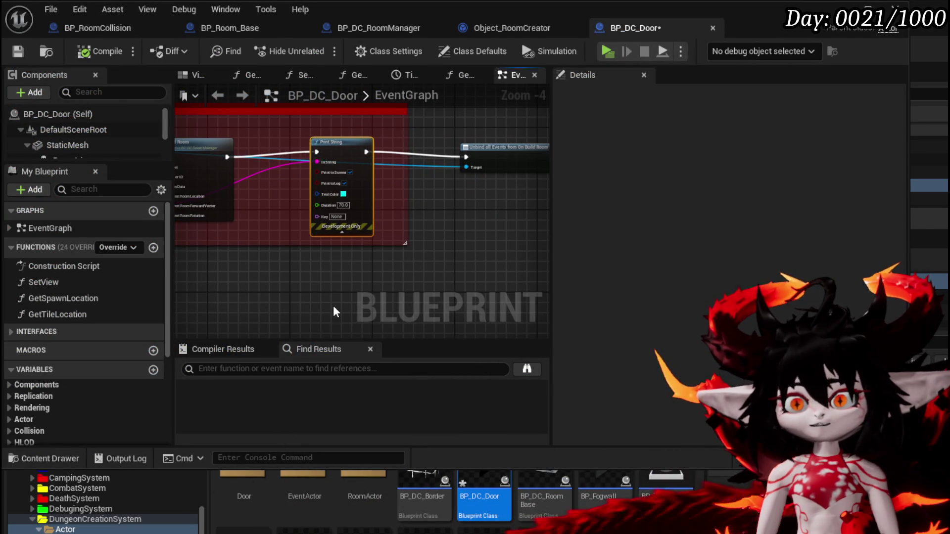
pyautogui.click(235, 25)
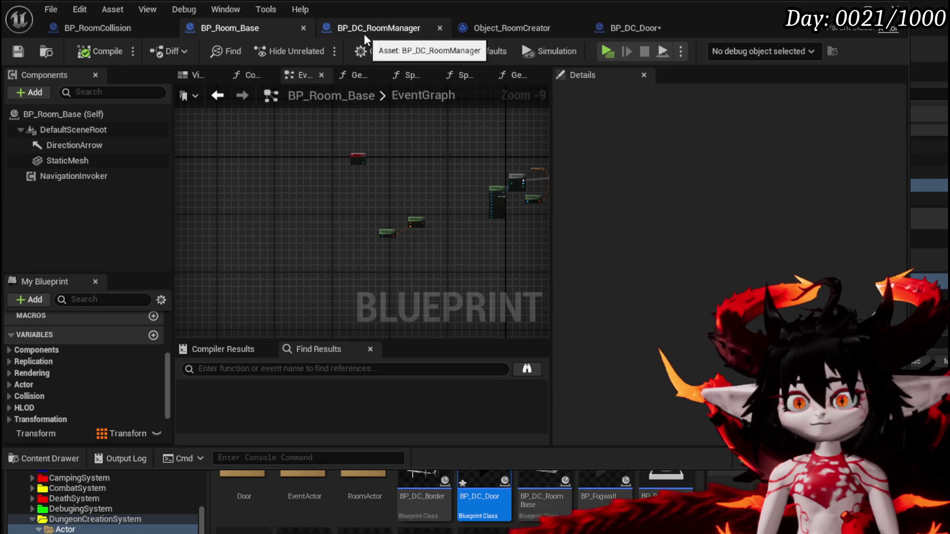
# Survey BP_DC_RoomManager's whole SpawnRoomActor chain with Ctrl+A, then return to BP_DC_Door's EventGraph.
pyautogui.click(364, 30)
pyautogui.moveTo(339, 159)
pyautogui.mouseDown()
pyautogui.moveTo(263, 124)
pyautogui.moveTo(225, 126)
pyautogui.mouseUp()
pyautogui.moveTo(346, 128)
pyautogui.mouseDown()
pyautogui.moveTo(208, 124)
pyautogui.moveTo(213, 138)
pyautogui.moveTo(303, 134)
pyautogui.mouseUp()
pyautogui.scroll(-3, 303, 134)
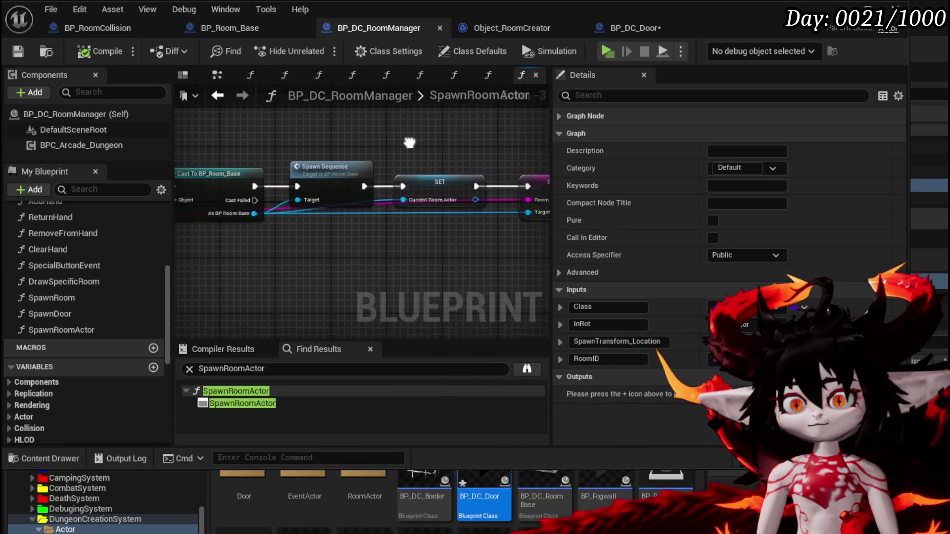
pyautogui.hotkey('ctrl', 'a')
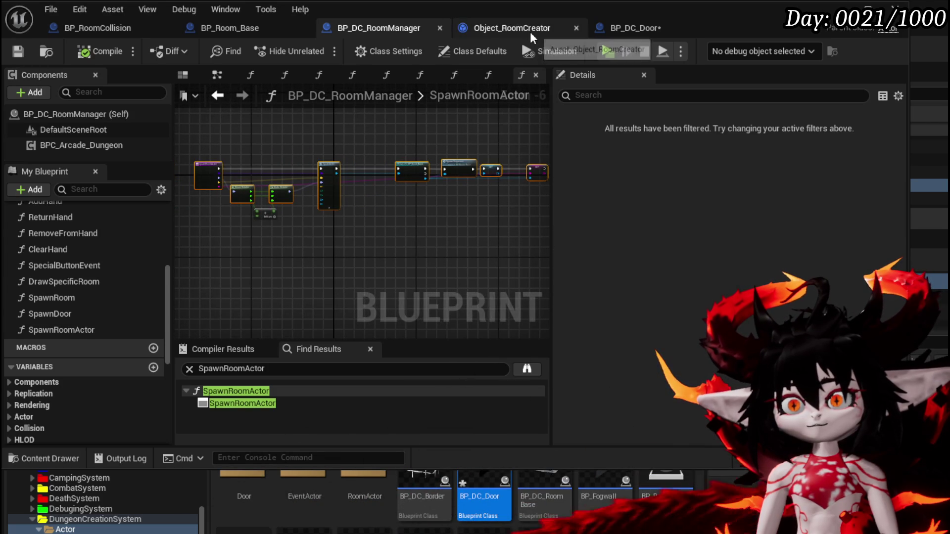
pyautogui.click(645, 27)
pyautogui.click(18, 53)
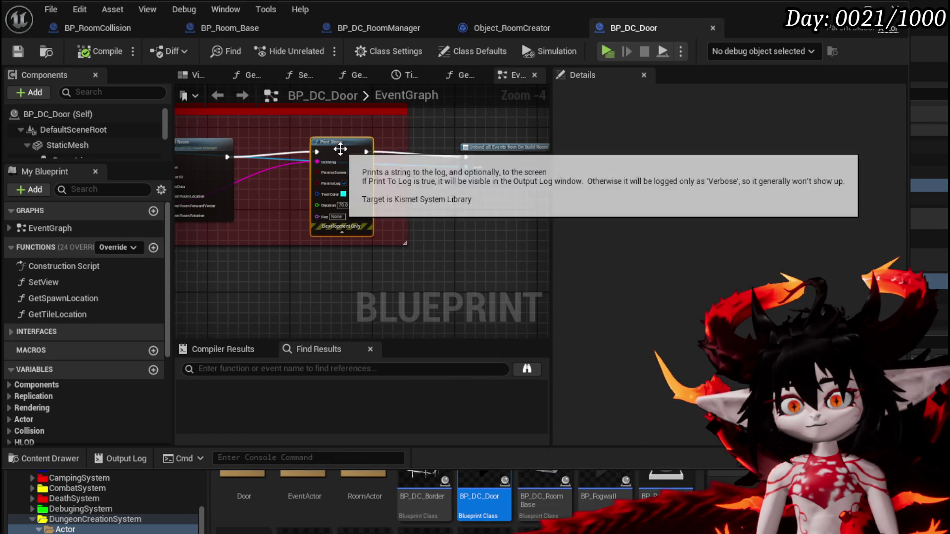
# Line up the Print String node with the Unbind node in BP_DC_Door and save the blueprint.
pyautogui.press('q')
pyautogui.moveTo(453, 166)
pyautogui.mouseDown()
pyautogui.moveTo(332, 197)
pyautogui.moveTo(313, 213)
pyautogui.moveTo(312, 197)
pyautogui.moveTo(297, 212)
pyautogui.moveTo(240, 218)
pyautogui.moveTo(435, 206)
pyautogui.moveTo(381, 217)
pyautogui.mouseUp()
pyautogui.scroll(2, 313, 213)
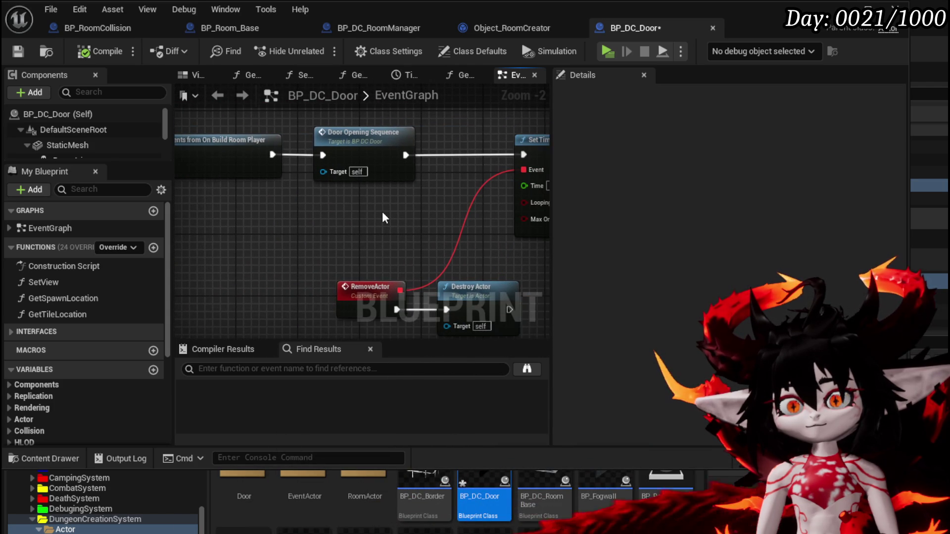
pyautogui.scroll(-3, 288, 135)
pyautogui.moveTo(288, 136)
pyautogui.mouseDown()
pyautogui.moveTo(474, 179)
pyautogui.moveTo(243, 206)
pyautogui.mouseUp()
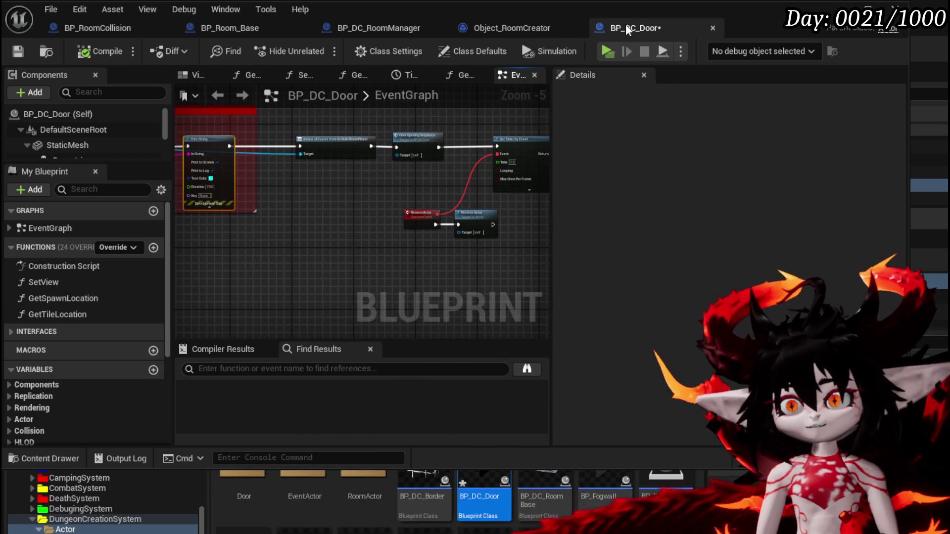
pyautogui.click(18, 51)
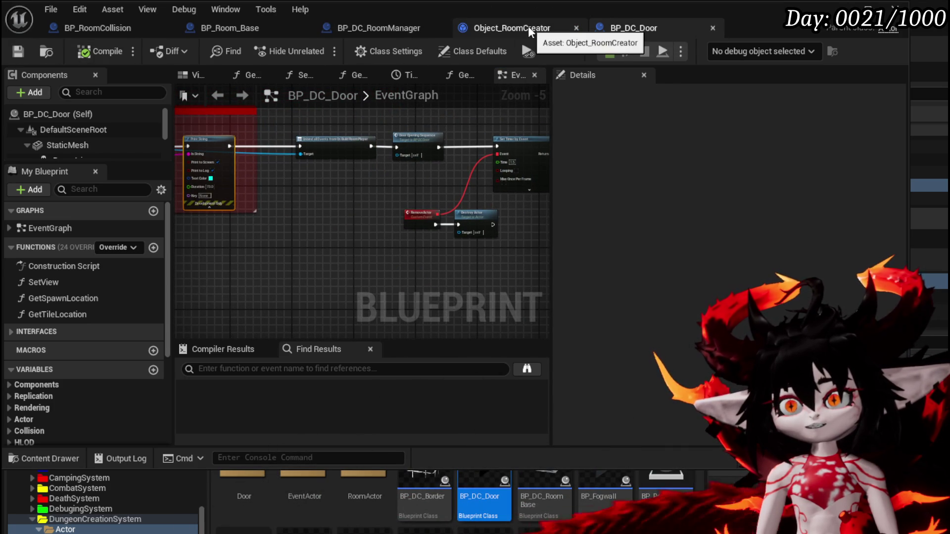
# Close Object_RoomCreator, check BP_RoomCollision's Call On Enter Room node, and return to BP_DC_RoomManager.
pyautogui.click(527, 26)
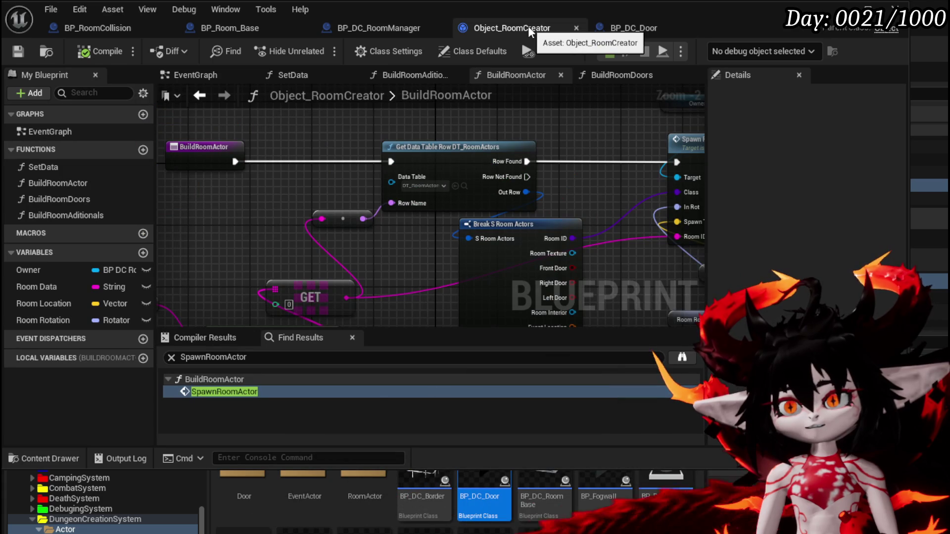
pyautogui.click(576, 29)
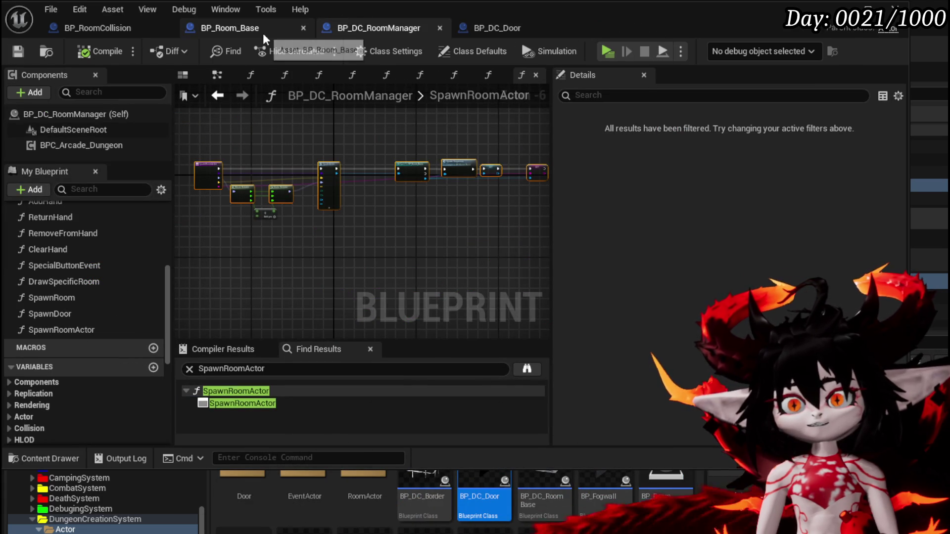
pyautogui.click(102, 30)
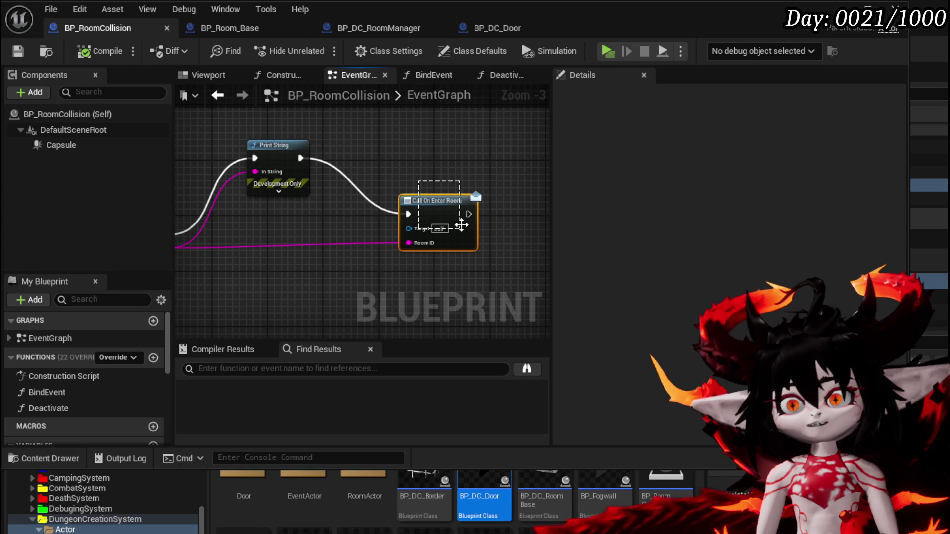
pyautogui.moveTo(461, 231); pyautogui.dragTo(460, 228)
pyautogui.click(380, 29)
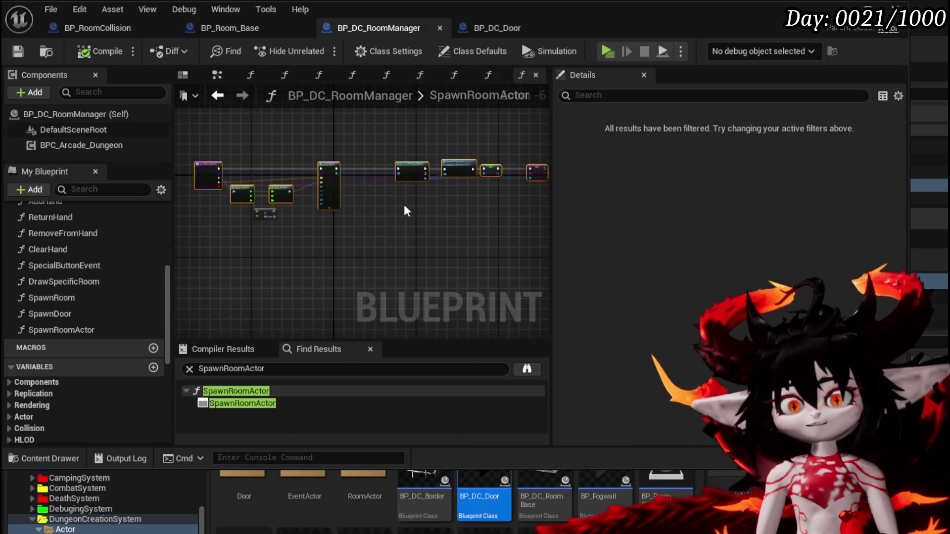
pyautogui.scroll(5, 96, 252)
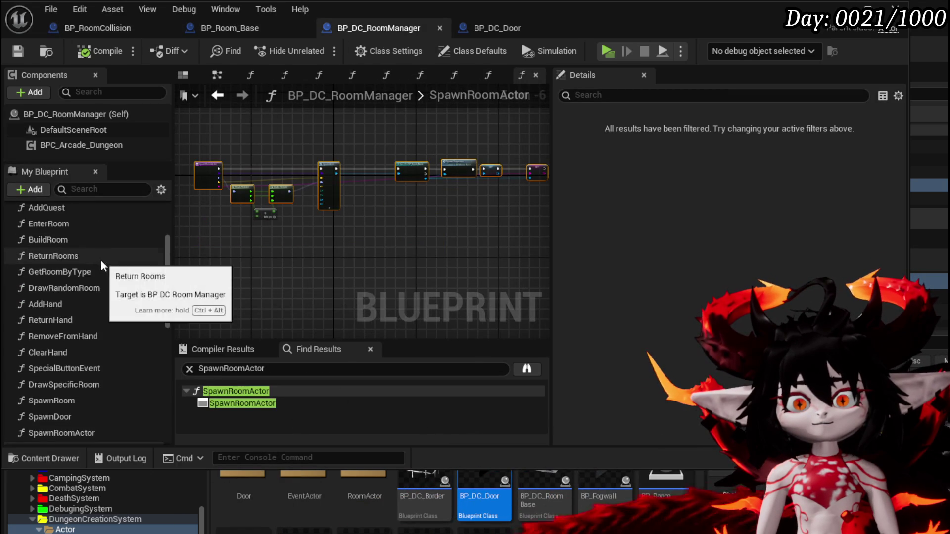
pyautogui.scroll(3, 100, 260)
pyautogui.scroll(-1, 100, 260)
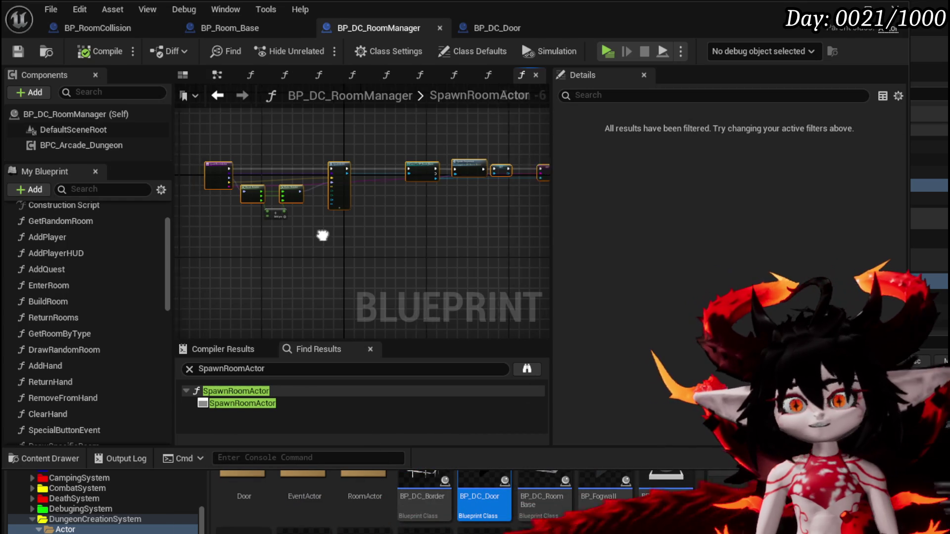
pyautogui.scroll(3, 239, 238)
pyautogui.scroll(-5, 124, 297)
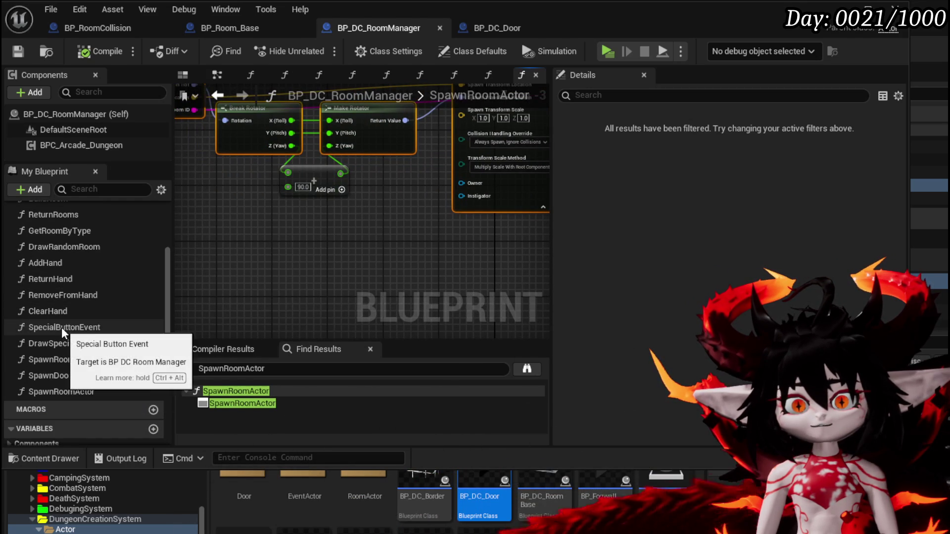
pyautogui.scroll(1, 66, 307)
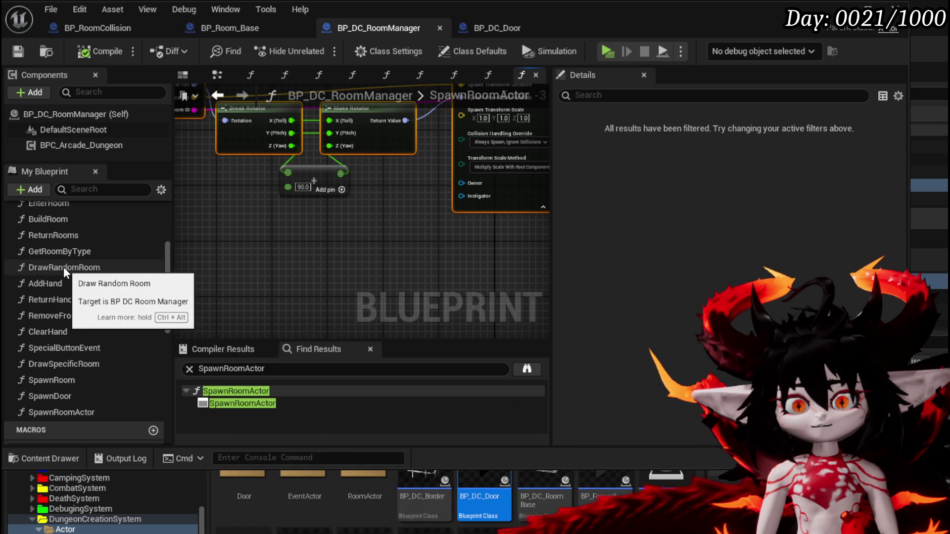
pyautogui.scroll(2, 64, 272)
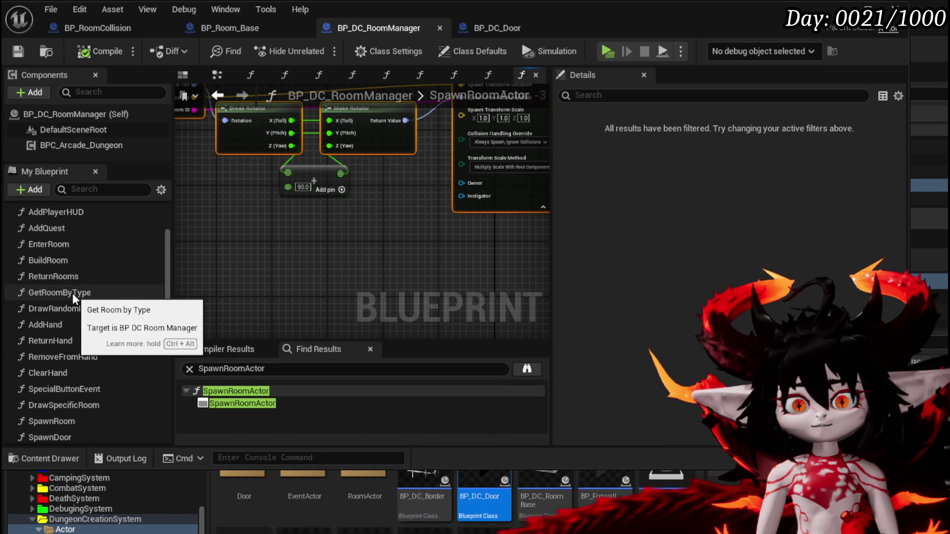
pyautogui.scroll(4, 71, 287)
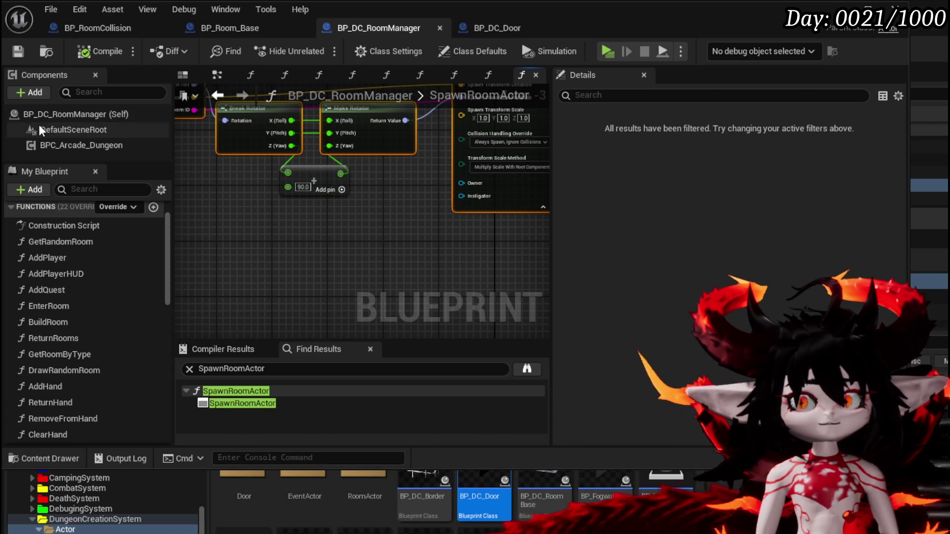
pyautogui.scroll(-3, 101, 279)
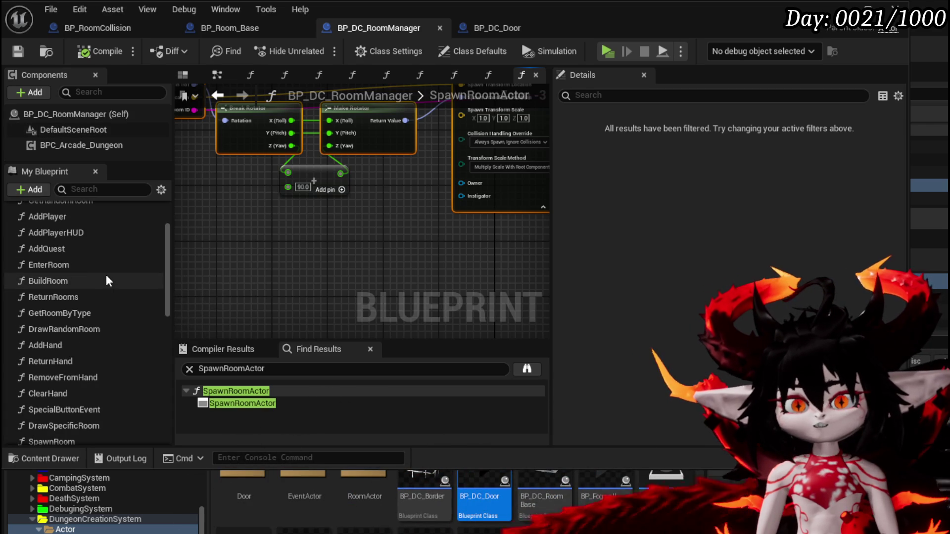
pyautogui.scroll(-5, 111, 293)
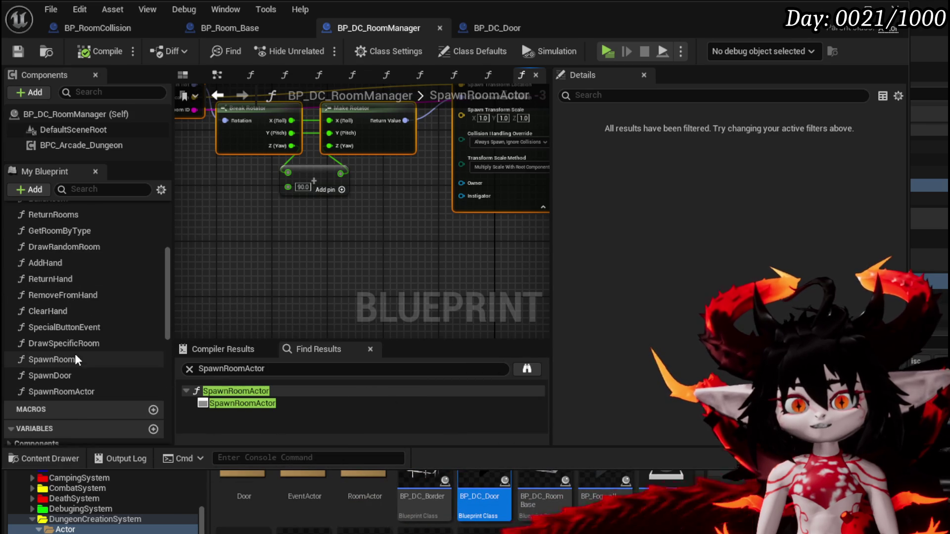
pyautogui.moveTo(252, 249)
pyautogui.mouseDown()
pyautogui.moveTo(307, 265)
pyautogui.moveTo(385, 324)
pyautogui.moveTo(354, 326)
pyautogui.mouseUp()
# Scroll the My Blueprint panel back to the top and show BP_RoomCollision's EventGraph with Call On Enter Room.
pyautogui.scroll(4, 121, 296)
pyautogui.scroll(4, 121, 296)
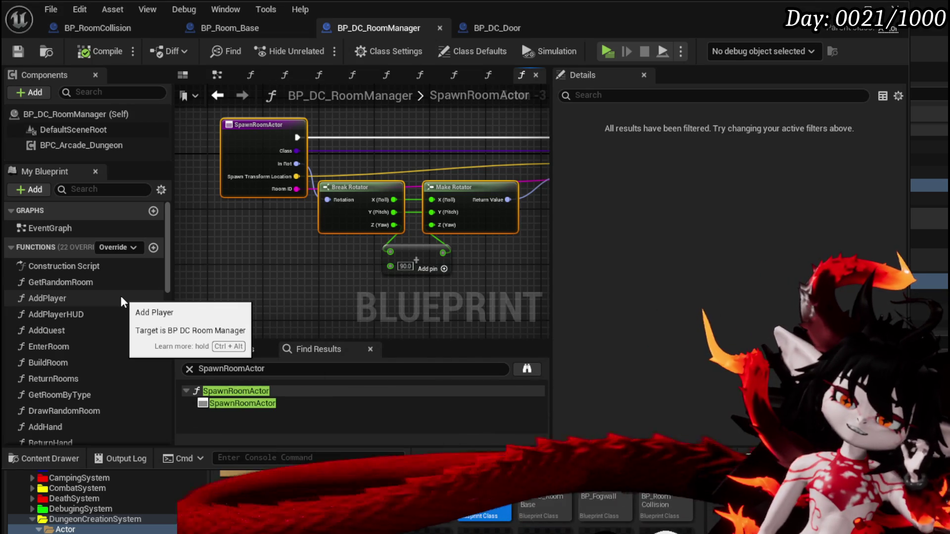
pyautogui.scroll(-5, 120, 296)
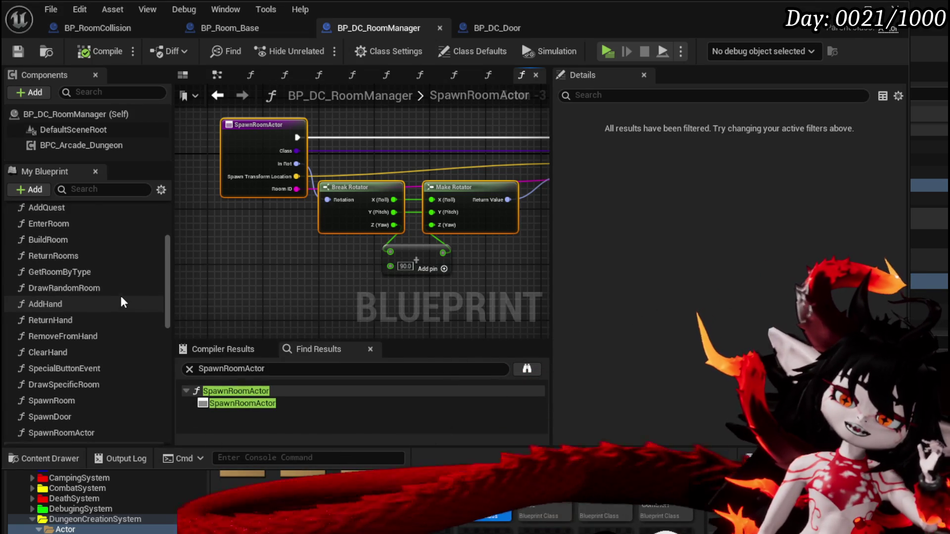
pyautogui.scroll(1, 120, 299)
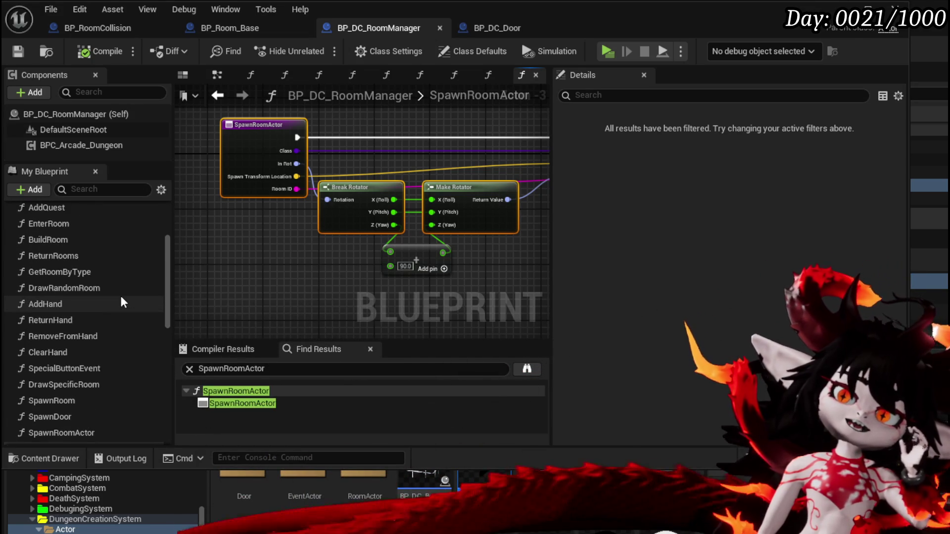
pyautogui.scroll(1, 121, 303)
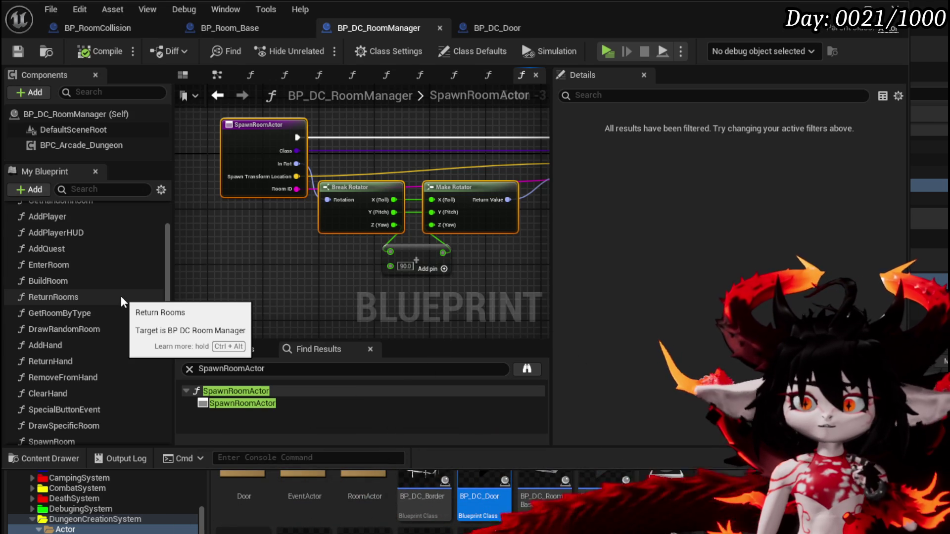
pyautogui.scroll(1, 121, 296)
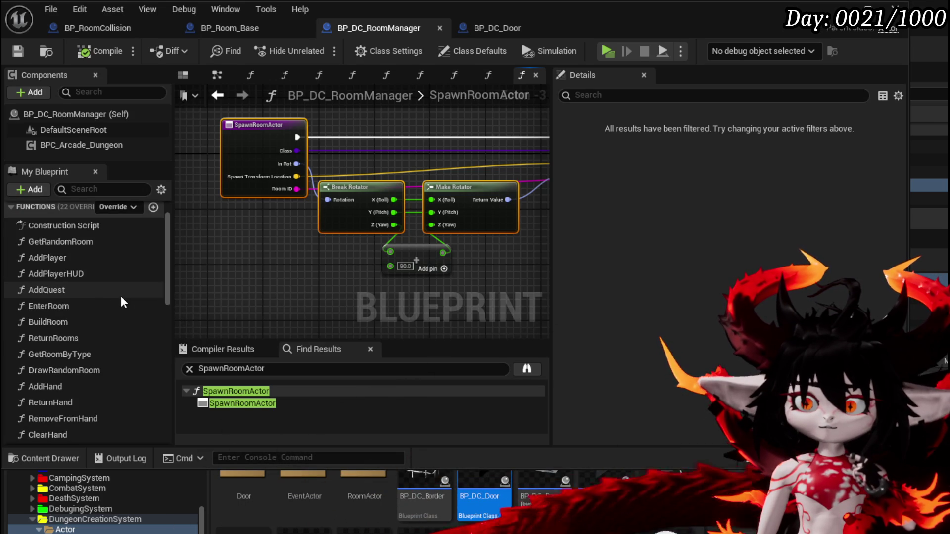
pyautogui.scroll(-2, 121, 296)
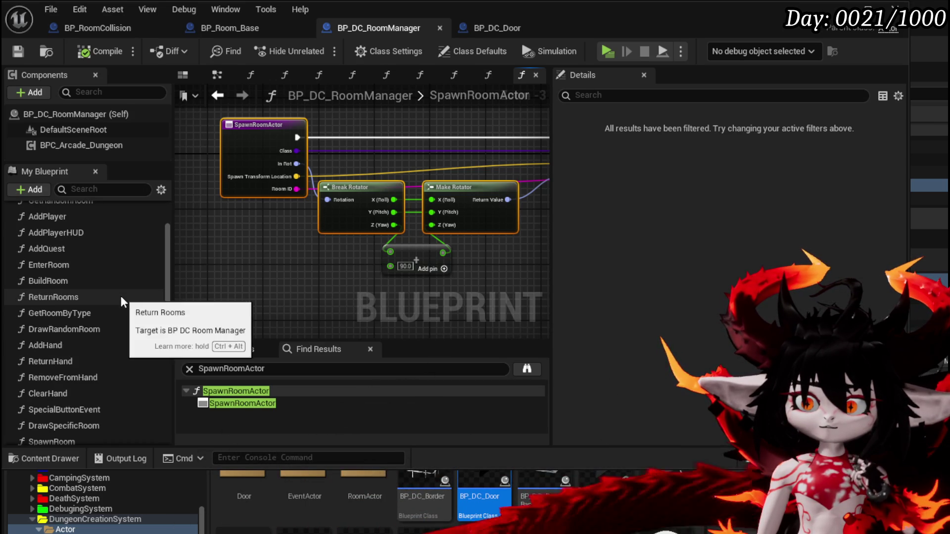
pyautogui.scroll(-1, 121, 296)
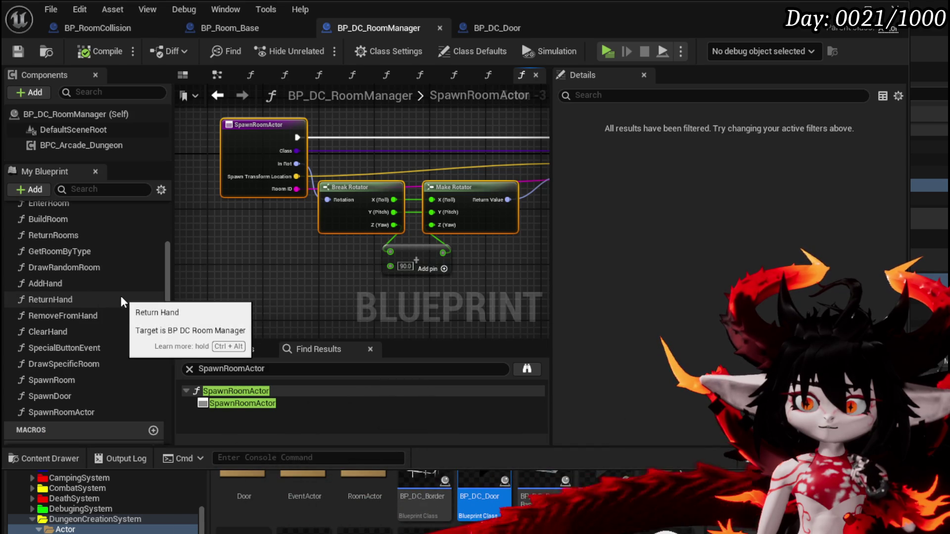
pyautogui.scroll(-5, 121, 295)
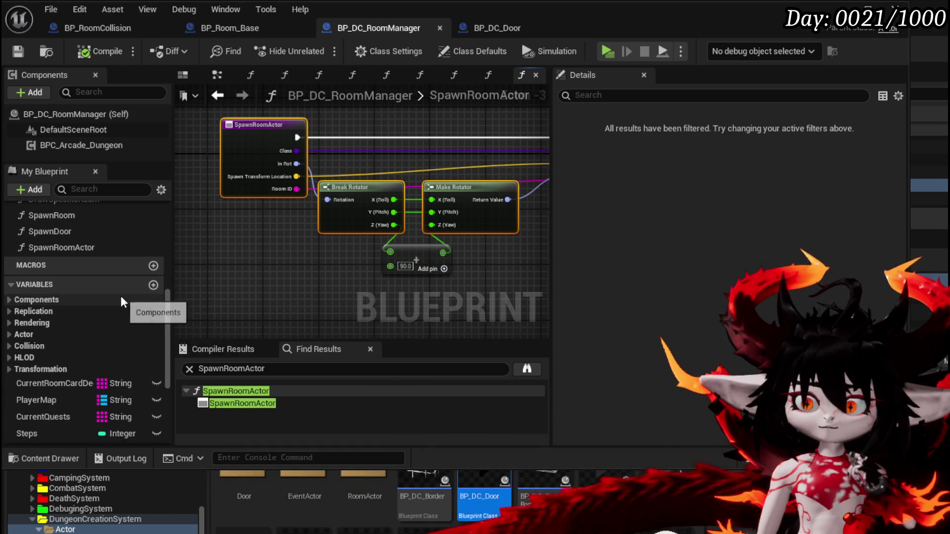
pyautogui.scroll(-3, 121, 296)
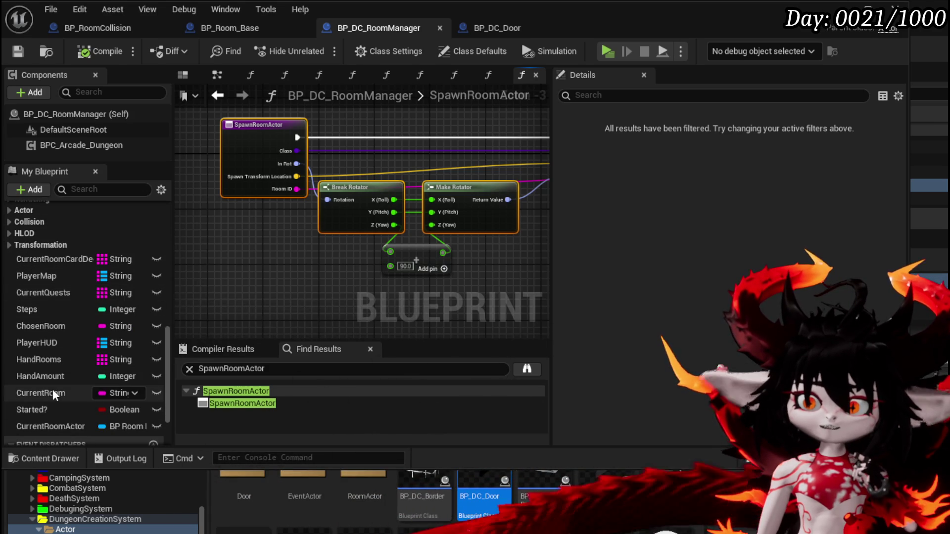
pyautogui.scroll(-1, 60, 352)
pyautogui.scroll(-1, 60, 352)
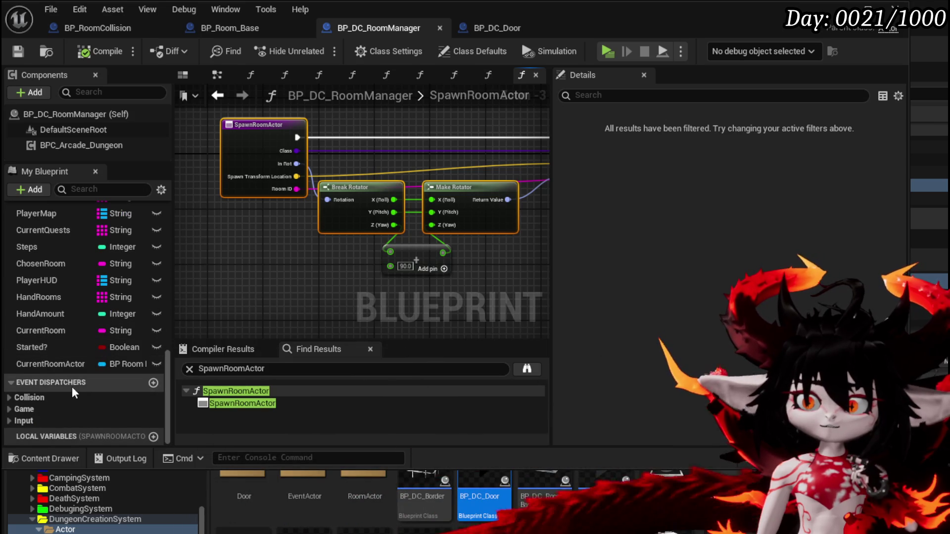
pyautogui.scroll(2, 33, 374)
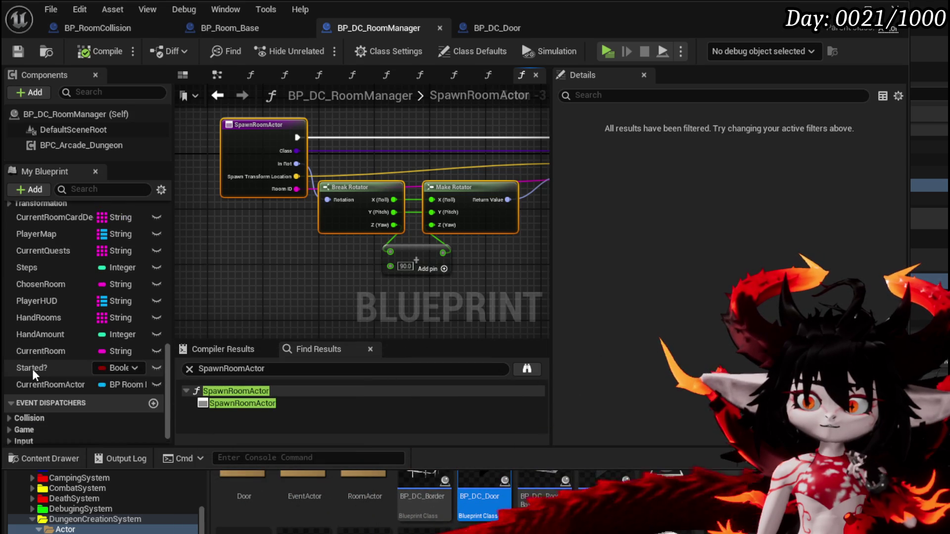
pyautogui.scroll(1, 42, 376)
pyautogui.scroll(4, 77, 280)
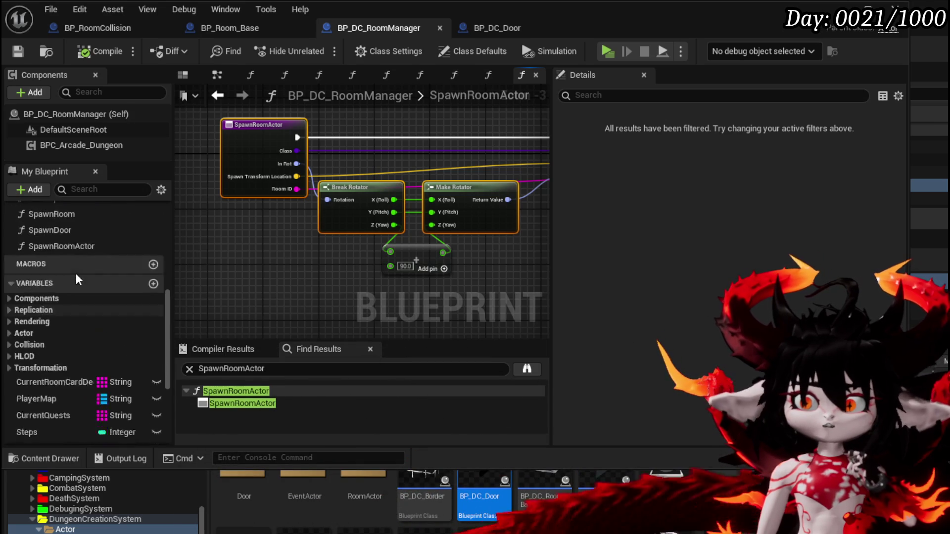
pyautogui.scroll(5, 76, 280)
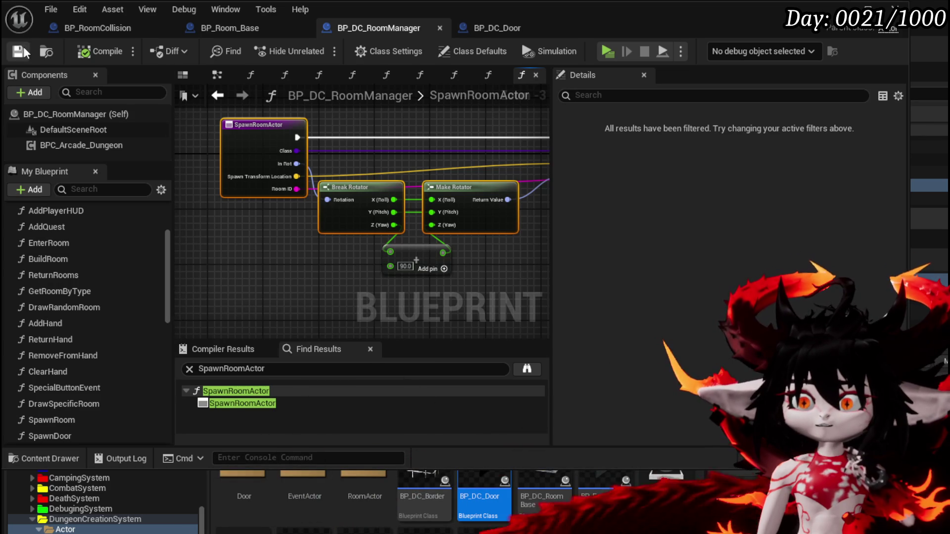
pyautogui.click(102, 30)
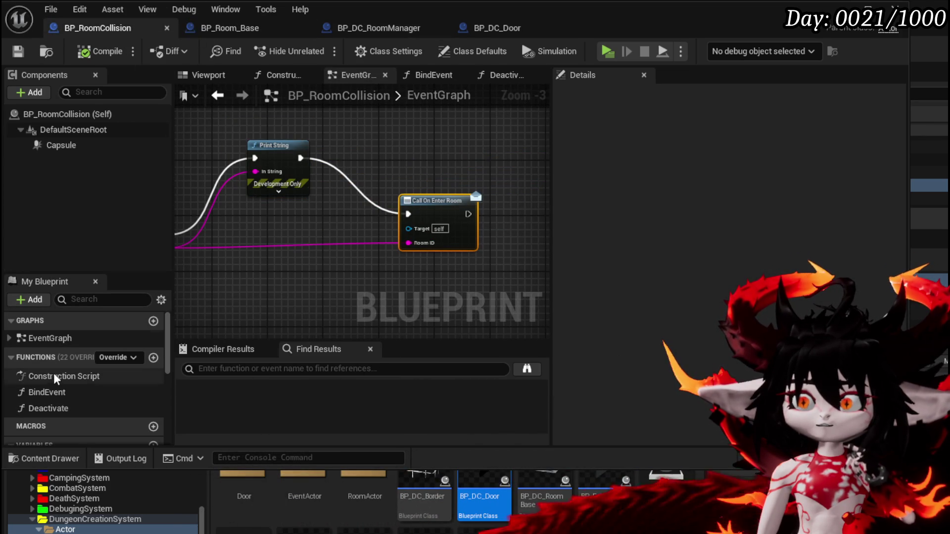
# Open the BindEvent function graph and look over its Bind Event and Create Event nodes.
pyautogui.click(59, 393)
pyautogui.doubleClick(58, 393)
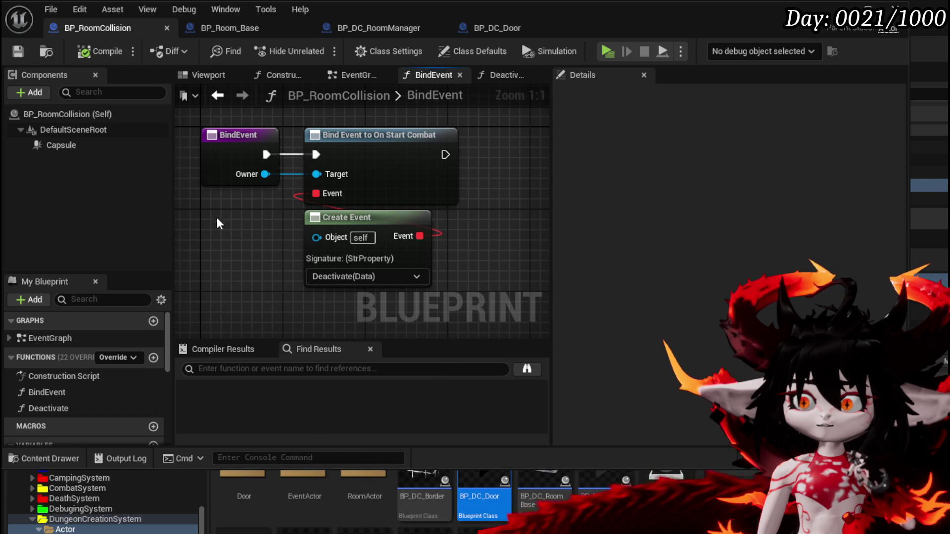
pyautogui.moveTo(246, 251); pyautogui.dragTo(325, 165)
pyautogui.click(252, 228)
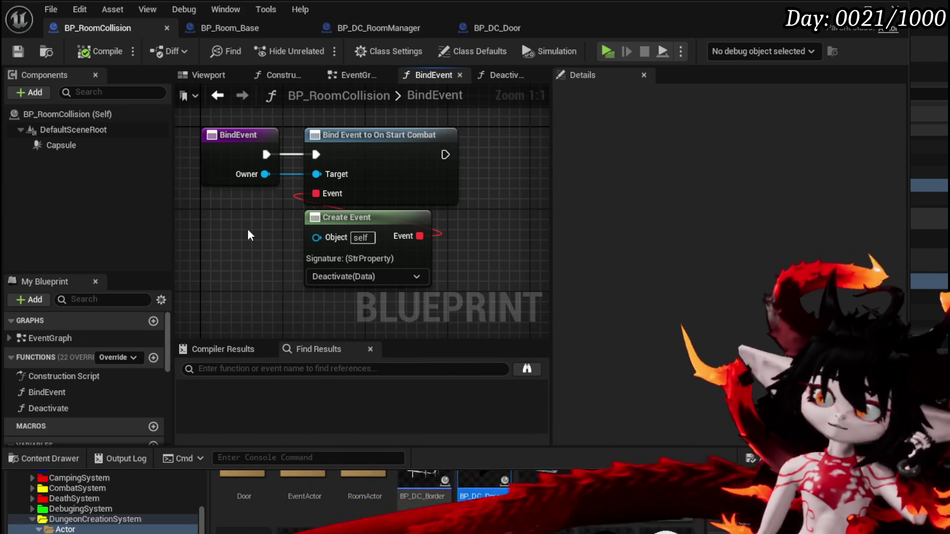
pyautogui.moveTo(247, 230); pyautogui.dragTo(225, 241)
# Search for an 'end combat' action from the Owner pin, then dismiss it without adding a node.
pyautogui.moveTo(239, 186)
pyautogui.mouseDown()
pyautogui.moveTo(485, 209)
pyautogui.moveTo(487, 236)
pyautogui.mouseUp()
pyautogui.write('end combat')
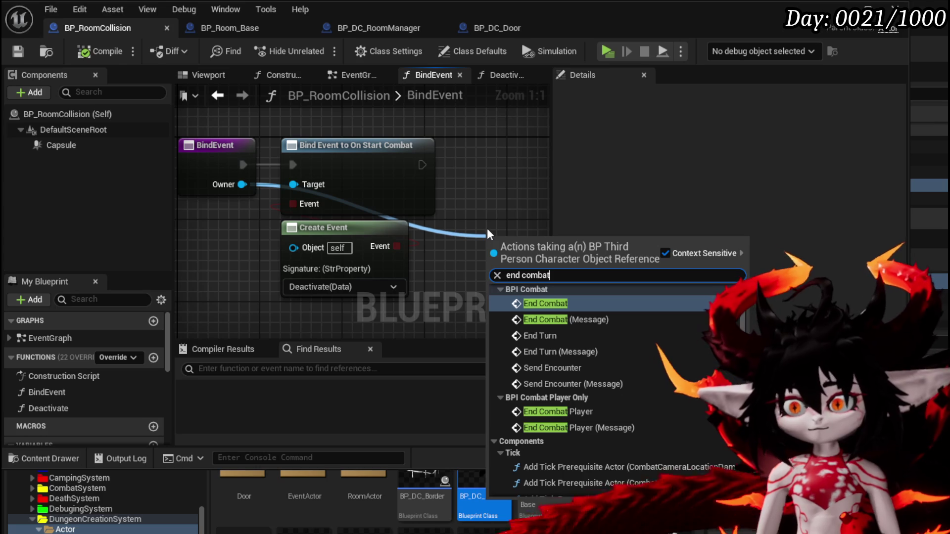
pyautogui.press('Tab')
pyautogui.scroll(-20, 614, 391)
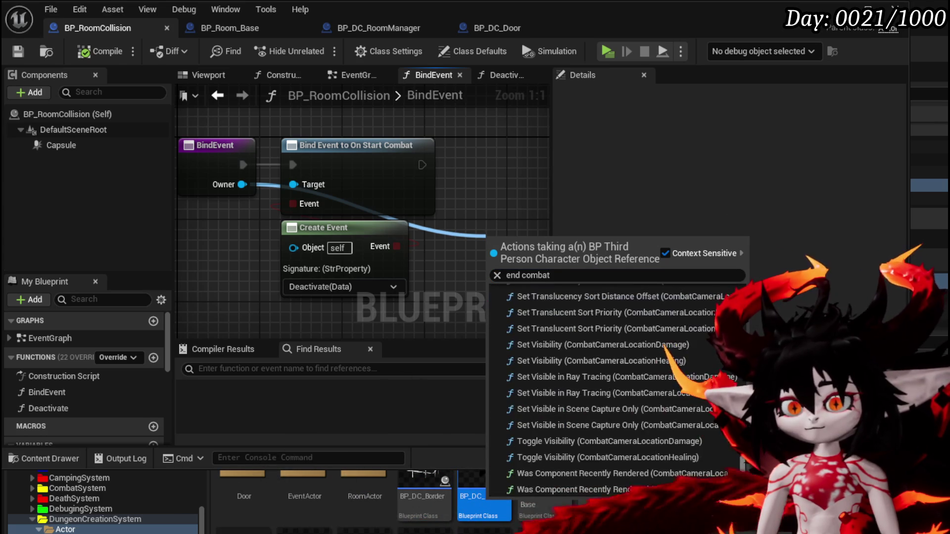
pyautogui.scroll(10, 746, 320)
pyautogui.scroll(-10, 746, 320)
pyautogui.scroll(20, 746, 320)
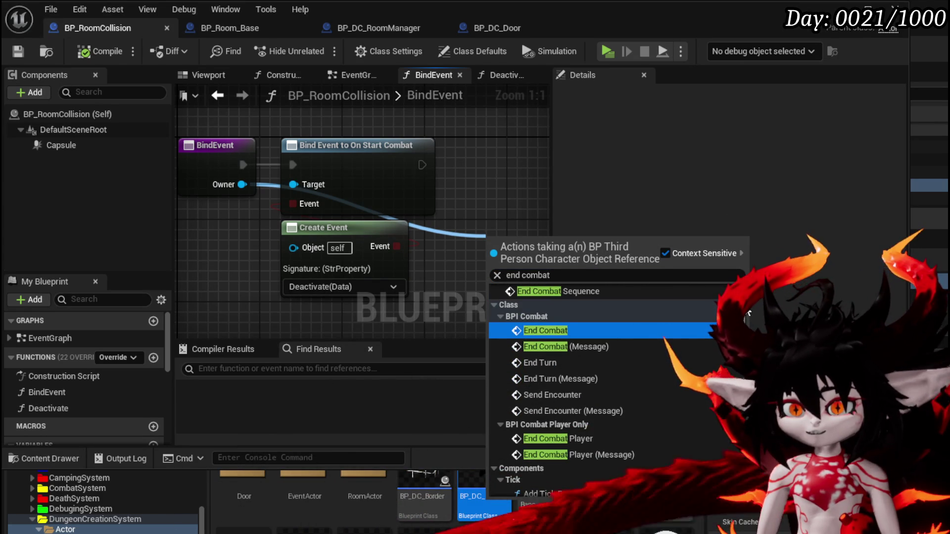
pyautogui.click(313, 289)
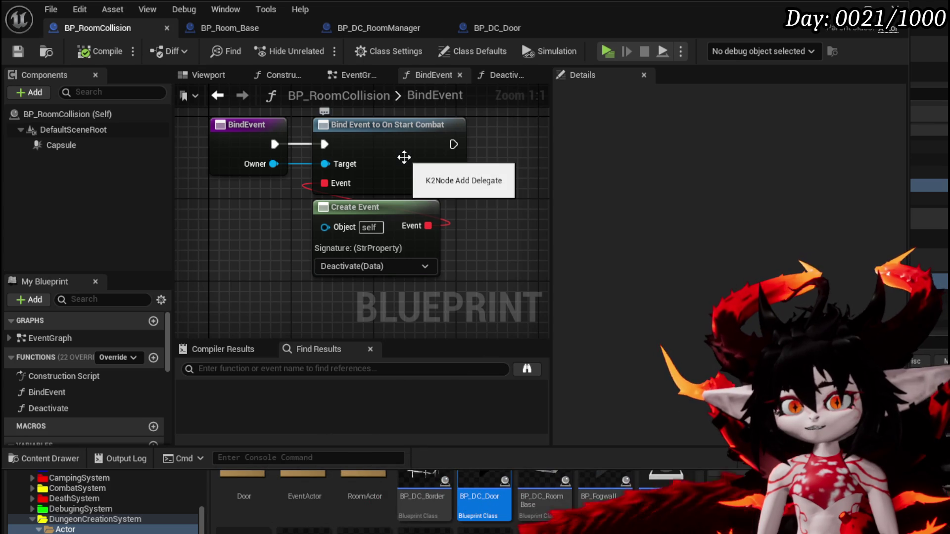
# Close the BP_Room_Base and BP_DC_Door blueprints and minimize the editor to the level.
pyautogui.click(214, 32)
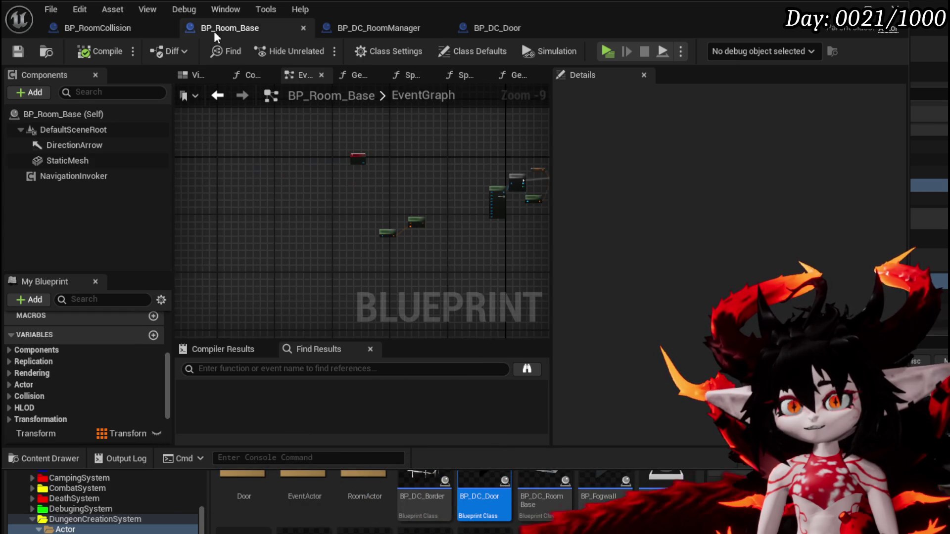
pyautogui.click(222, 98)
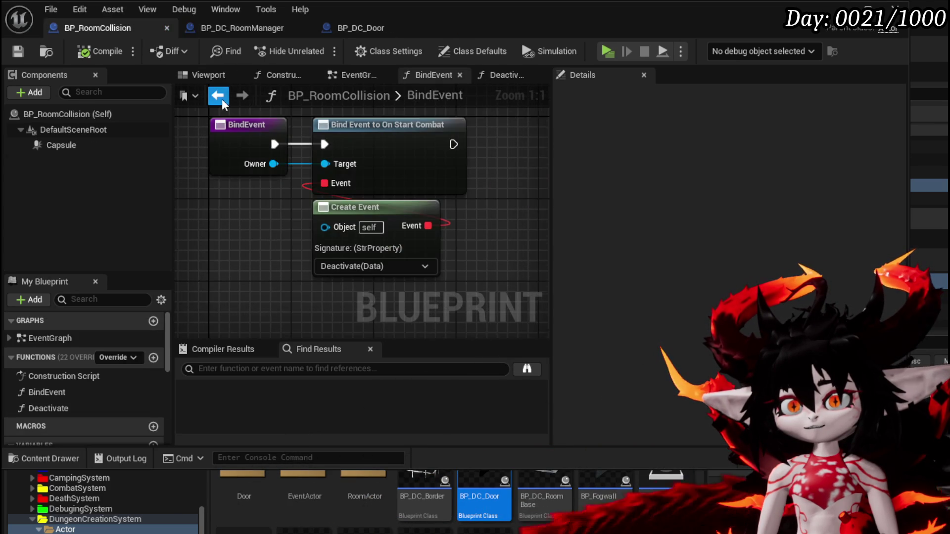
pyautogui.click(440, 27)
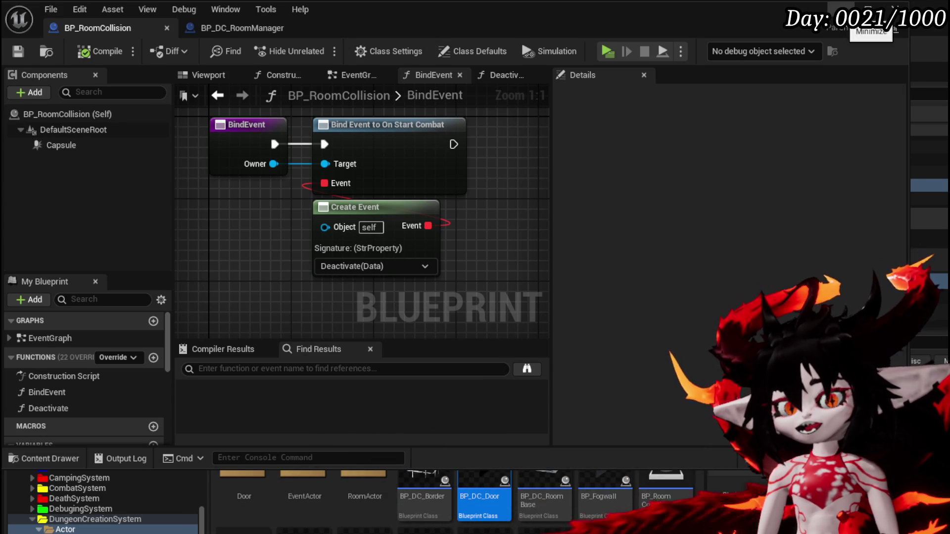
pyautogui.click(852, 10)
pyautogui.scroll(-4, 179, 516)
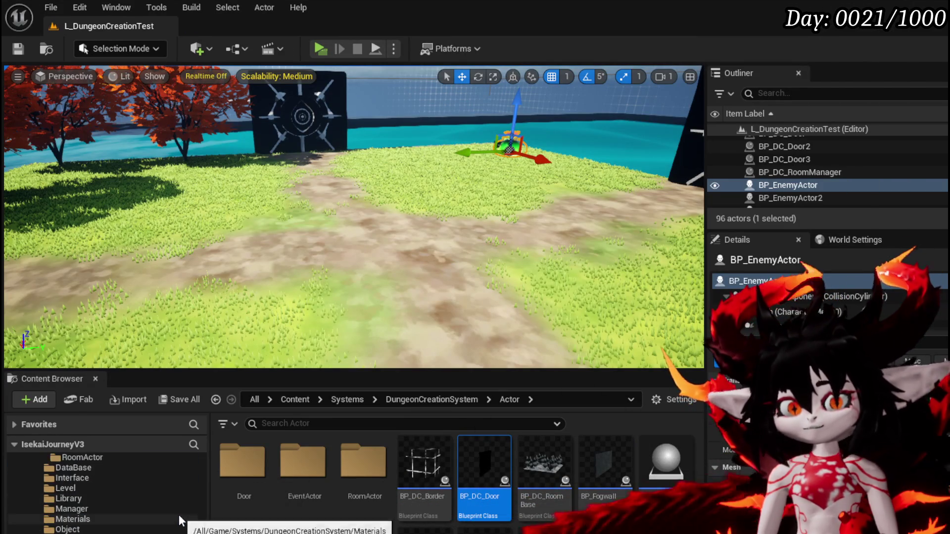
# Select the BP_StartDungeon lantern on the shore platform and open its EventGraph at Server_AddPlayer with Ctrl+E.
pyautogui.scroll(-3, 171, 512)
pyautogui.click(72, 509)
pyautogui.click(74, 518)
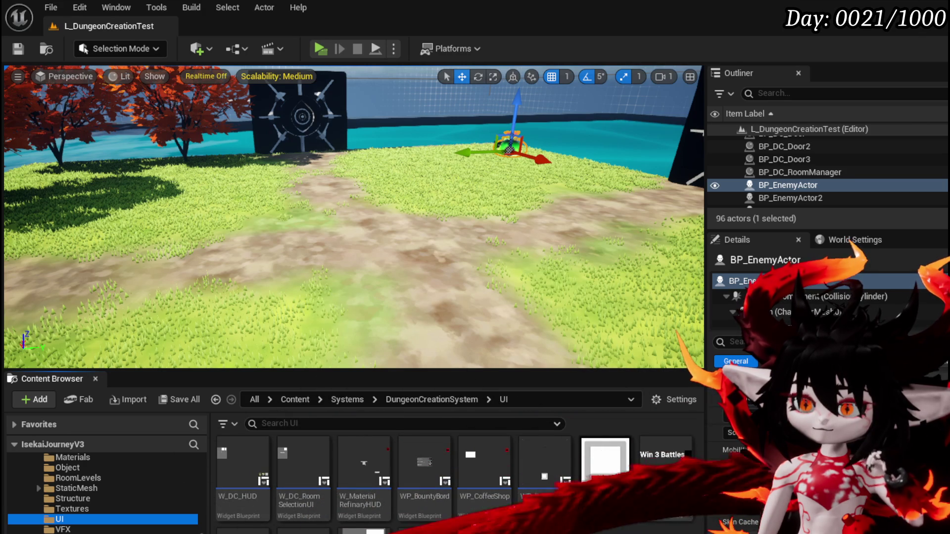
pyautogui.scroll(5, 104, 489)
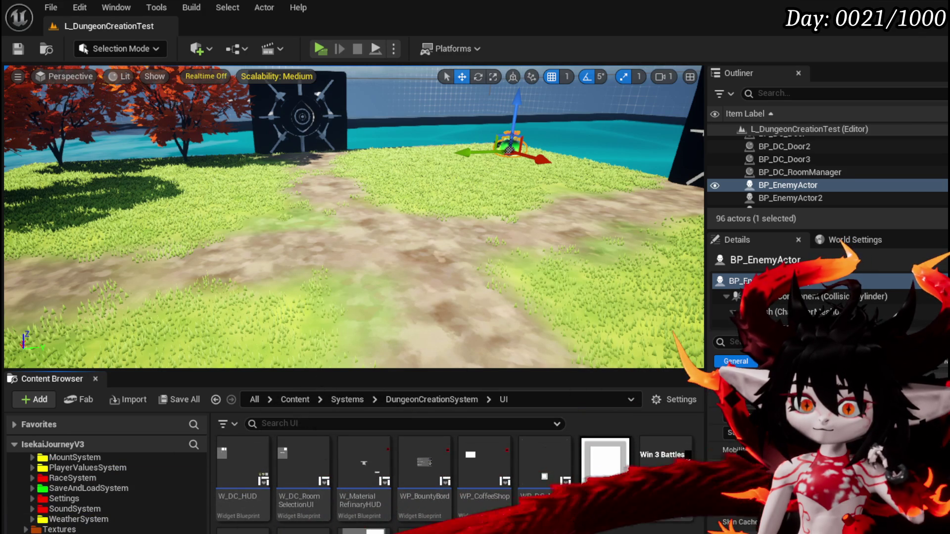
pyautogui.moveTo(290, 304); pyautogui.dragTo(293, 258)
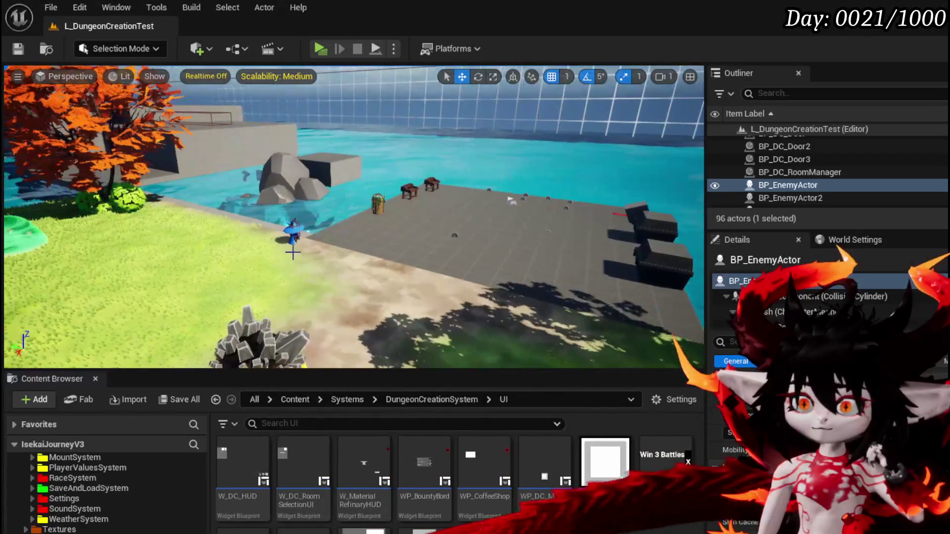
pyautogui.click(377, 205)
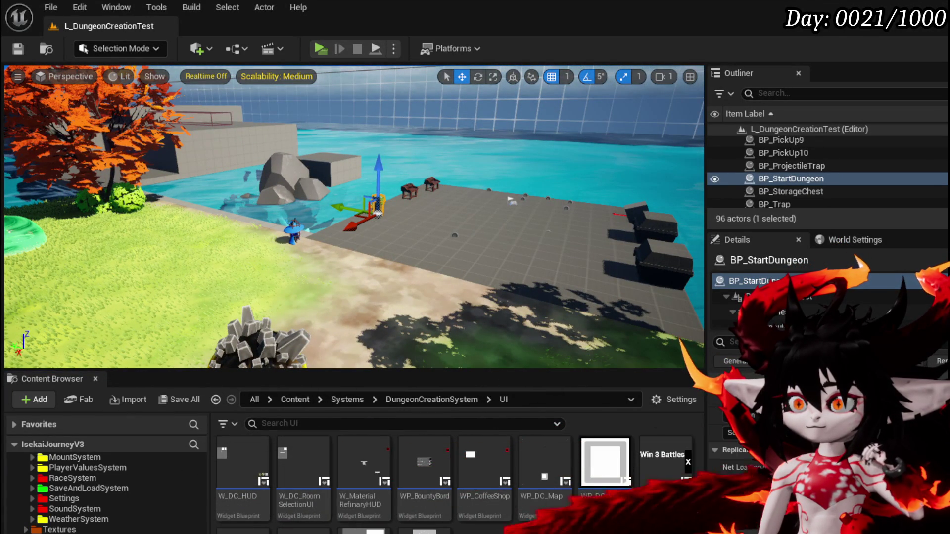
pyautogui.hotkey('ctrl', 'e')
pyautogui.moveTo(495, 244)
pyautogui.mouseDown()
pyautogui.moveTo(446, 147)
pyautogui.moveTo(393, 153)
pyautogui.mouseUp()
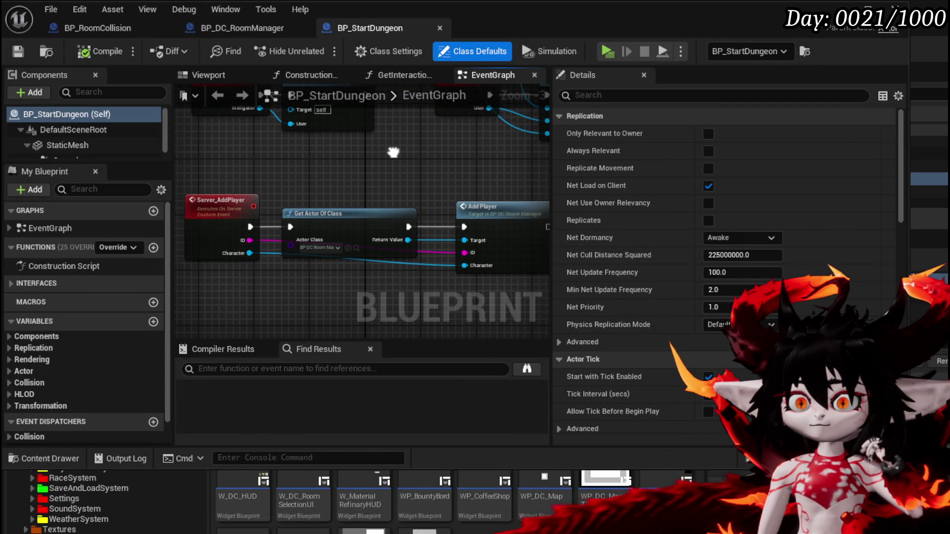
# Centre the StartDungeon and Bind Event nodes, then open BPC_Arcade_Dungeon's BindEvent to show Create Dungeon HUD.
pyautogui.moveTo(393, 152)
pyautogui.mouseDown()
pyautogui.moveTo(271, 284)
pyautogui.moveTo(184, 275)
pyautogui.moveTo(326, 284)
pyautogui.moveTo(405, 262)
pyautogui.moveTo(317, 288)
pyautogui.moveTo(298, 274)
pyautogui.moveTo(329, 226)
pyautogui.moveTo(346, 297)
pyautogui.moveTo(322, 315)
pyautogui.moveTo(446, 159)
pyautogui.moveTo(346, 159)
pyautogui.mouseUp()
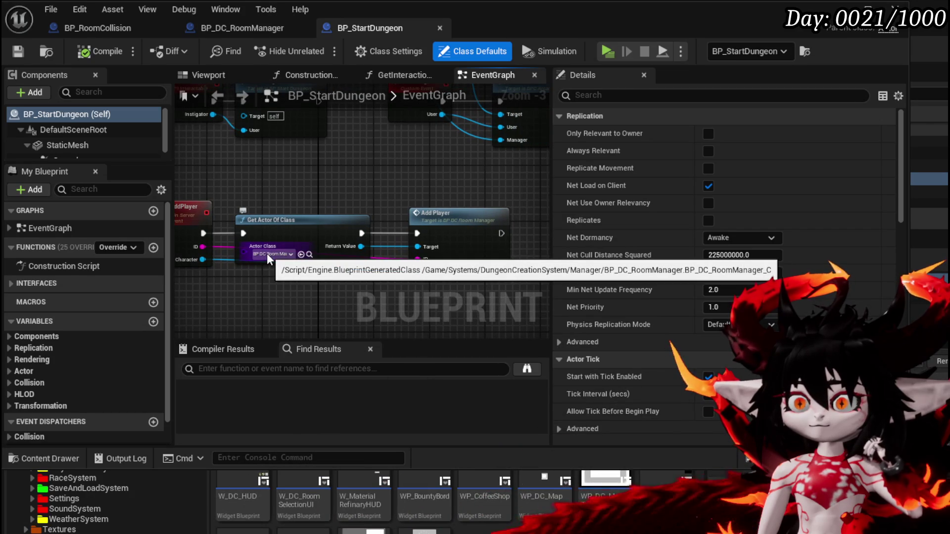
pyautogui.moveTo(303, 169); pyautogui.dragTo(274, 285)
pyautogui.moveTo(472, 280)
pyautogui.mouseDown()
pyautogui.moveTo(376, 274)
pyautogui.moveTo(517, 276)
pyautogui.mouseUp()
pyautogui.doubleClick(419, 203)
pyautogui.moveTo(305, 295); pyautogui.dragTo(484, 283)
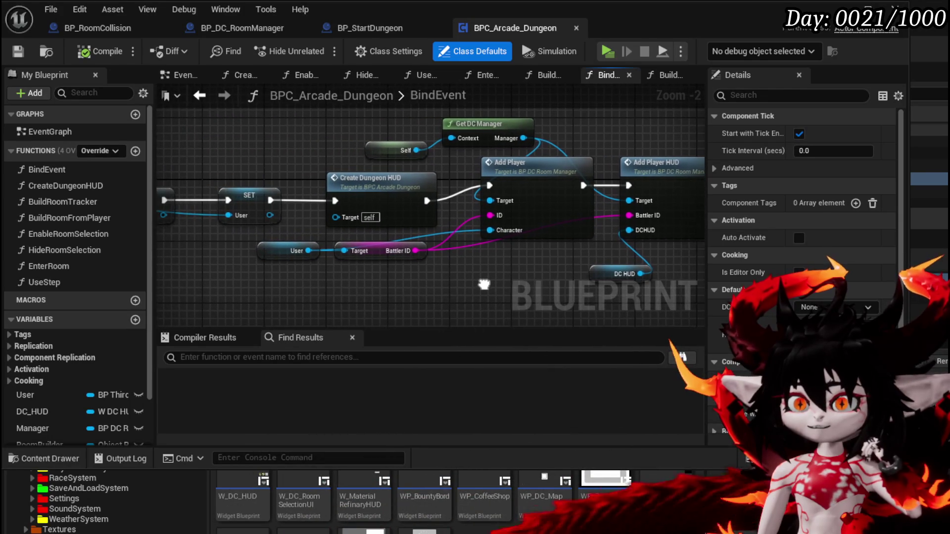
# Pan the BindEvent graph to reveal Add Player HUD, Build Room Tracker and the entry node.
pyautogui.moveTo(272, 296); pyautogui.dragTo(229, 300)
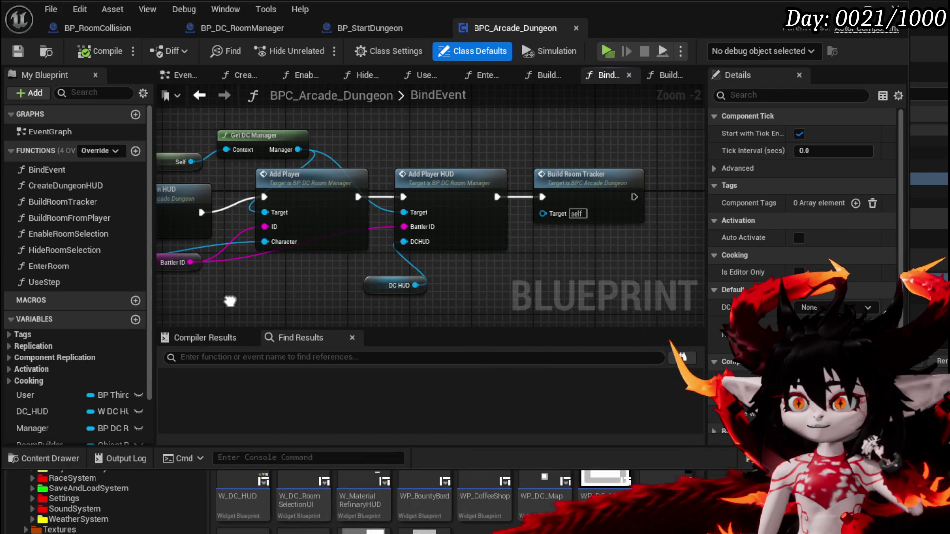
pyautogui.click(474, 150)
pyautogui.moveTo(277, 277)
pyautogui.mouseDown()
pyautogui.moveTo(458, 281)
pyautogui.moveTo(447, 300)
pyautogui.mouseUp()
pyautogui.moveTo(253, 213)
pyautogui.mouseDown()
pyautogui.moveTo(486, 214)
pyautogui.moveTo(425, 199)
pyautogui.mouseUp()
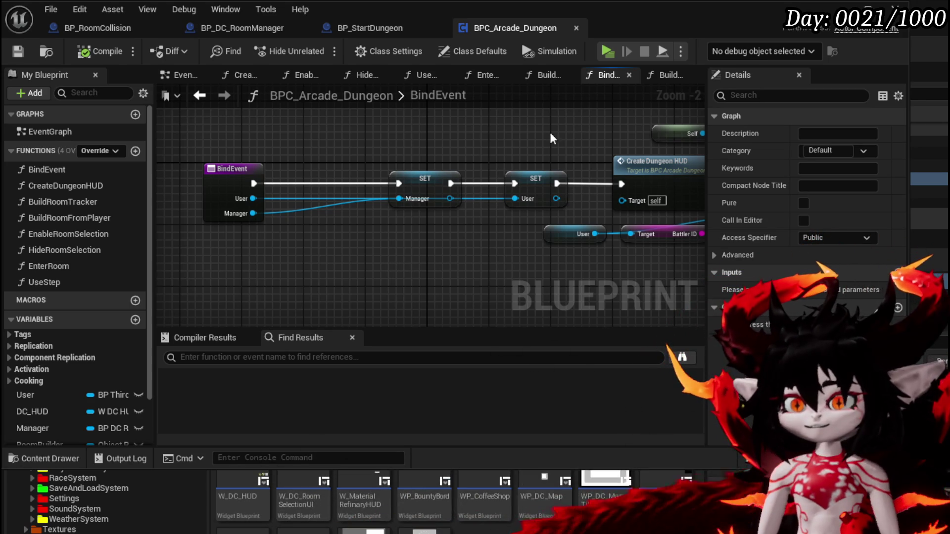
# Open BuildRoomTracker to check its On Enter Room binding, then return to BP_DC_RoomManager.
pyautogui.click(536, 155)
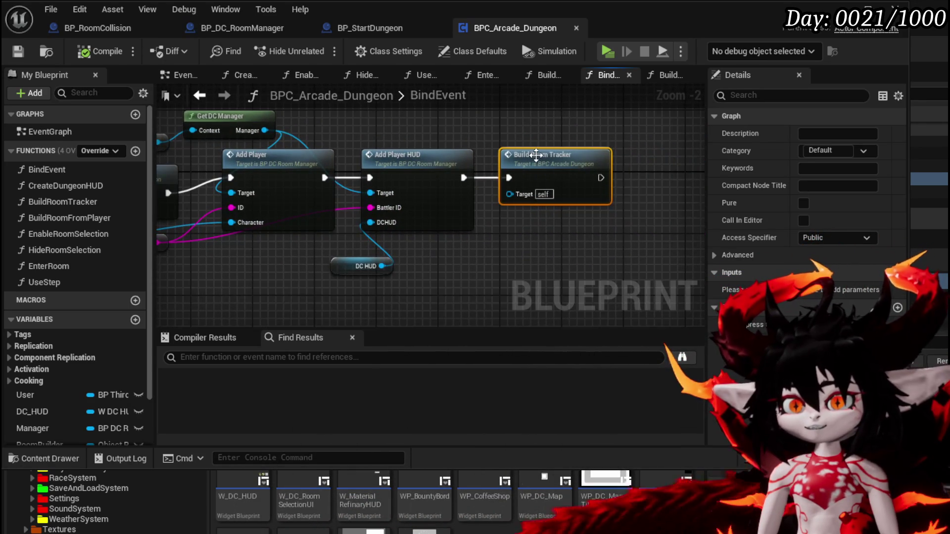
pyautogui.doubleClick(536, 155)
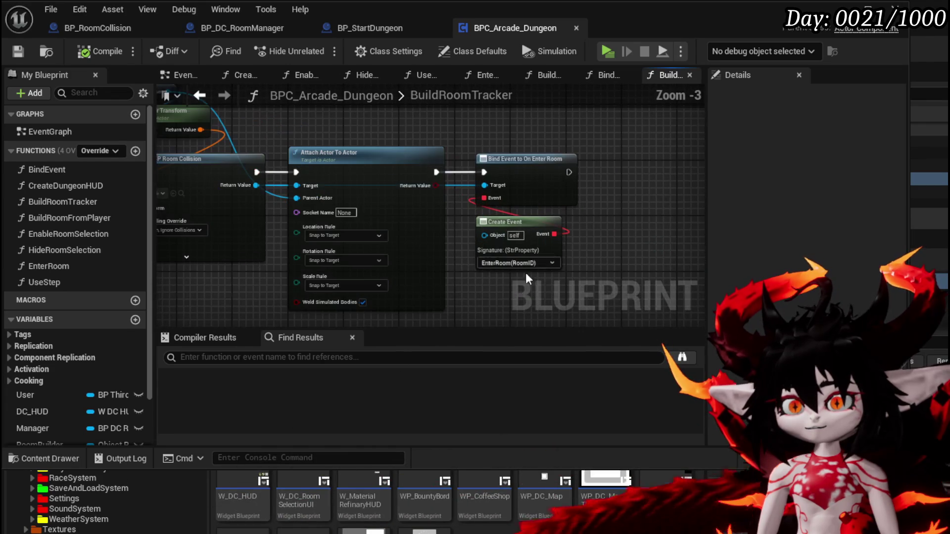
pyautogui.moveTo(483, 294)
pyautogui.mouseDown()
pyautogui.moveTo(642, 281)
pyautogui.moveTo(620, 311)
pyautogui.moveTo(512, 297)
pyautogui.mouseUp()
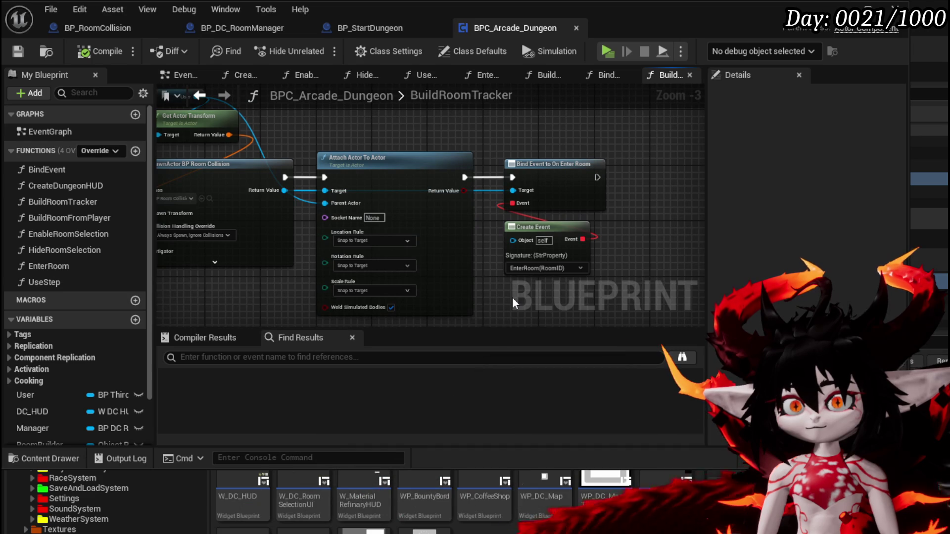
pyautogui.click(225, 28)
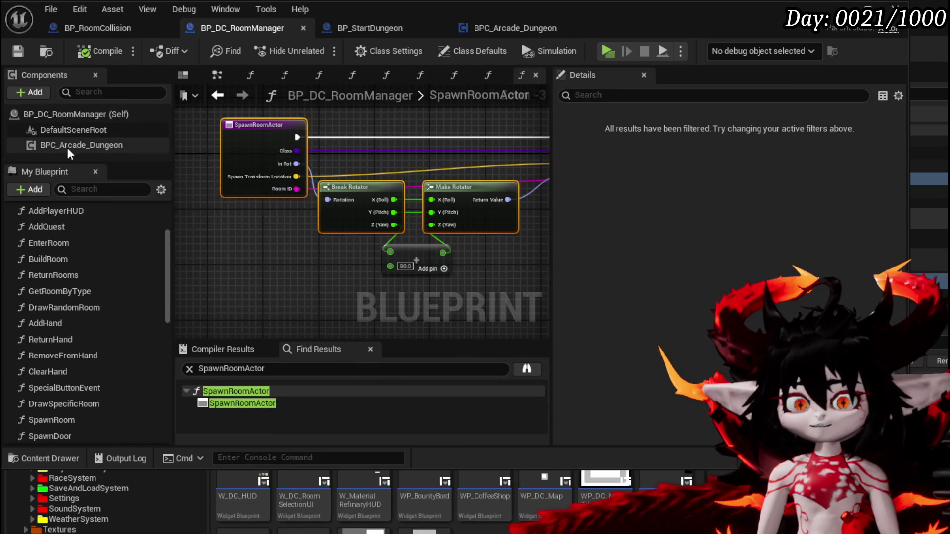
# Shift the Self and Get DC Manager nodes in BP_StartDungeon's Add Player section and save the blueprint.
pyautogui.click(508, 27)
pyautogui.moveTo(445, 149)
pyautogui.mouseDown()
pyautogui.moveTo(478, 192)
pyautogui.moveTo(459, 182)
pyautogui.mouseUp()
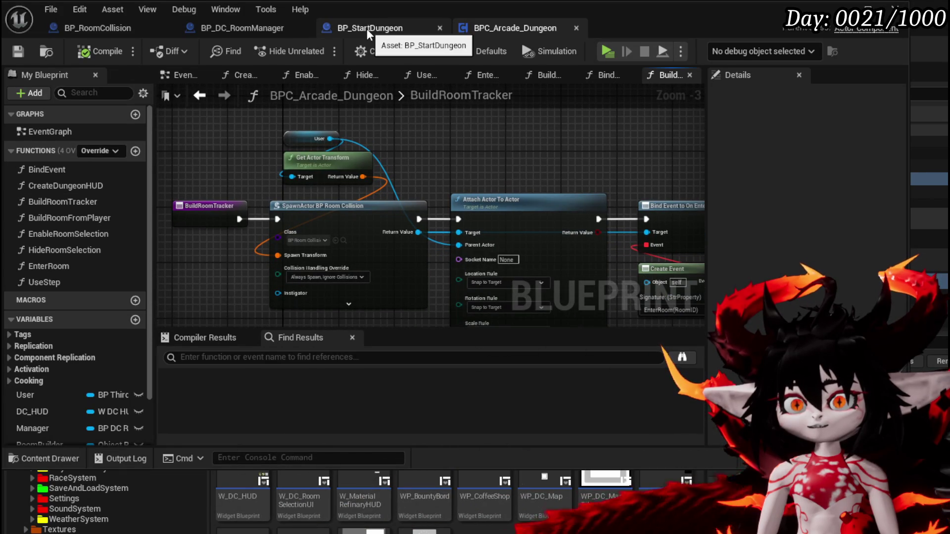
pyautogui.click(367, 29)
pyautogui.click(497, 27)
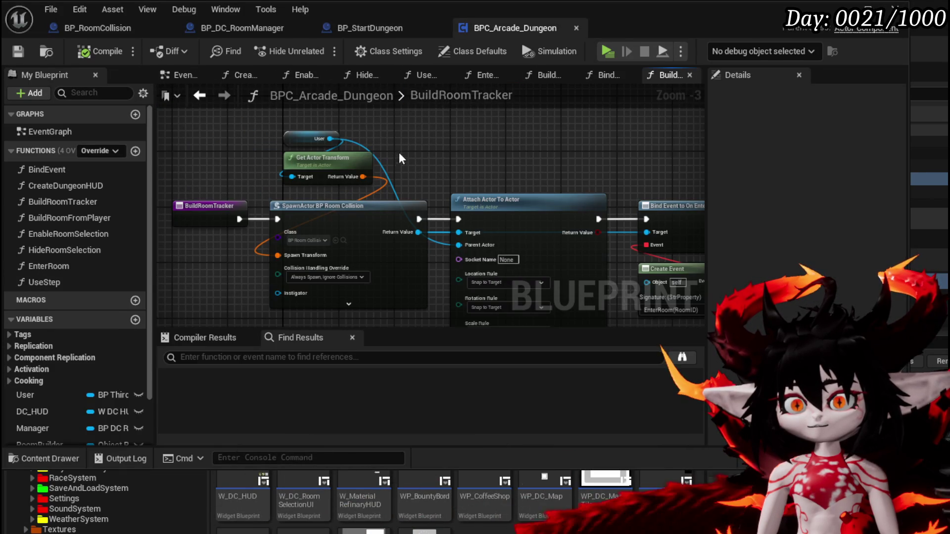
pyautogui.click(350, 26)
pyautogui.moveTo(363, 106)
pyautogui.mouseDown()
pyautogui.moveTo(420, 204)
pyautogui.moveTo(375, 188)
pyautogui.moveTo(347, 157)
pyautogui.moveTo(376, 157)
pyautogui.mouseUp()
pyautogui.click(342, 206)
pyautogui.moveTo(378, 158)
pyautogui.mouseDown()
pyautogui.moveTo(450, 147)
pyautogui.moveTo(397, 156)
pyautogui.mouseUp()
pyautogui.moveTo(529, 184)
pyautogui.mouseDown()
pyautogui.moveTo(355, 158)
pyautogui.moveTo(354, 130)
pyautogui.moveTo(376, 124)
pyautogui.moveTo(392, 147)
pyautogui.moveTo(382, 138)
pyautogui.moveTo(376, 168)
pyautogui.moveTo(341, 207)
pyautogui.moveTo(411, 195)
pyautogui.mouseUp()
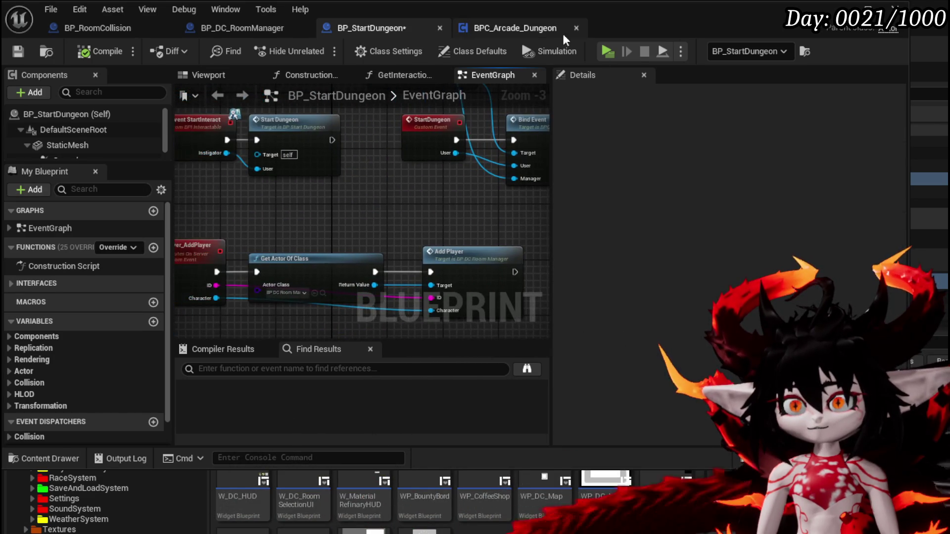
pyautogui.click(569, 32)
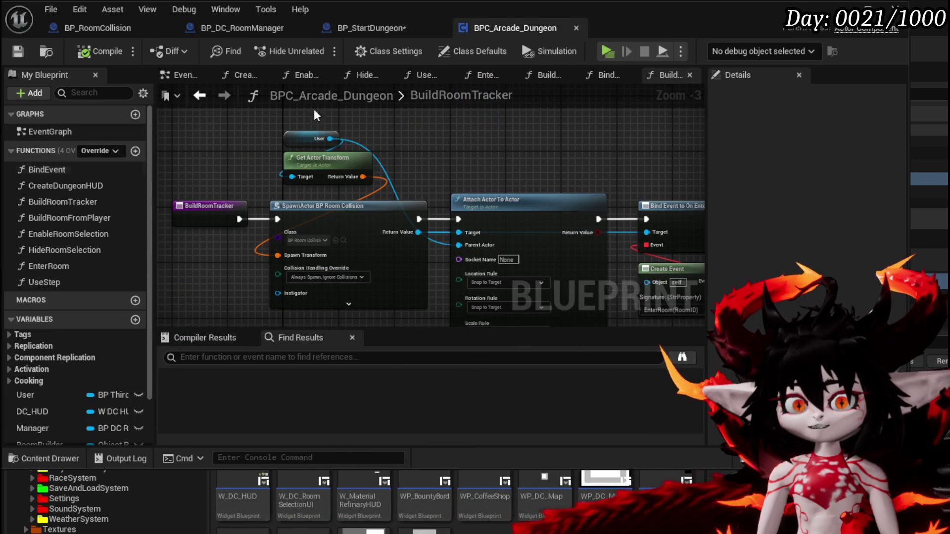
pyautogui.click(371, 28)
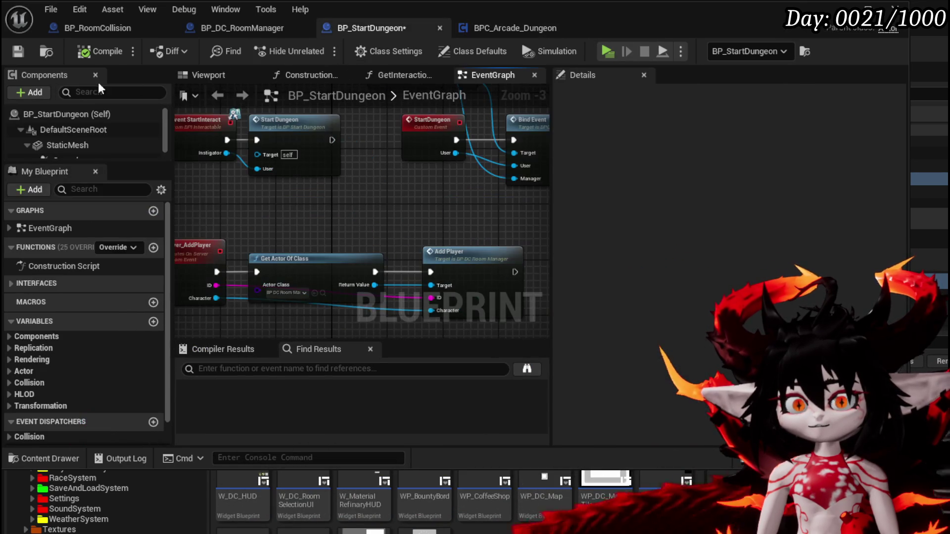
pyautogui.click(18, 51)
# Follow Bind Event into BuildRoomTracker, then open the dungeon component's EnterRoom function and centre its nodes.
pyautogui.moveTo(455, 158); pyautogui.dragTo(322, 205)
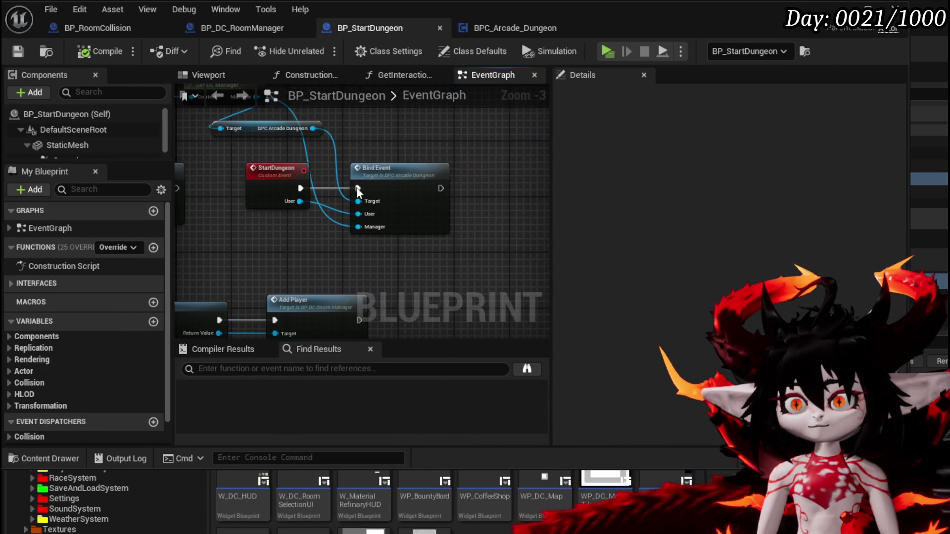
pyautogui.doubleClick(401, 165)
pyautogui.doubleClick(554, 163)
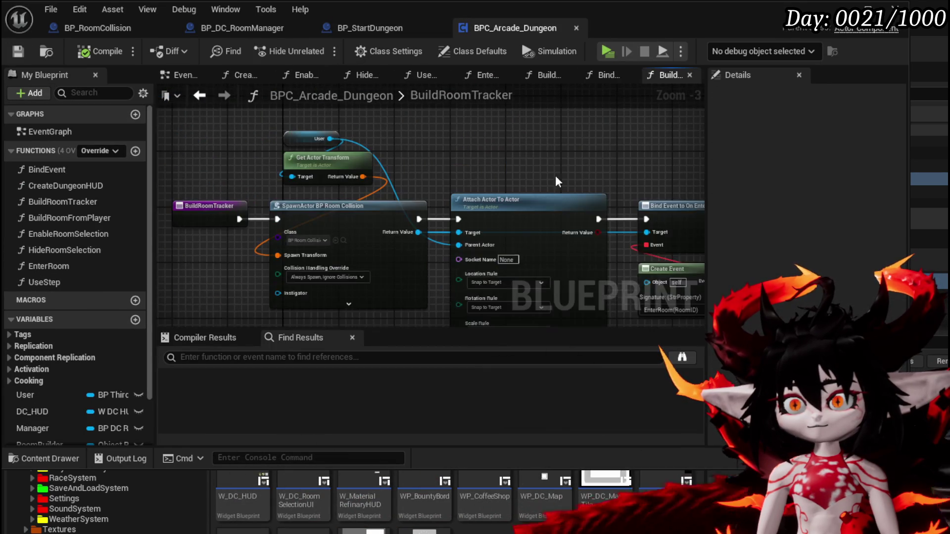
pyautogui.moveTo(524, 158); pyautogui.dragTo(305, 117)
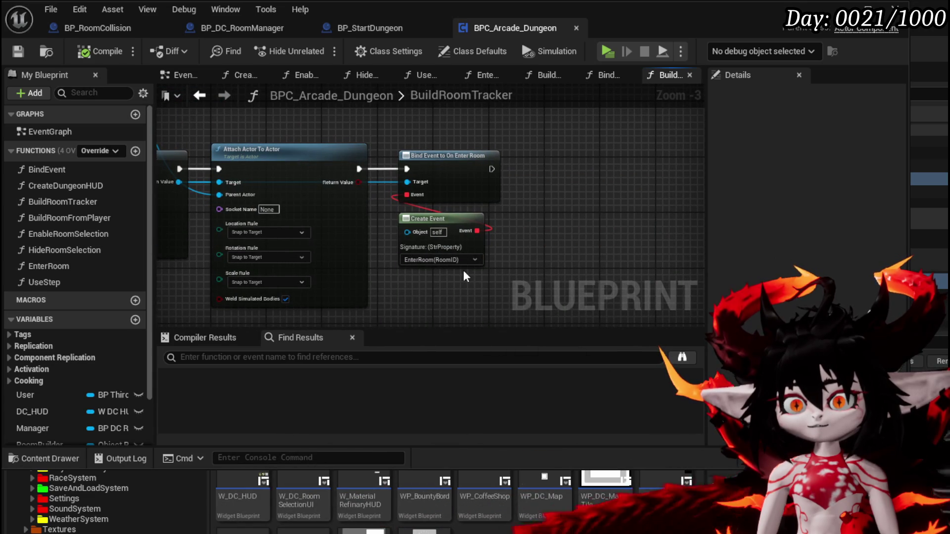
pyautogui.moveTo(463, 271)
pyautogui.mouseDown()
pyautogui.moveTo(569, 272)
pyautogui.moveTo(588, 296)
pyautogui.moveTo(575, 299)
pyautogui.moveTo(618, 304)
pyautogui.mouseUp()
pyautogui.doubleClick(48, 267)
pyautogui.moveTo(463, 194)
pyautogui.mouseDown()
pyautogui.moveTo(390, 148)
pyautogui.moveTo(445, 232)
pyautogui.moveTo(398, 199)
pyautogui.moveTo(457, 193)
pyautogui.moveTo(338, 187)
pyautogui.moveTo(421, 177)
pyautogui.mouseUp()
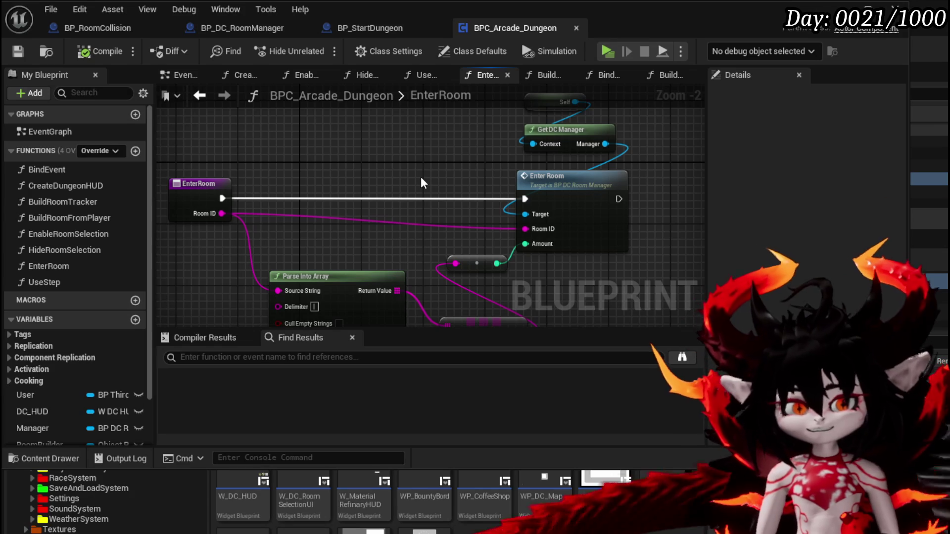
# Review how EnterRoom's Room ID feeds Enter Room and Parse Into Array, then switch to BP_DC_RoomManager.
pyautogui.moveTo(382, 151); pyautogui.dragTo(273, 152)
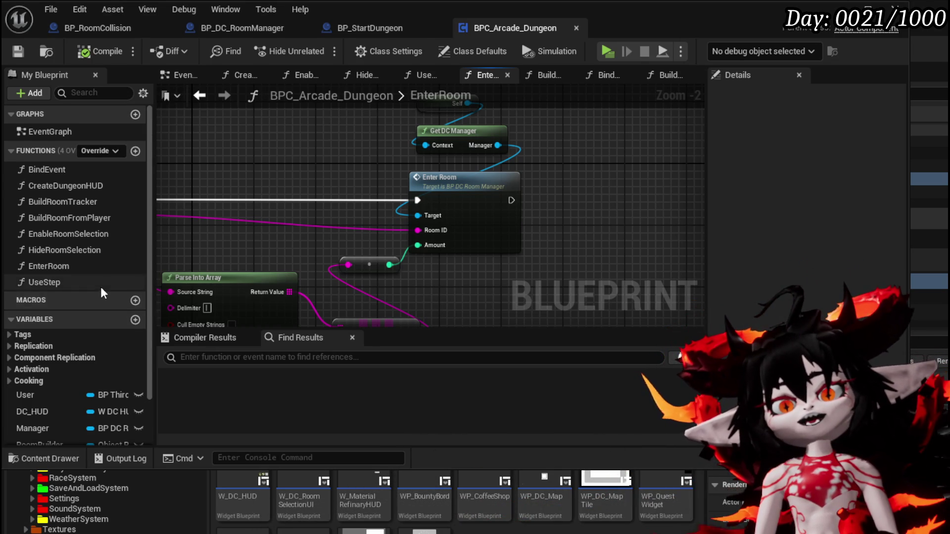
pyautogui.scroll(-2, 101, 286)
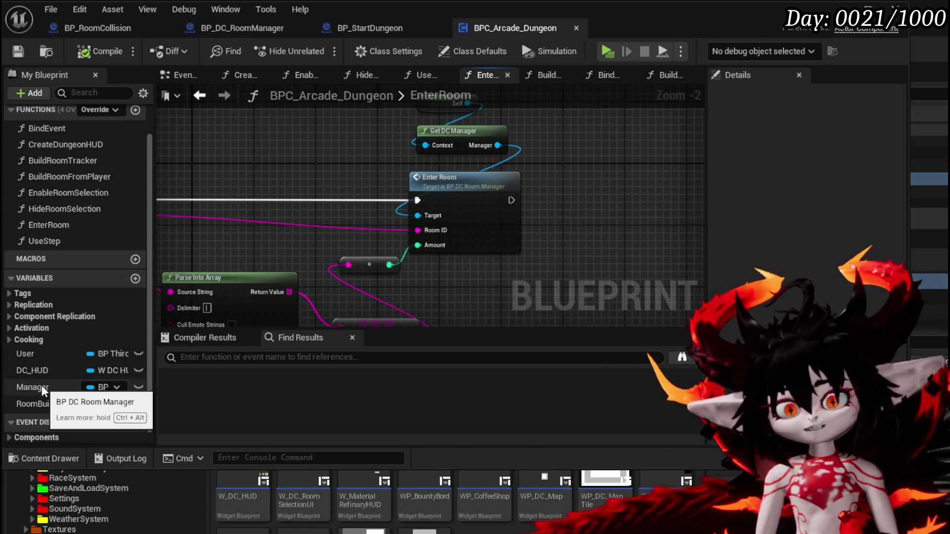
pyautogui.moveTo(312, 149)
pyautogui.mouseDown()
pyautogui.moveTo(445, 147)
pyautogui.moveTo(432, 140)
pyautogui.mouseUp()
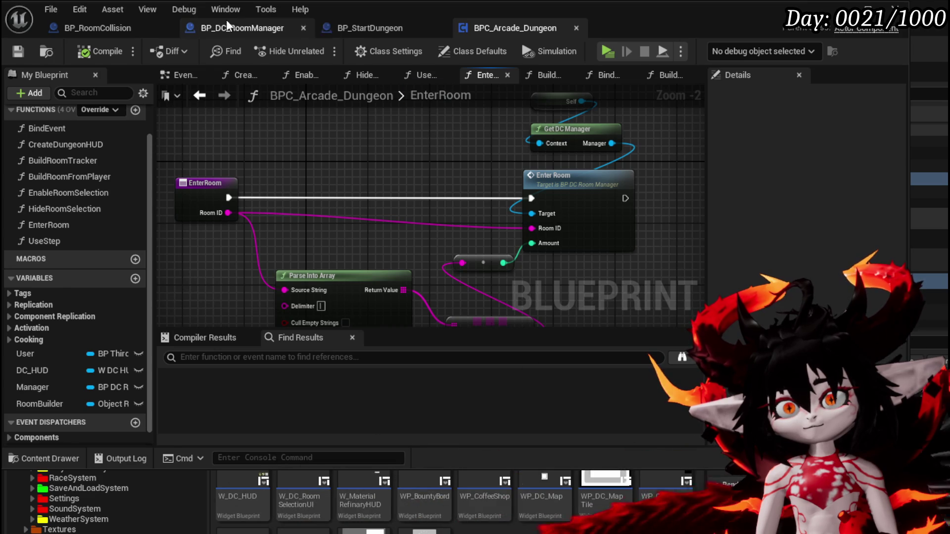
pyautogui.click(243, 28)
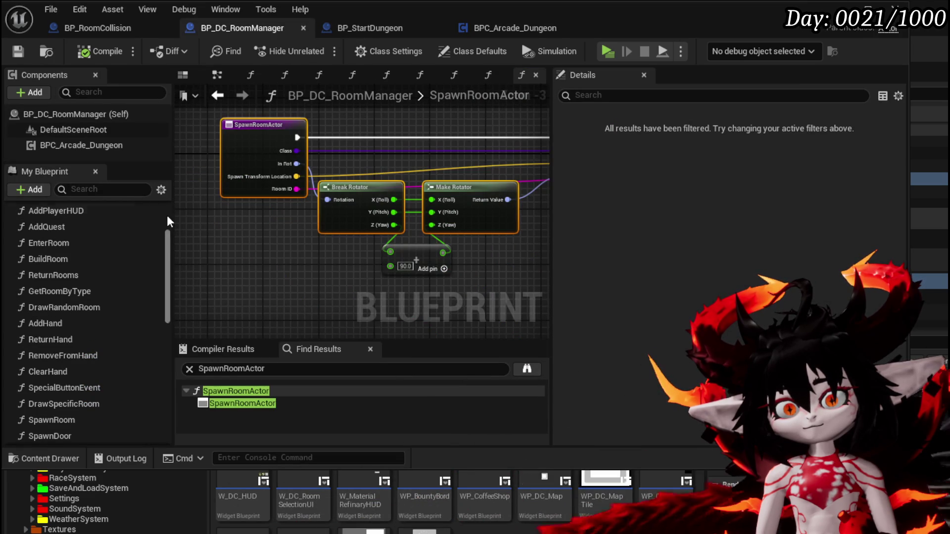
# Scroll the Functions list and reposition the SpawnRoomActor nodes in BP_DC_RoomManager.
pyautogui.scroll(-3, 114, 237)
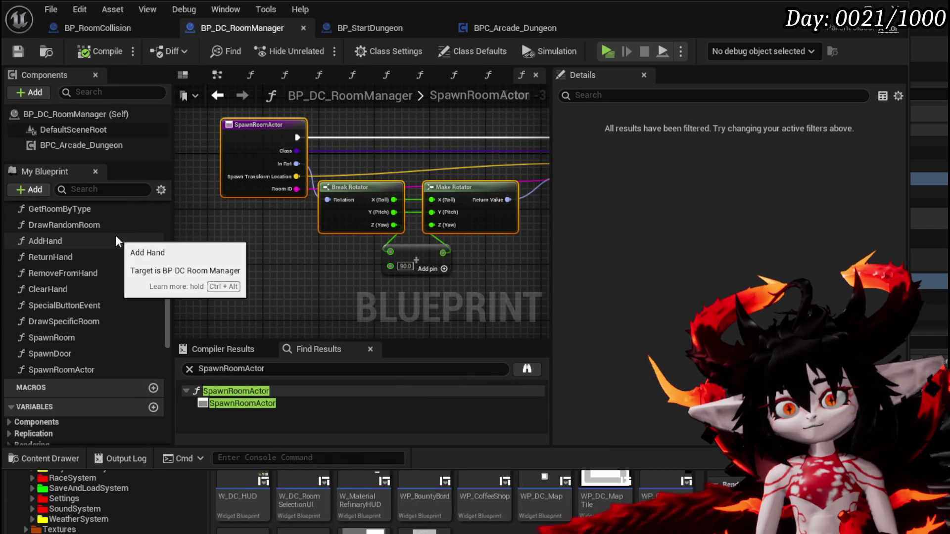
pyautogui.scroll(2, 115, 236)
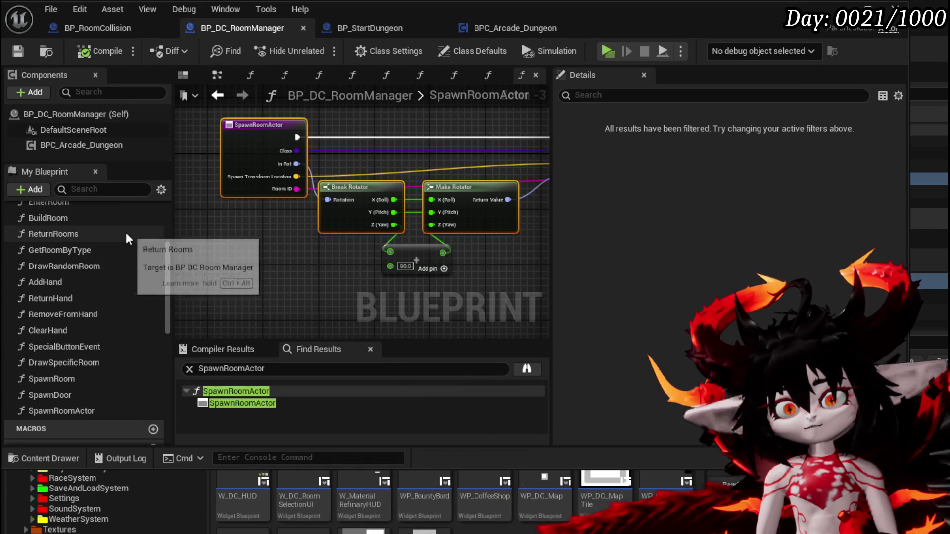
pyautogui.scroll(4, 125, 233)
pyautogui.moveTo(251, 248)
pyautogui.mouseDown()
pyautogui.moveTo(204, 249)
pyautogui.moveTo(250, 248)
pyautogui.mouseUp()
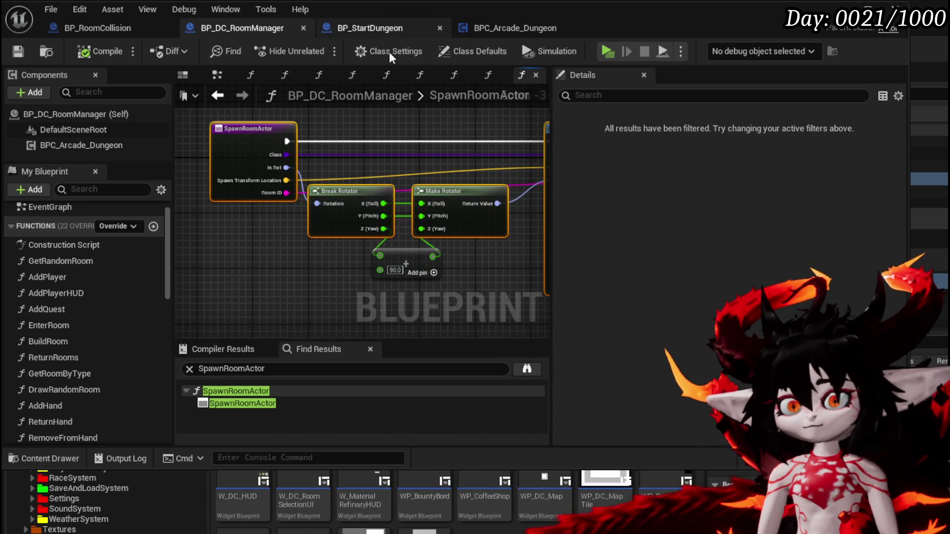
pyautogui.moveTo(212, 252)
pyautogui.mouseDown()
pyautogui.moveTo(221, 241)
pyautogui.moveTo(243, 248)
pyautogui.mouseUp()
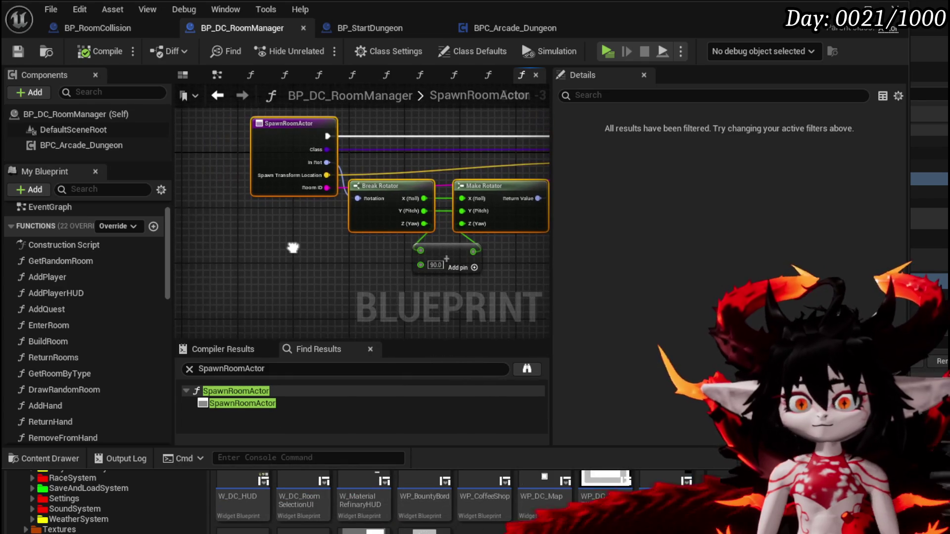
# Back in BPC_Arcade_Dungeon, open the room manager's EnterRoom to see SET Current Room and Use Step.
pyautogui.click(511, 29)
pyautogui.scroll(-1, 353, 164)
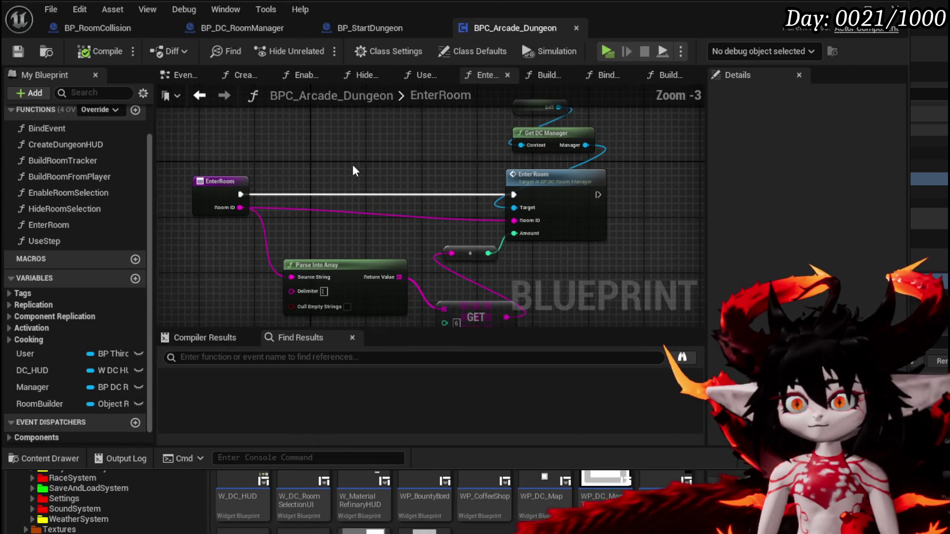
pyautogui.doubleClick(394, 178)
pyautogui.moveTo(421, 232)
pyautogui.mouseDown()
pyautogui.moveTo(208, 268)
pyautogui.moveTo(44, 270)
pyautogui.mouseUp()
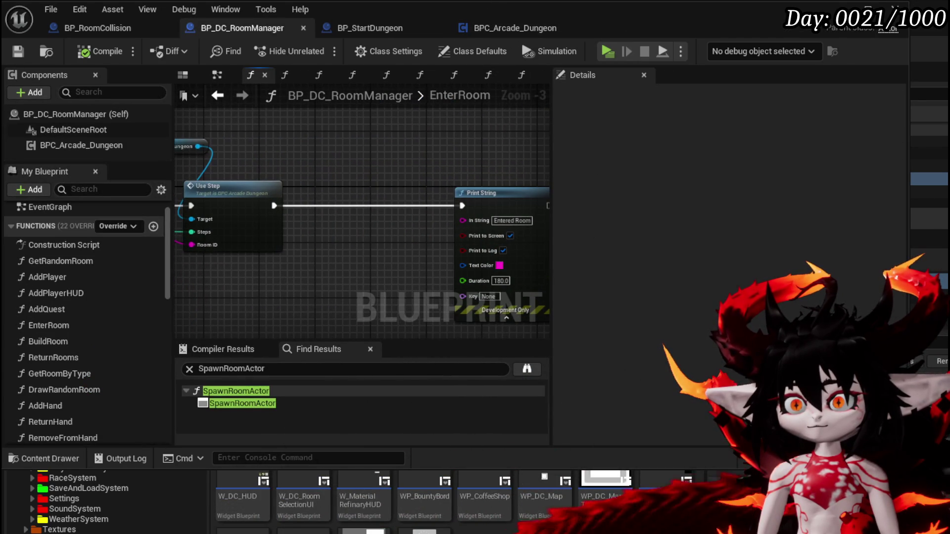
# Move the BPC Arcade Dungeon node beside Use Step in the room manager's EnterRoom graph.
pyautogui.moveTo(360, 243)
pyautogui.mouseDown()
pyautogui.moveTo(318, 243)
pyautogui.moveTo(456, 248)
pyautogui.moveTo(412, 260)
pyautogui.moveTo(397, 167)
pyautogui.mouseUp()
pyautogui.moveTo(381, 269)
pyautogui.mouseDown()
pyautogui.moveTo(314, 272)
pyautogui.moveTo(466, 263)
pyautogui.moveTo(273, 289)
pyautogui.mouseUp()
pyautogui.moveTo(446, 171); pyautogui.dragTo(347, 186)
pyautogui.moveTo(278, 144); pyautogui.dragTo(341, 157)
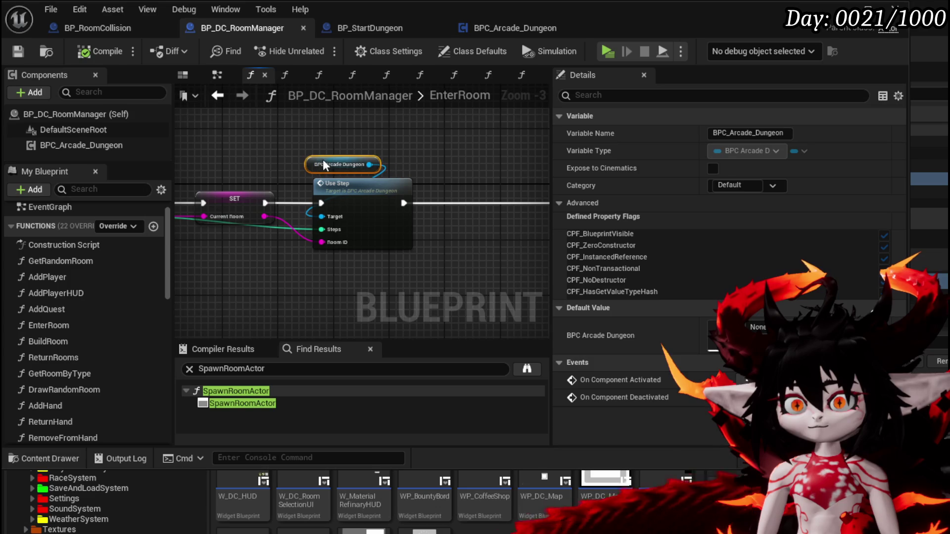
# Go through UseStep into Subtract Steps, rearrange its Text Block Step Number and map nodes, save, and return.
pyautogui.doubleClick(372, 188)
pyautogui.moveTo(486, 164); pyautogui.dragTo(485, 153)
pyautogui.click(417, 186)
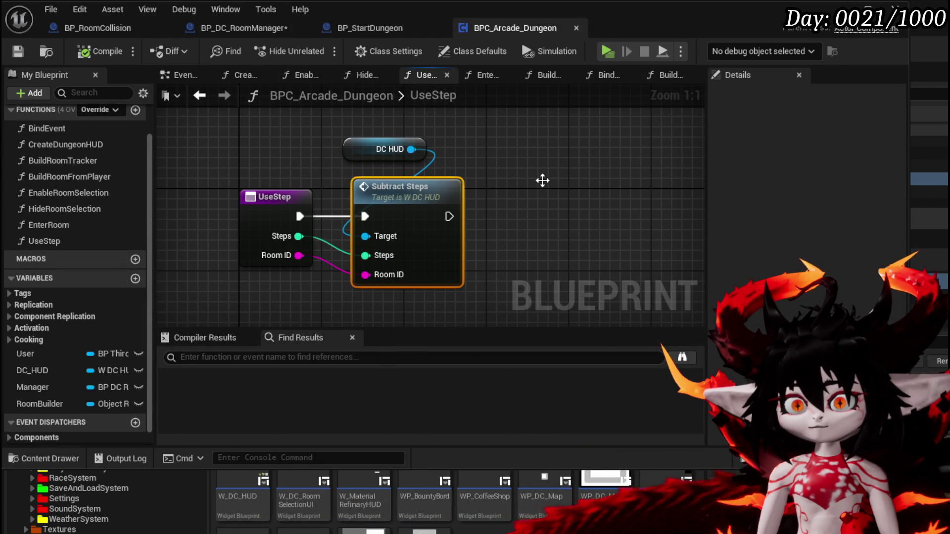
pyautogui.moveTo(485, 173)
pyautogui.mouseDown()
pyautogui.moveTo(407, 238)
pyautogui.moveTo(586, 113)
pyautogui.mouseUp()
pyautogui.moveTo(524, 163); pyautogui.dragTo(509, 233)
pyautogui.moveTo(427, 220)
pyautogui.mouseDown()
pyautogui.moveTo(443, 120)
pyautogui.moveTo(444, 163)
pyautogui.mouseUp()
pyautogui.moveTo(364, 150); pyautogui.dragTo(445, 182)
pyautogui.click(427, 131)
pyautogui.click(18, 51)
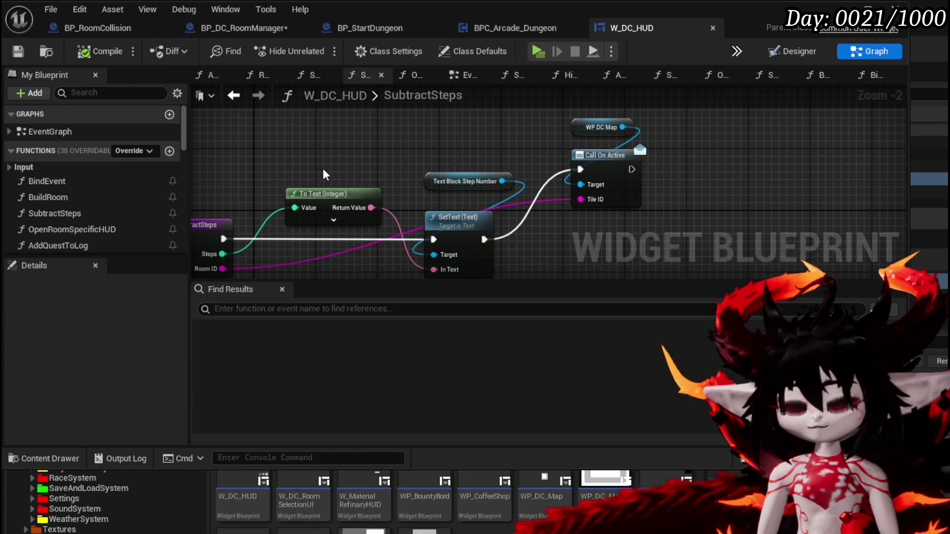
pyautogui.hotkey('alt', 'Tab')
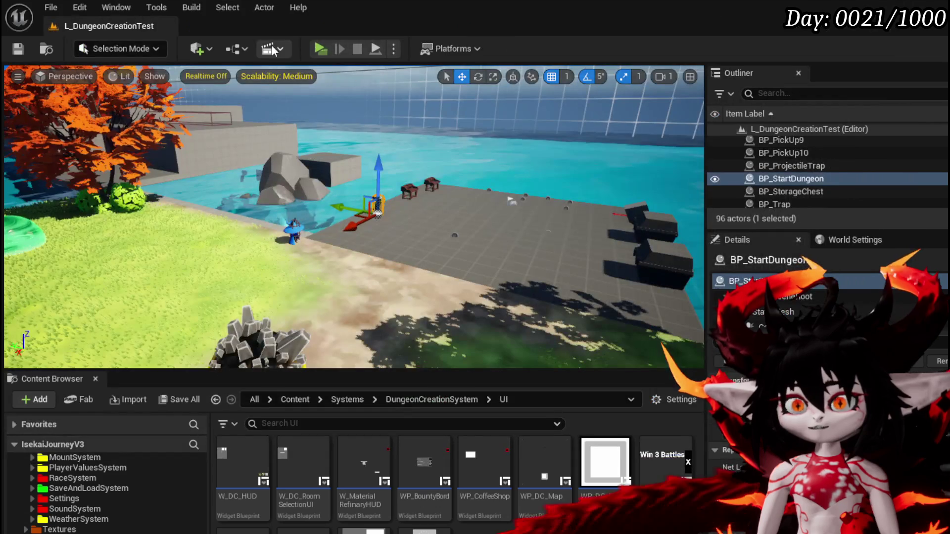
# Start a play-test and run the character along the path into the first gate.
pyautogui.click(314, 47)
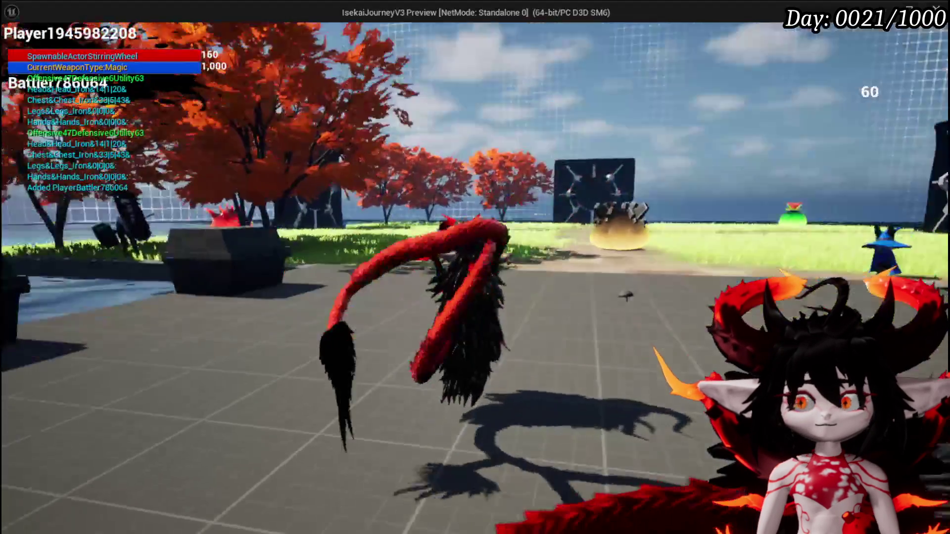
pyautogui.press('w')
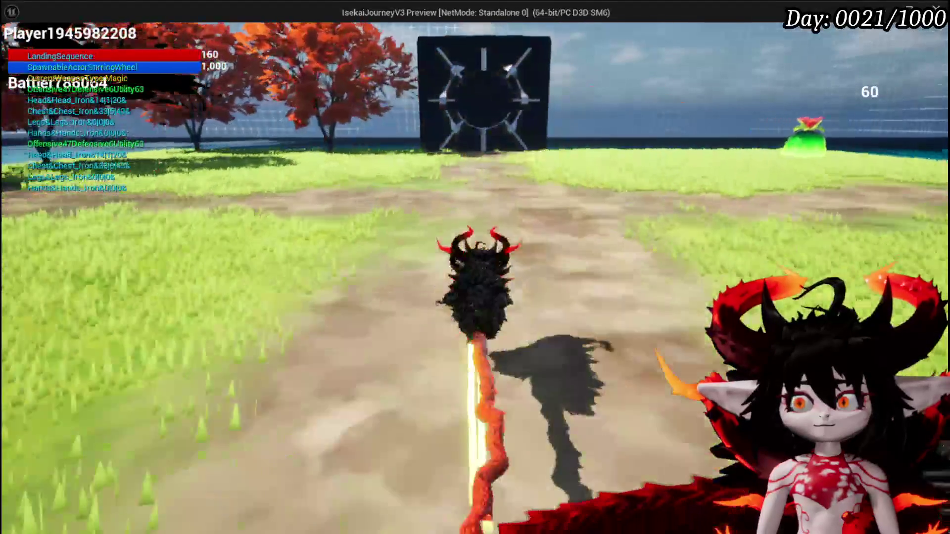
pyautogui.press('w')
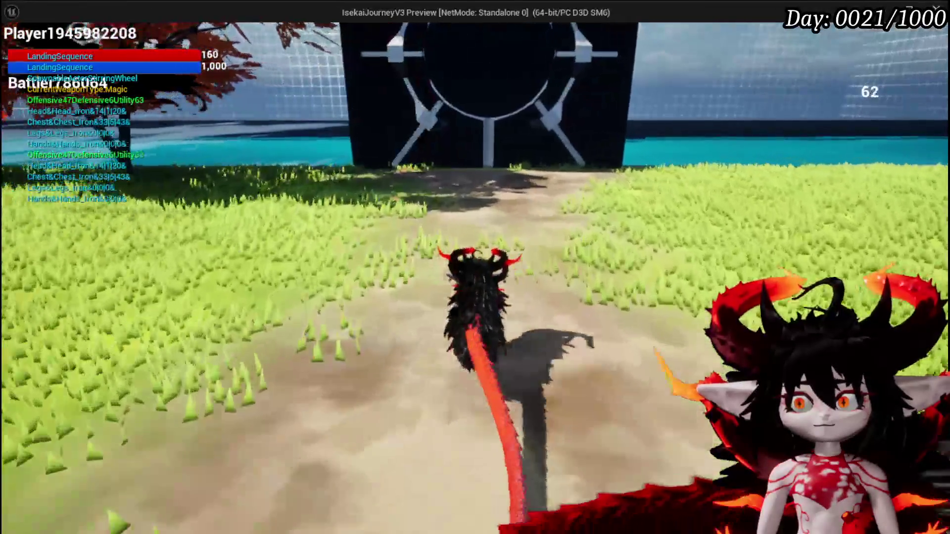
pyautogui.press('w')
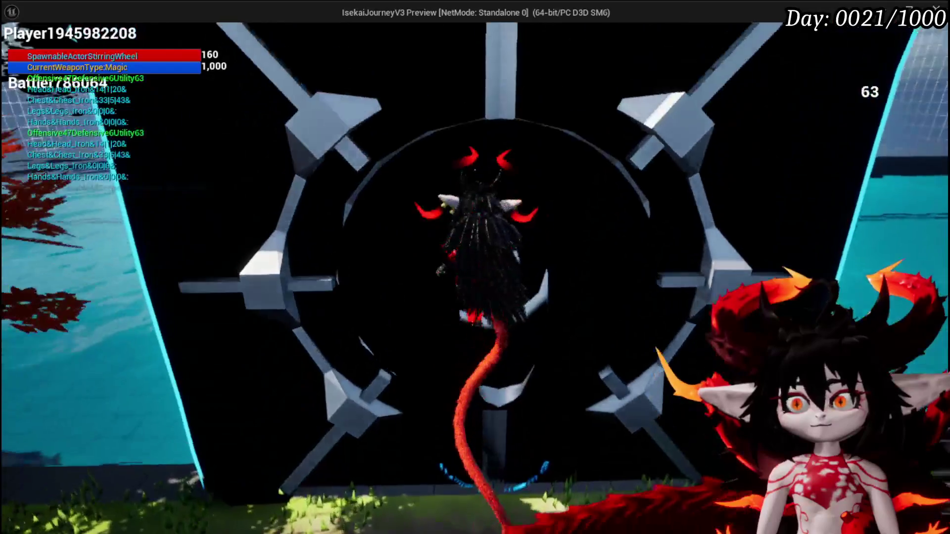
pyautogui.press('w')
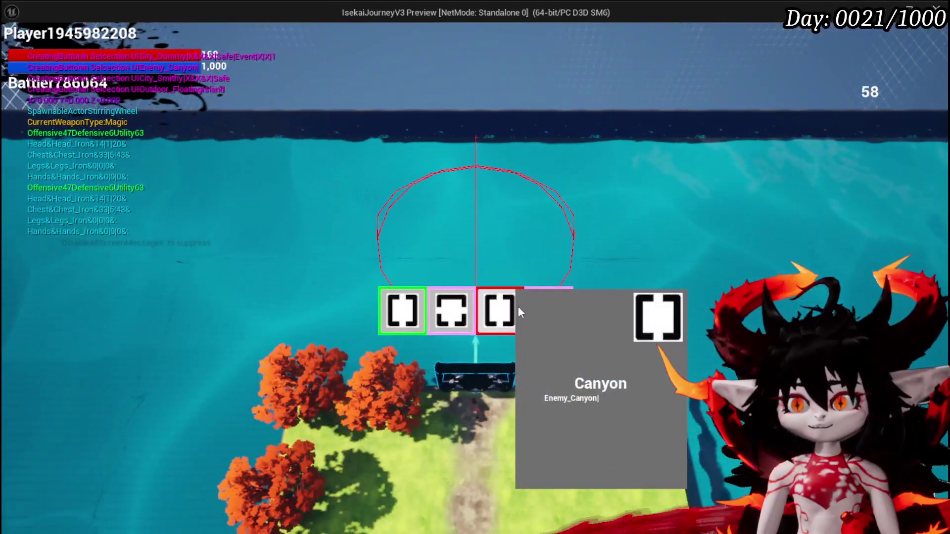
# Enter the Canyon room and run across it to its exit gate.
pyautogui.click(518, 308)
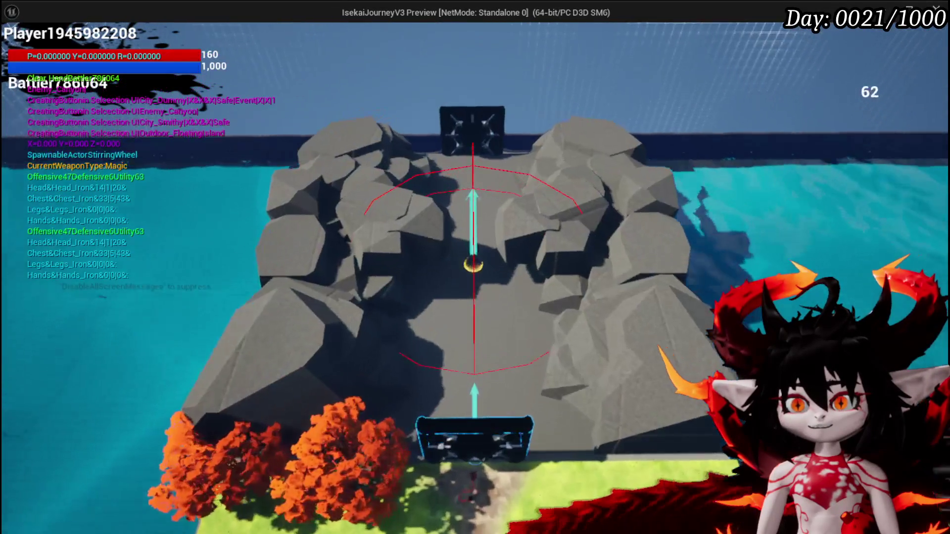
pyautogui.press('w')
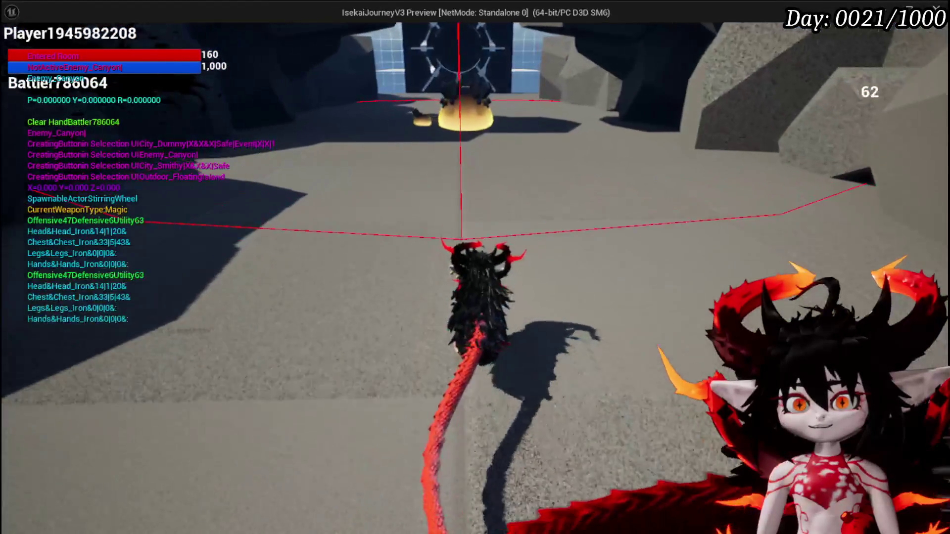
pyautogui.press('w')
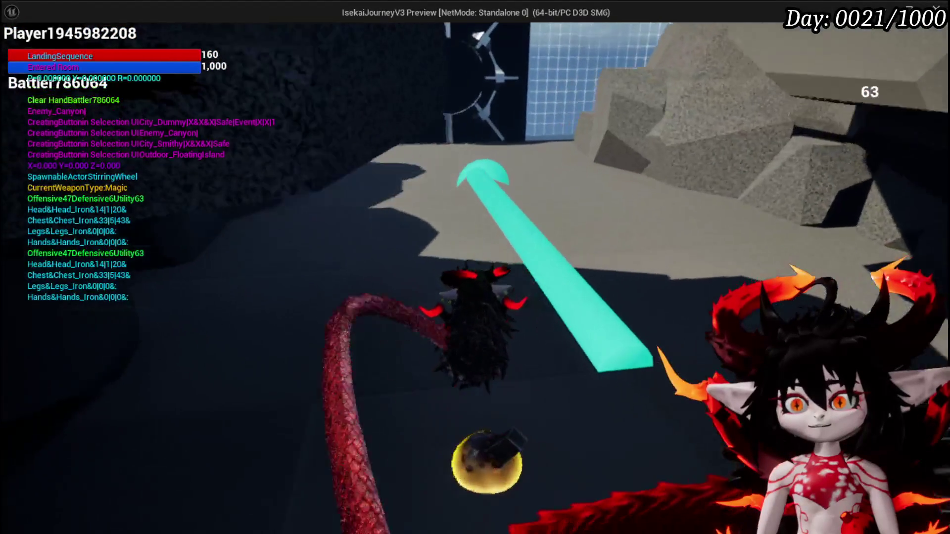
pyautogui.press('w')
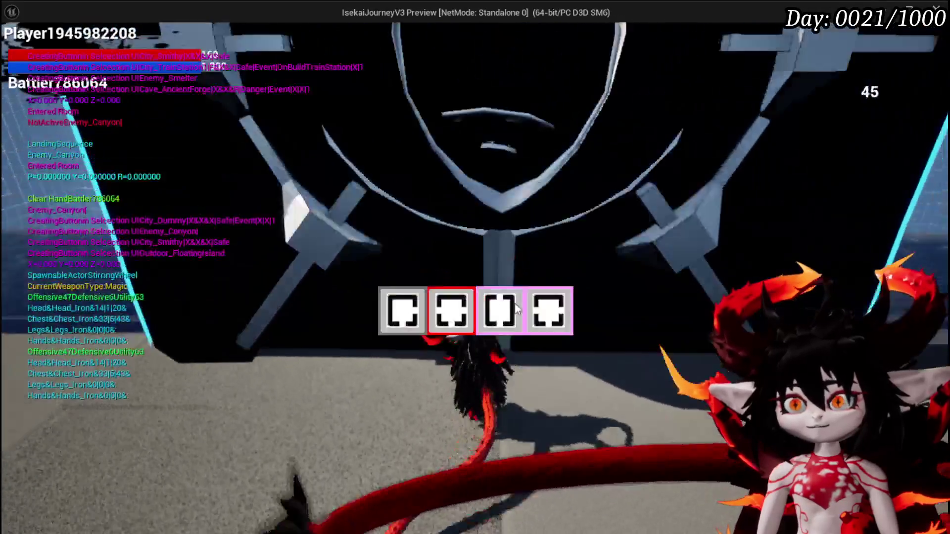
# Enter the Smelter arena, run past the lava pit and enemies, then stop the play session.
pyautogui.moveTo(544, 311)
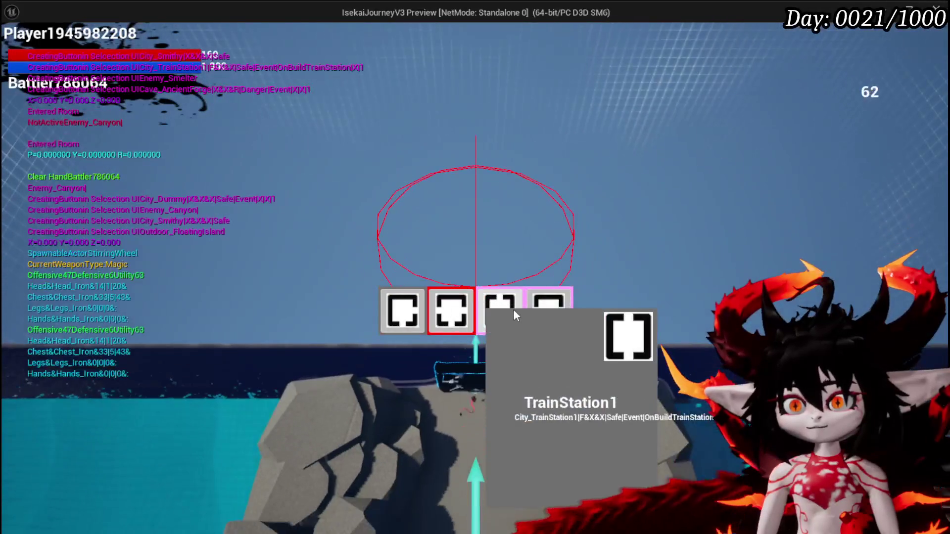
pyautogui.click(447, 312)
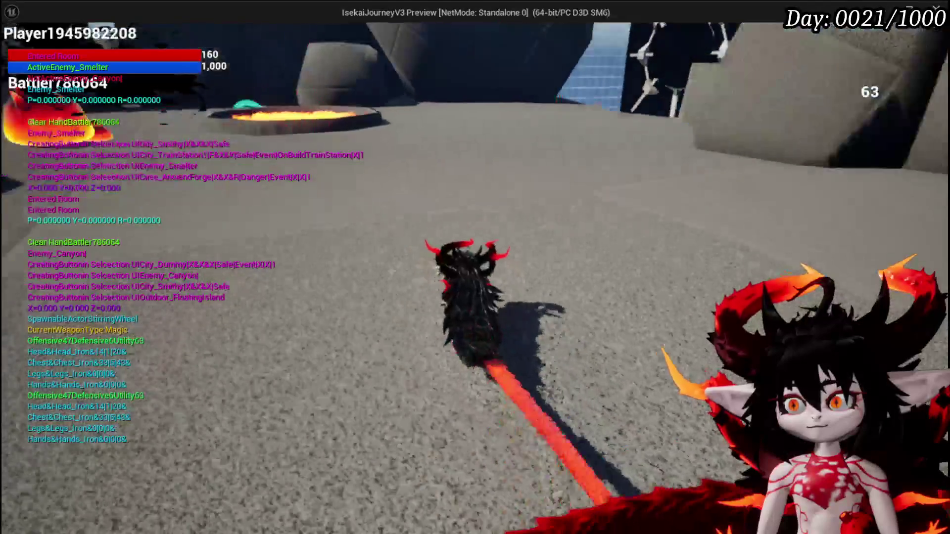
pyautogui.press('a')
pyautogui.press('w')
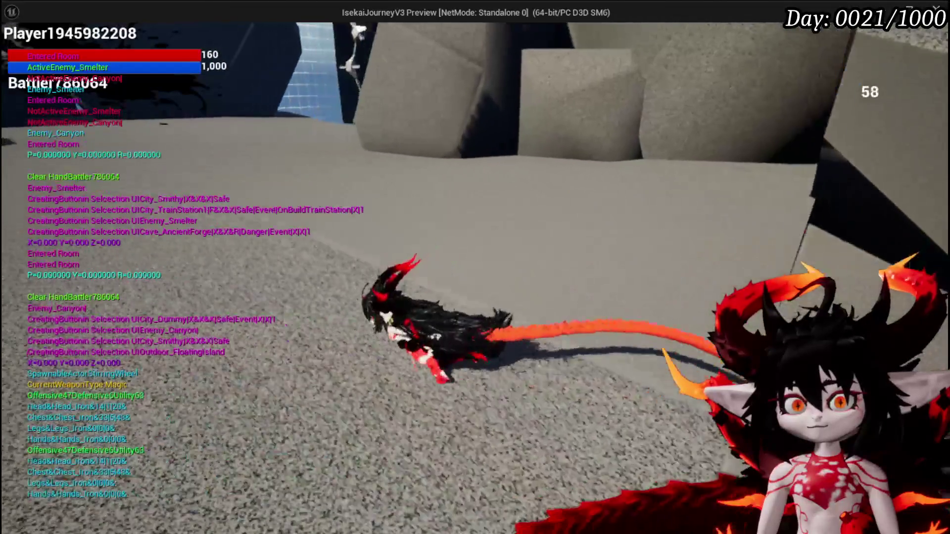
pyautogui.press('w')
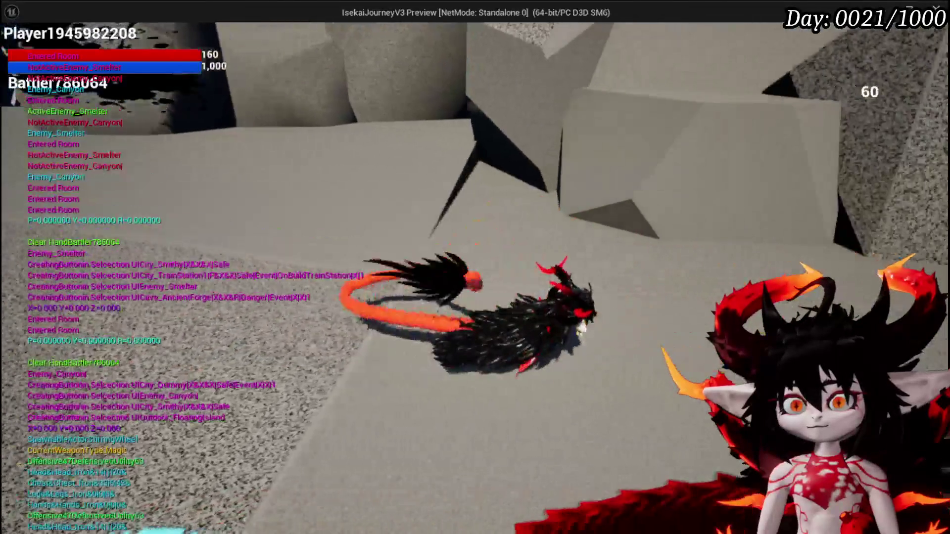
pyautogui.press('w')
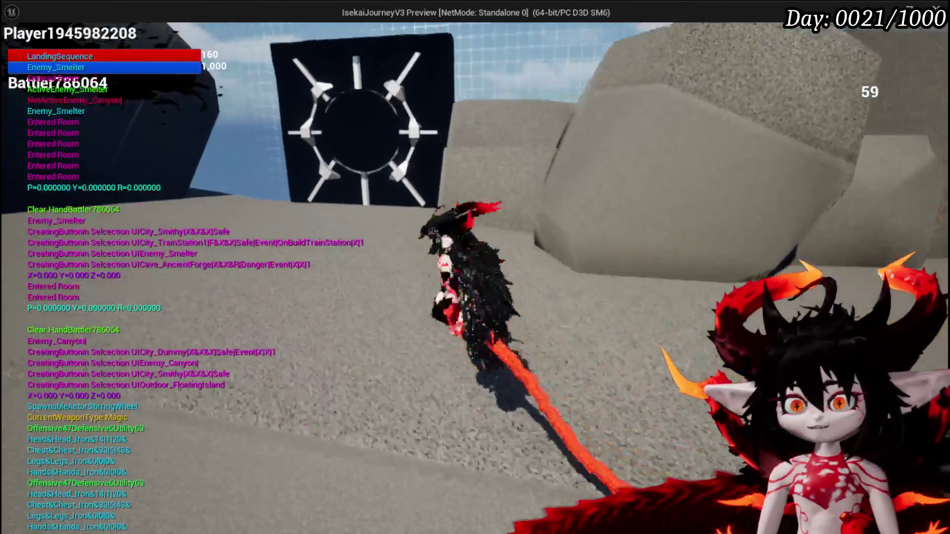
pyautogui.press('w')
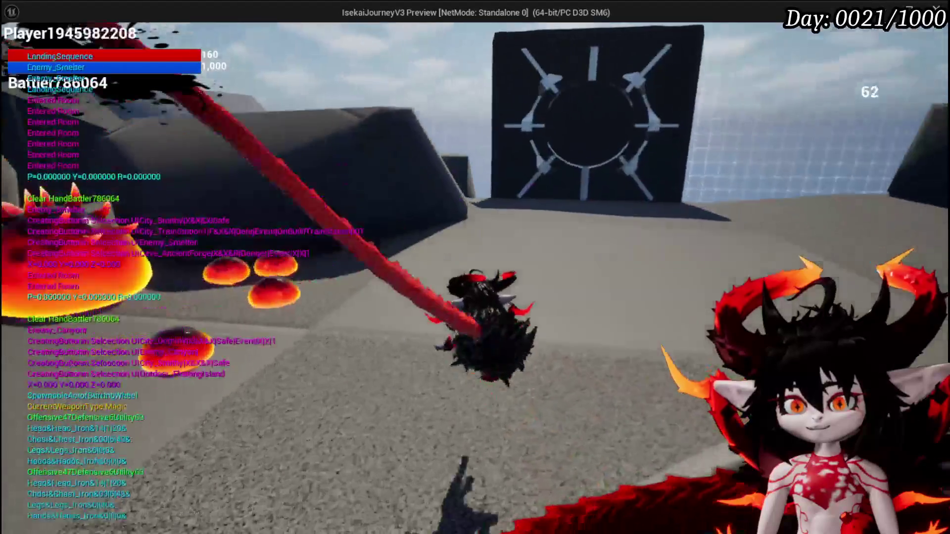
pyautogui.press('Escape')
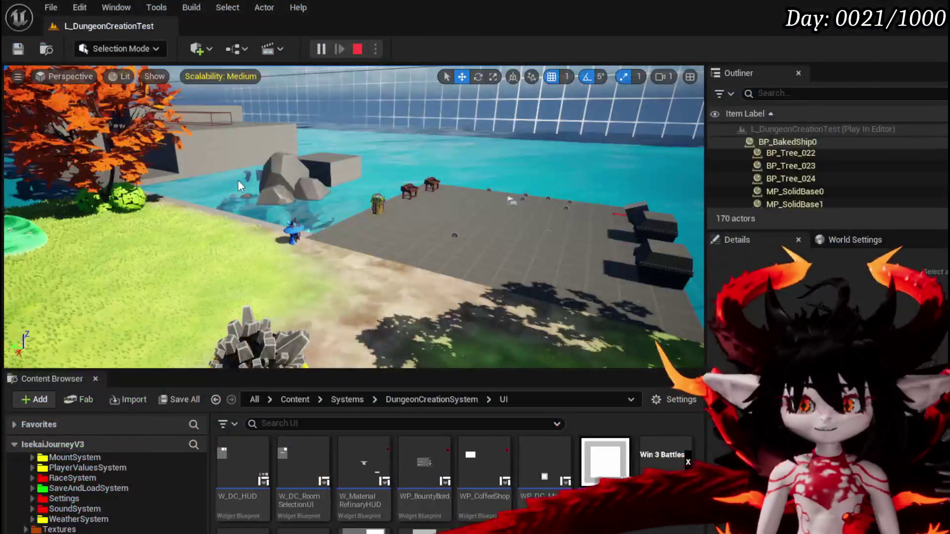
# Save the level and review W_DC_HUD's SubtractSteps and BindEvent graphs.
pyautogui.click(22, 51)
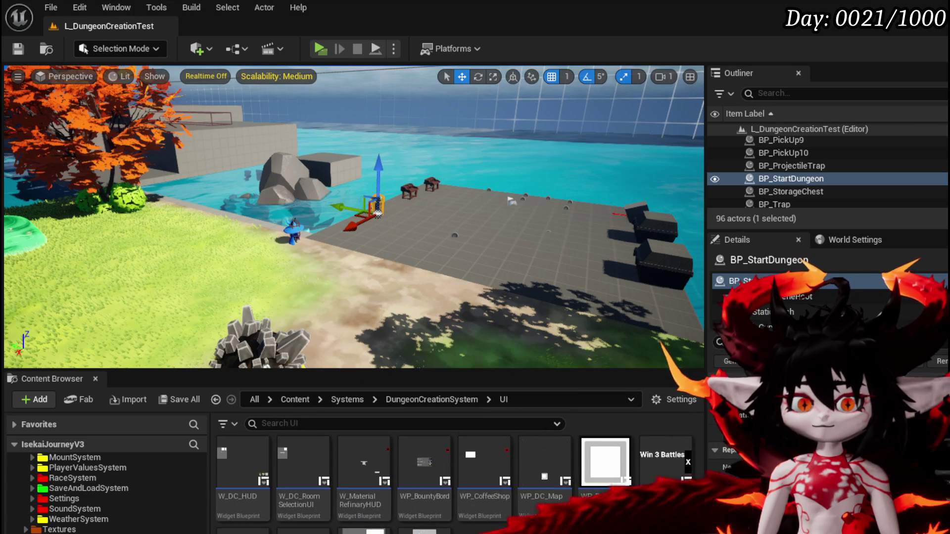
pyautogui.doubleClick(242, 465)
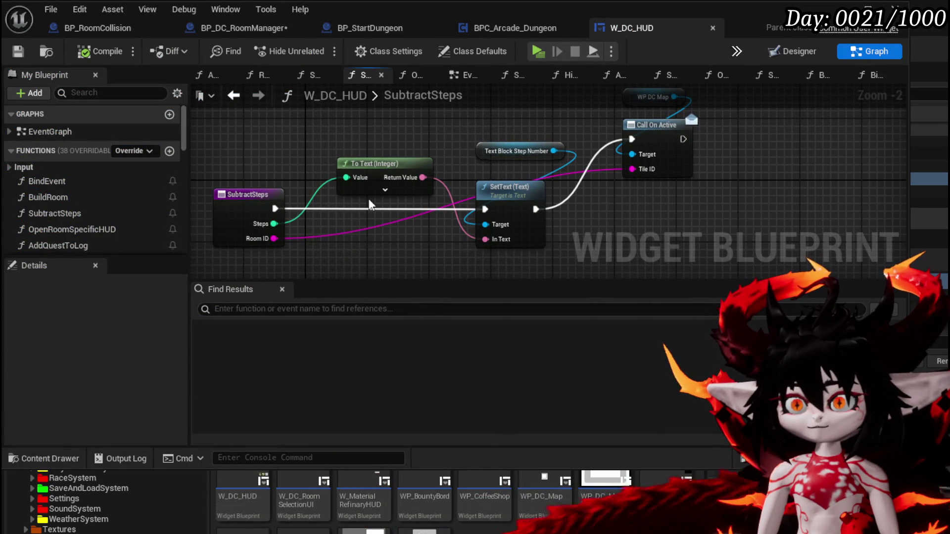
pyautogui.click(234, 95)
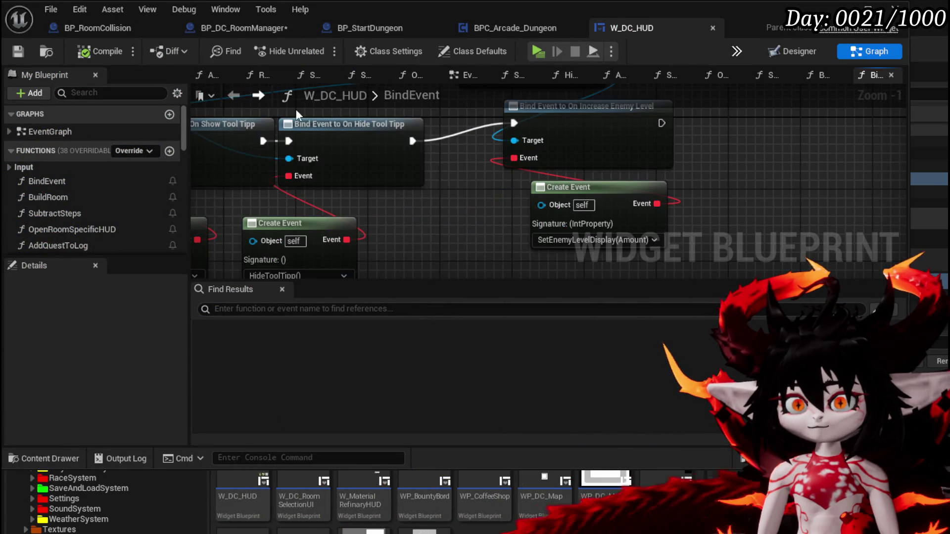
pyautogui.scroll(-3, 456, 197)
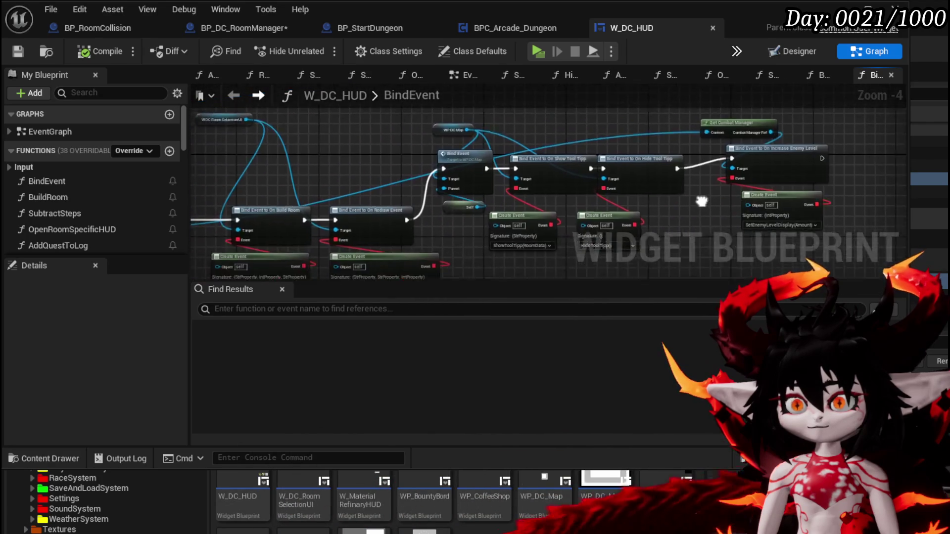
pyautogui.click(258, 96)
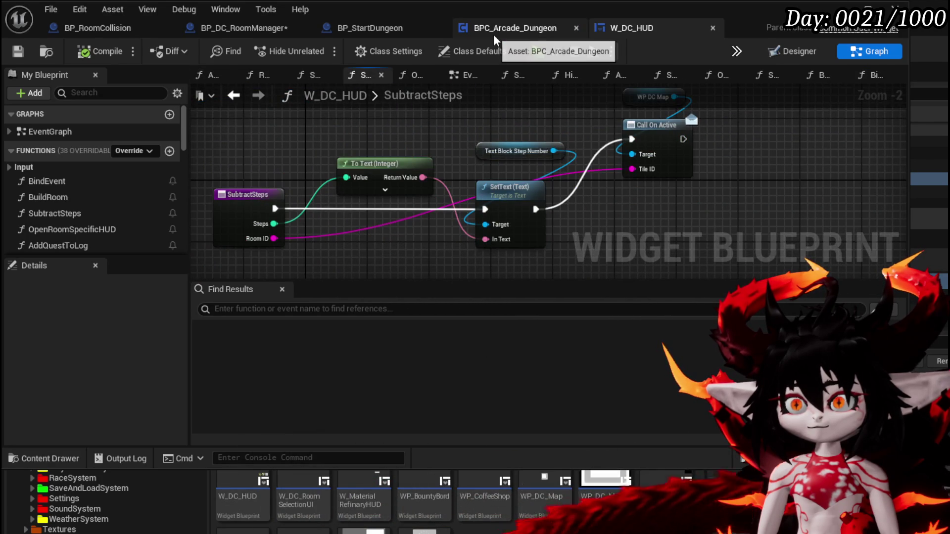
# Inspect the Parse Into Array and GET nodes in BPC_Arcade_Dungeon's EnterRoom function.
pyautogui.click(494, 35)
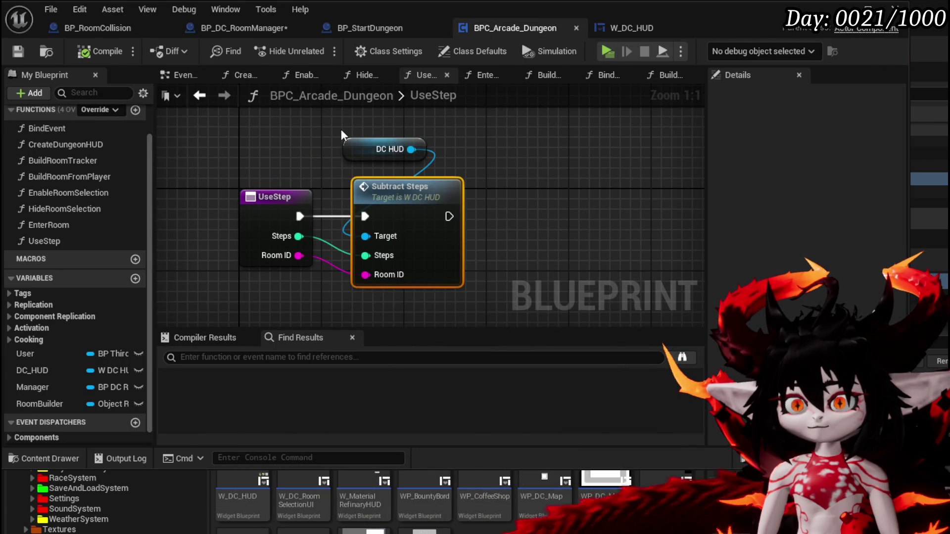
pyautogui.click(199, 96)
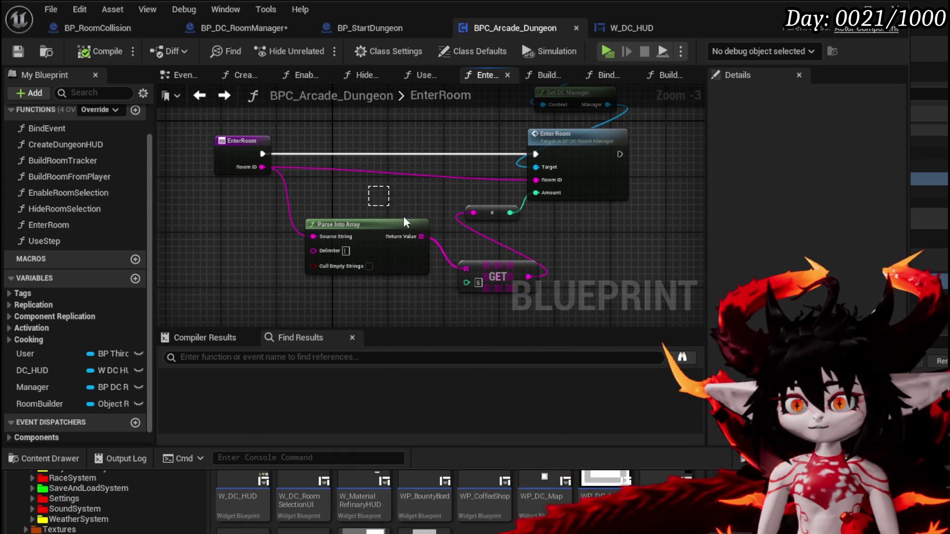
pyautogui.moveTo(379, 200); pyautogui.dragTo(500, 272)
pyautogui.click(611, 263)
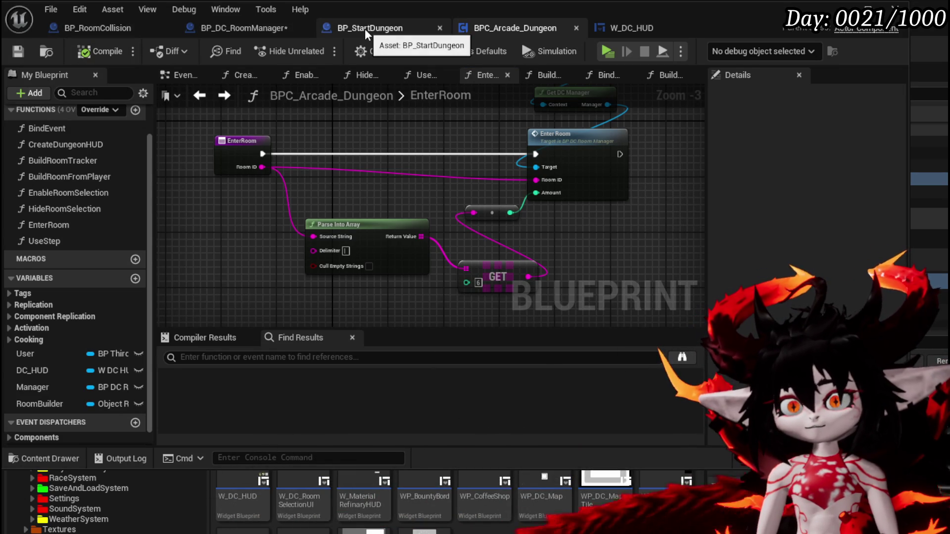
pyautogui.click(98, 28)
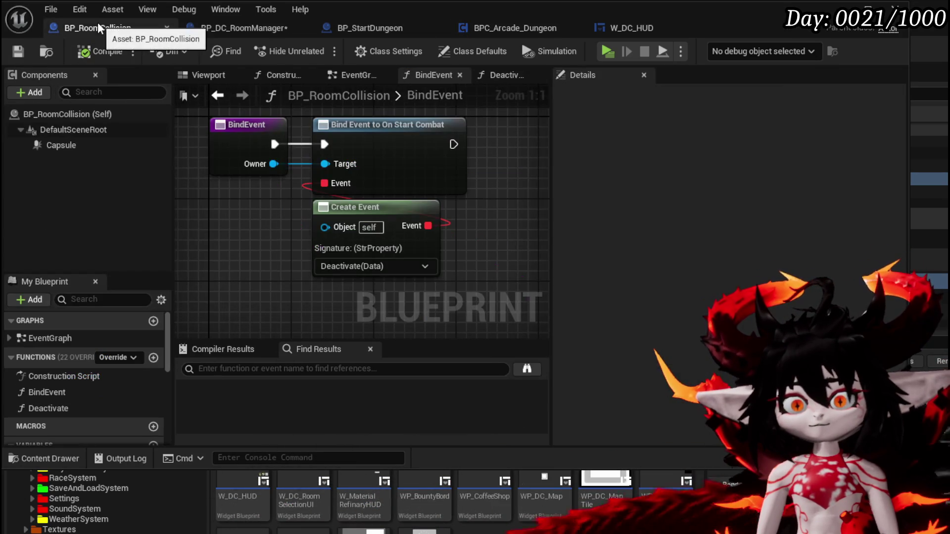
# Scroll through BP_RoomCollision's BindEvent graph, then bring up BP_DC_RoomManager's EnterRoom graph.
pyautogui.scroll(-5, 148, 363)
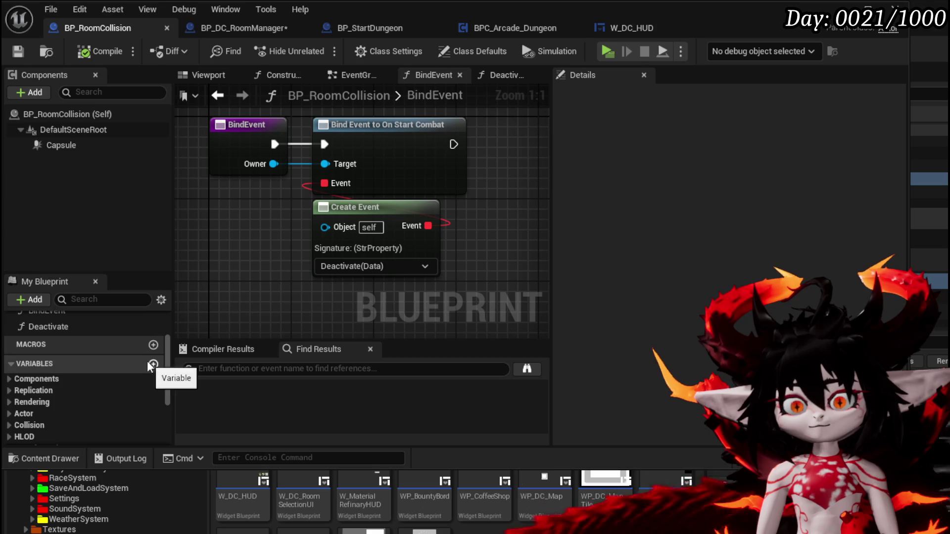
pyautogui.scroll(3, 145, 349)
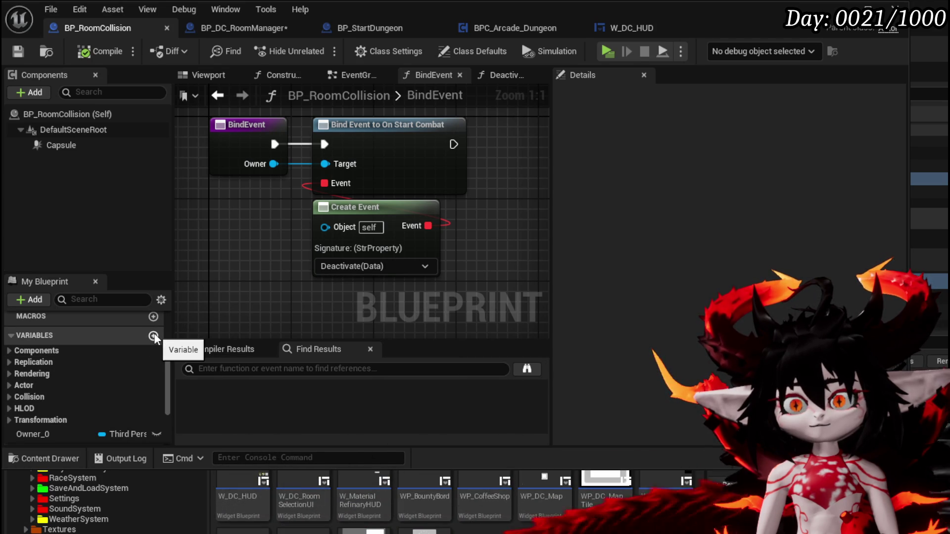
pyautogui.scroll(-3, 308, 224)
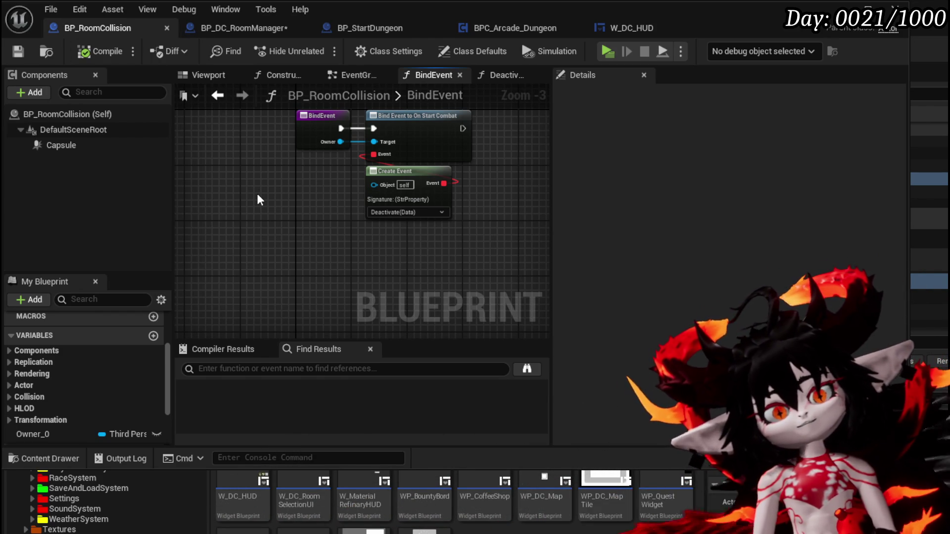
pyautogui.click(242, 26)
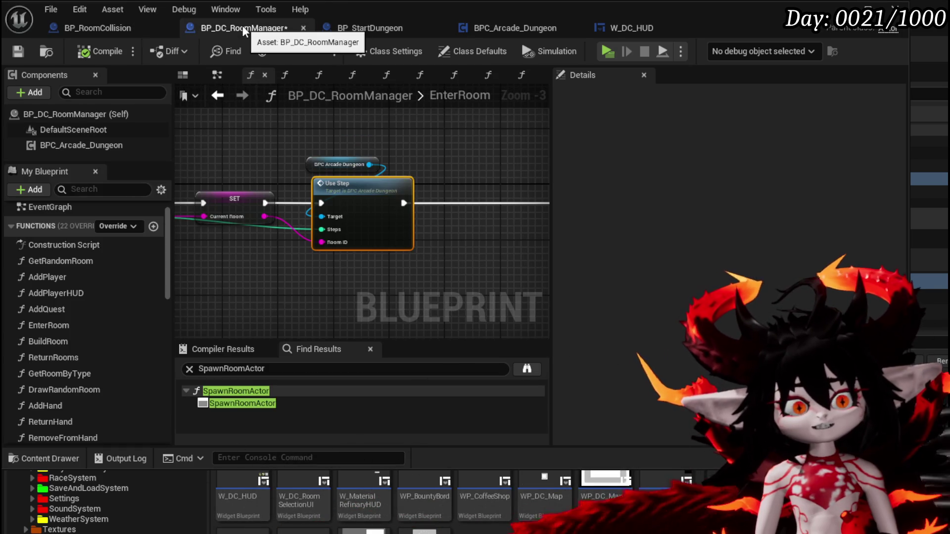
# Save the RoomManager Blueprint and move the Steps Subtract node beside the Branch.
pyautogui.click(20, 52)
pyautogui.scroll(-10, 59, 307)
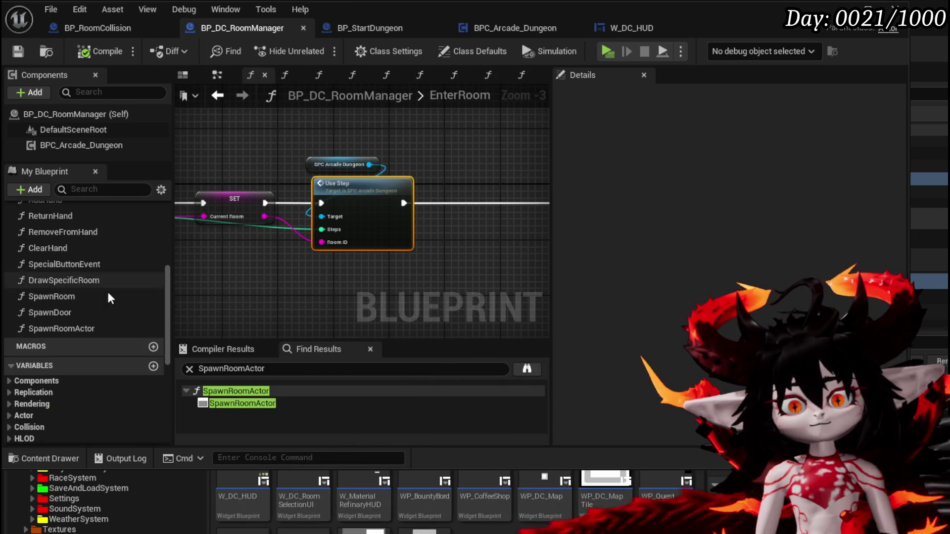
pyautogui.scroll(-3, 131, 287)
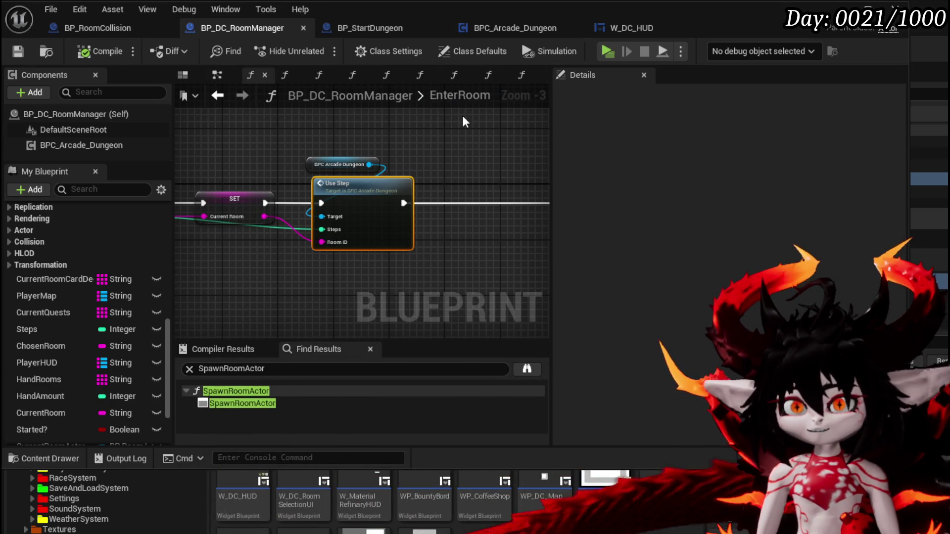
pyautogui.moveTo(414, 131); pyautogui.dragTo(736, 116)
pyautogui.moveTo(604, 131); pyautogui.dragTo(510, 131)
pyautogui.moveTo(259, 247); pyautogui.dragTo(322, 247)
pyautogui.moveTo(307, 183)
pyautogui.mouseDown()
pyautogui.moveTo(395, 212)
pyautogui.moveTo(307, 213)
pyautogui.moveTo(288, 185)
pyautogui.moveTo(198, 181)
pyautogui.mouseUp()
# Select the SET Steps node and follow Use Step into the HUD's SubtractSteps function.
pyautogui.click(336, 212)
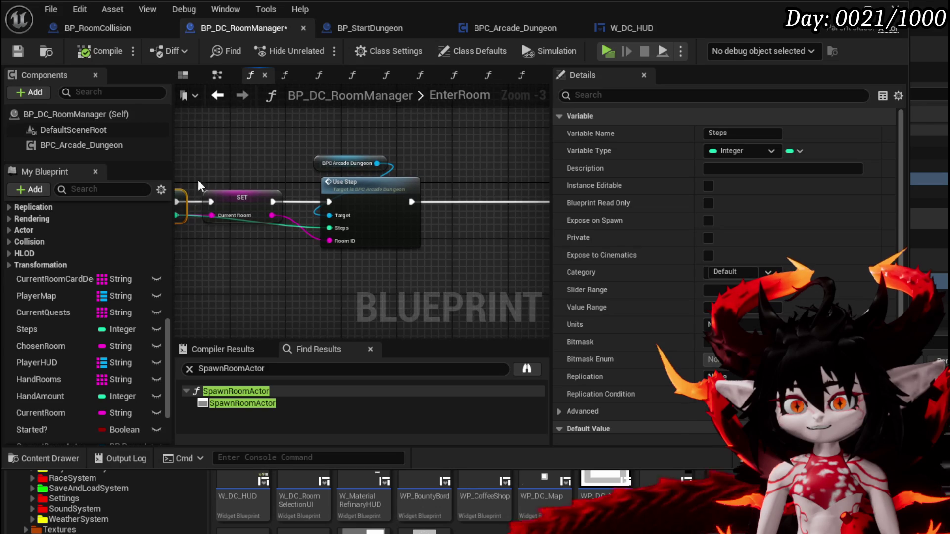
pyautogui.doubleClick(343, 201)
pyautogui.doubleClick(384, 205)
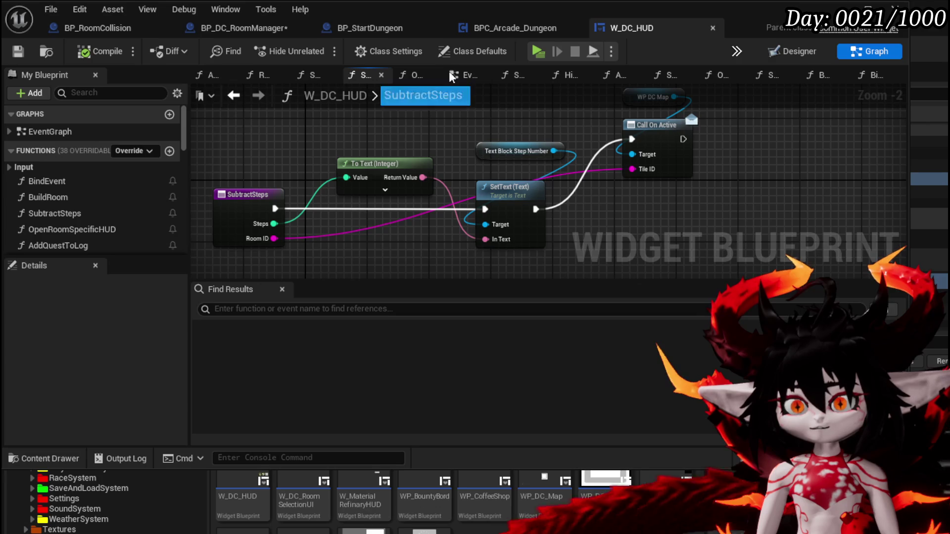
# Move the Self and Get DC Manager nodes left in BPC_Arcade_Dungeon's EnterRoom graph.
pyautogui.click(501, 29)
pyautogui.click(366, 27)
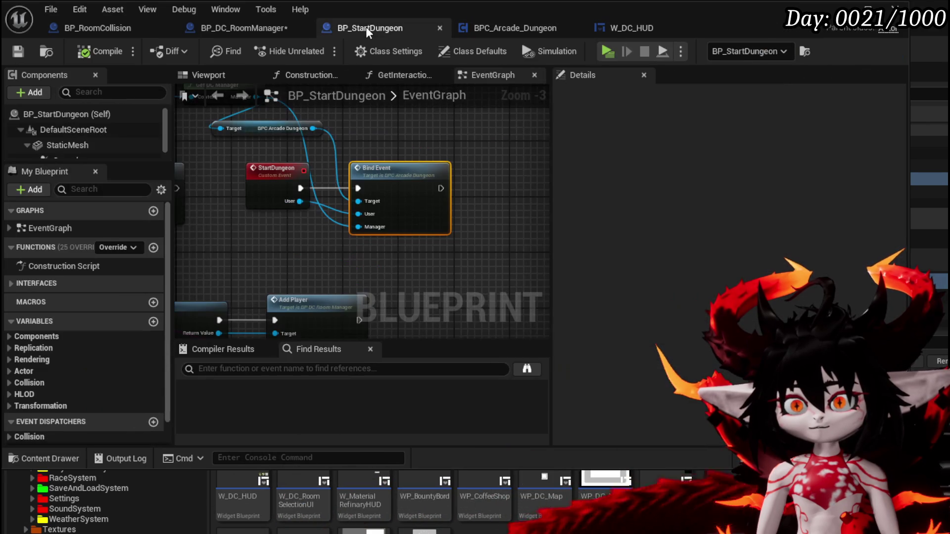
pyautogui.click(482, 29)
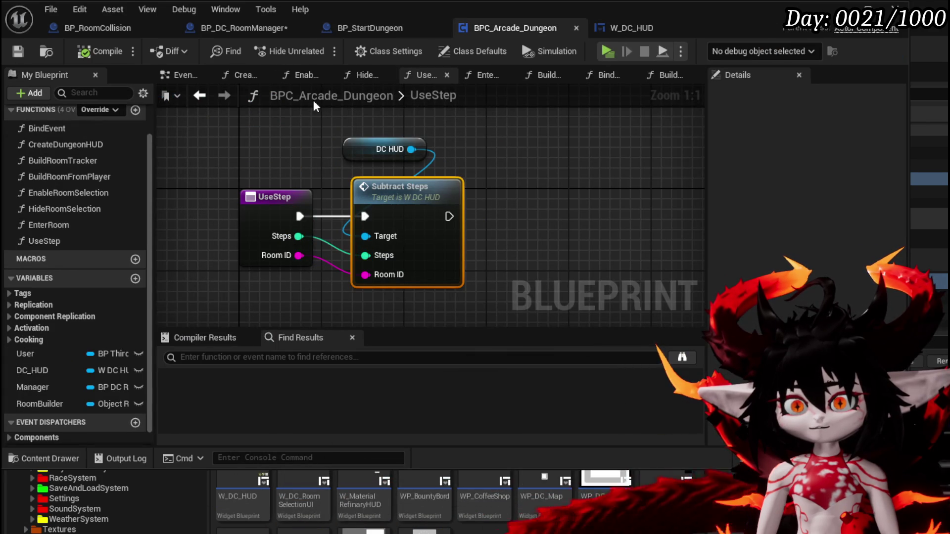
pyautogui.click(201, 96)
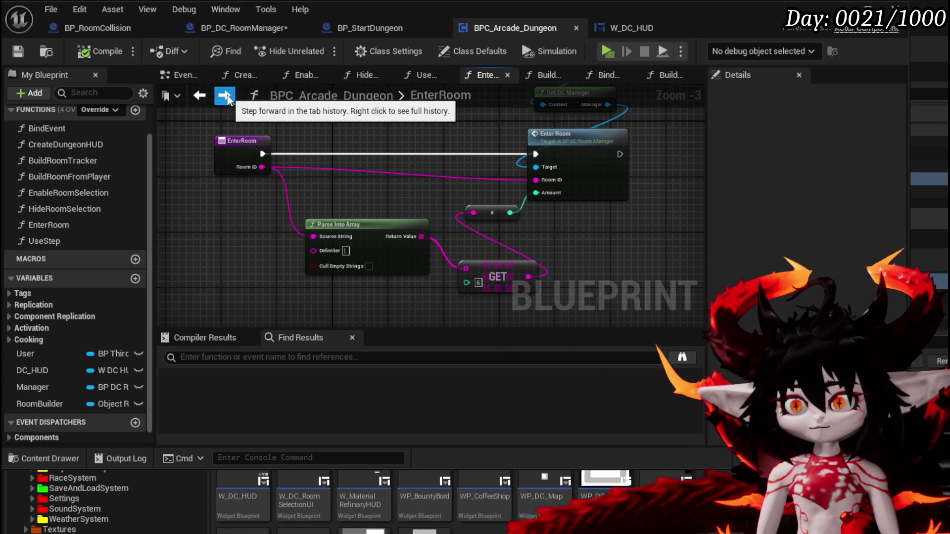
pyautogui.moveTo(440, 156)
pyautogui.mouseDown()
pyautogui.moveTo(436, 196)
pyautogui.moveTo(411, 204)
pyautogui.moveTo(591, 108)
pyautogui.mouseUp()
pyautogui.moveTo(546, 146)
pyautogui.mouseDown()
pyautogui.moveTo(331, 139)
pyautogui.moveTo(416, 149)
pyautogui.mouseUp()
# Search for 'step', then return to the level editor and start a play-test.
pyautogui.write('step')
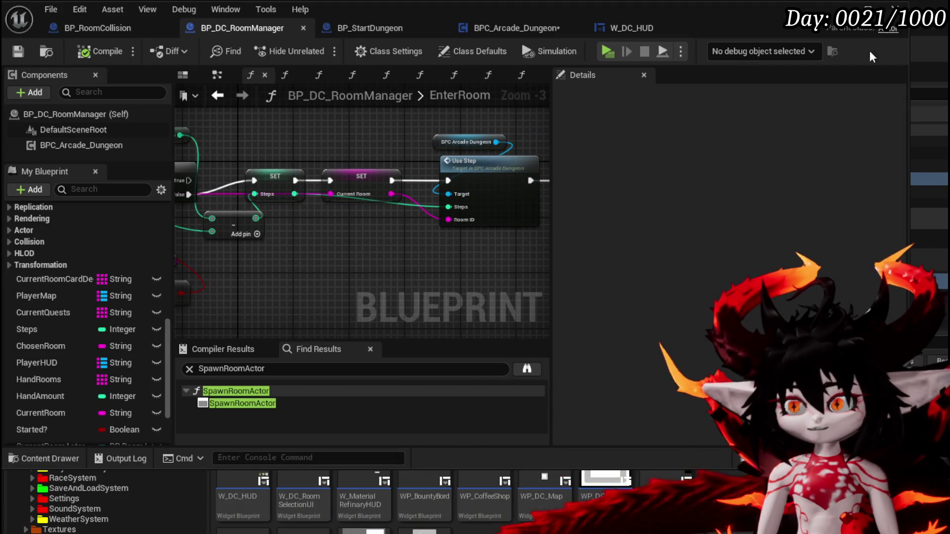
pyautogui.click(841, 11)
pyautogui.click(314, 46)
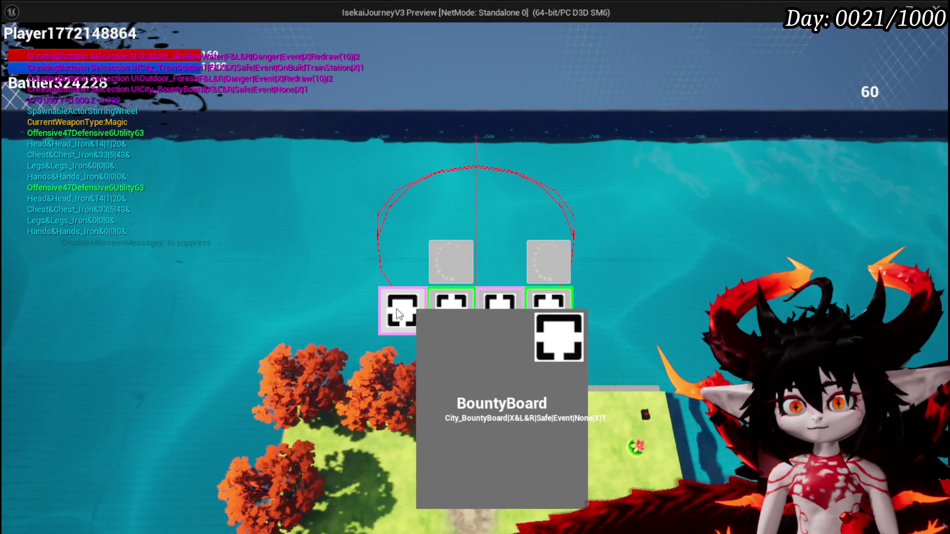
# Enter the BountyBoard room in the play-test, stop it, and save the level.
pyautogui.click(396, 308)
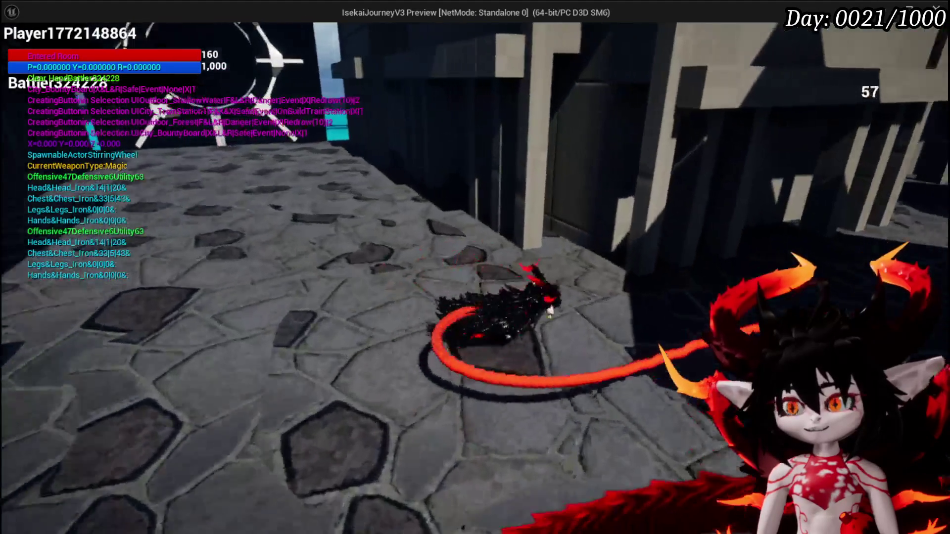
pyautogui.press('Escape')
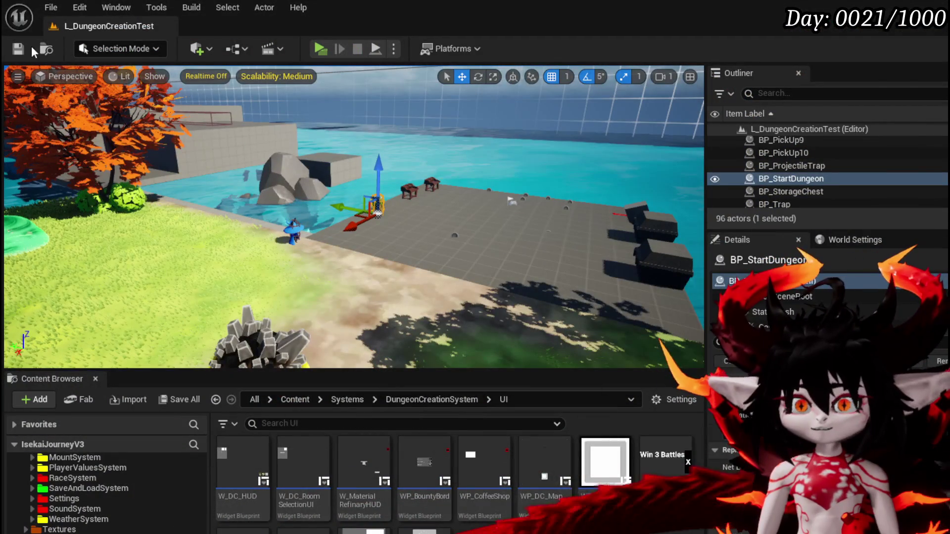
pyautogui.click(20, 49)
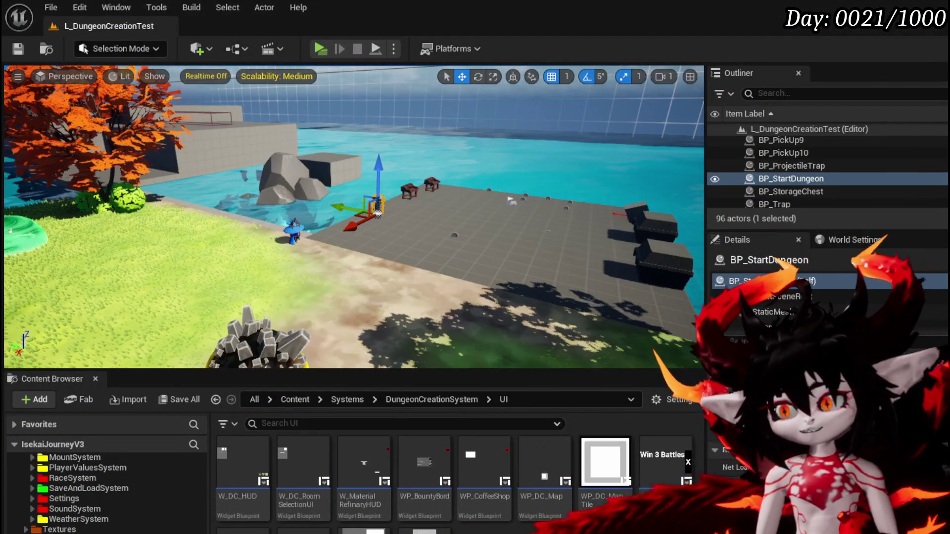
# Save all modified content and select the Steps variable in BP_DC_RoomManager.
pyautogui.click(712, 483)
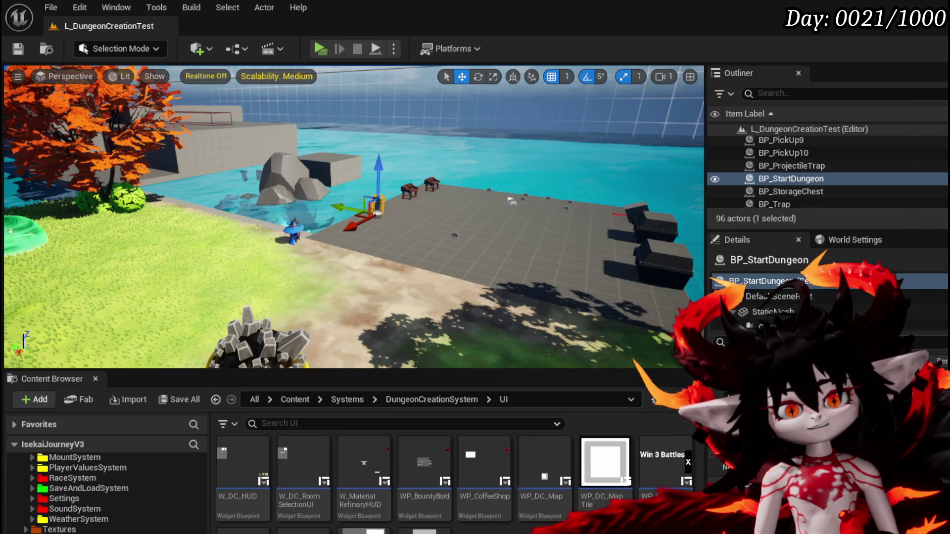
pyautogui.hotkey('alt', 'Tab')
pyautogui.click(51, 329)
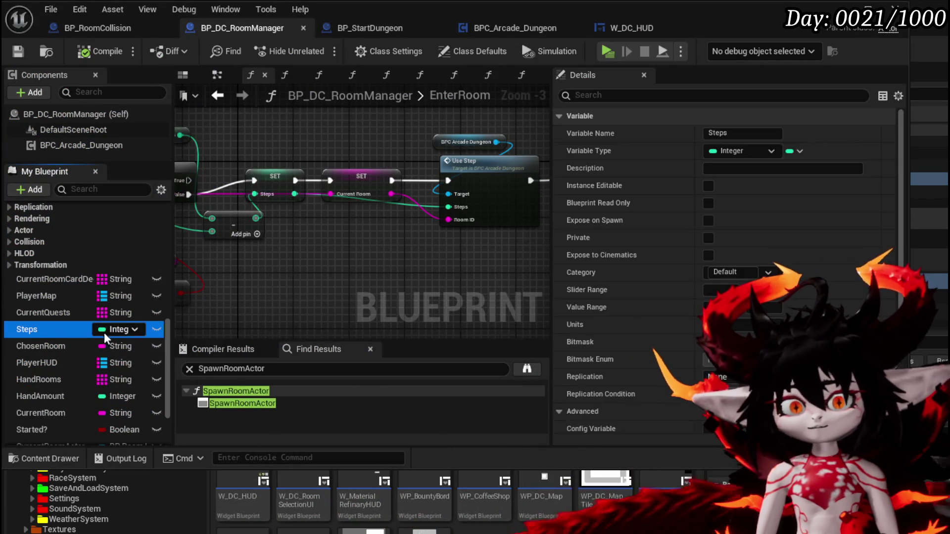
# Set Steps' default value to 100, compile BP_DC_RoomManager, and bring EnterRoom and Branch into view.
pyautogui.scroll(-5, 643, 272)
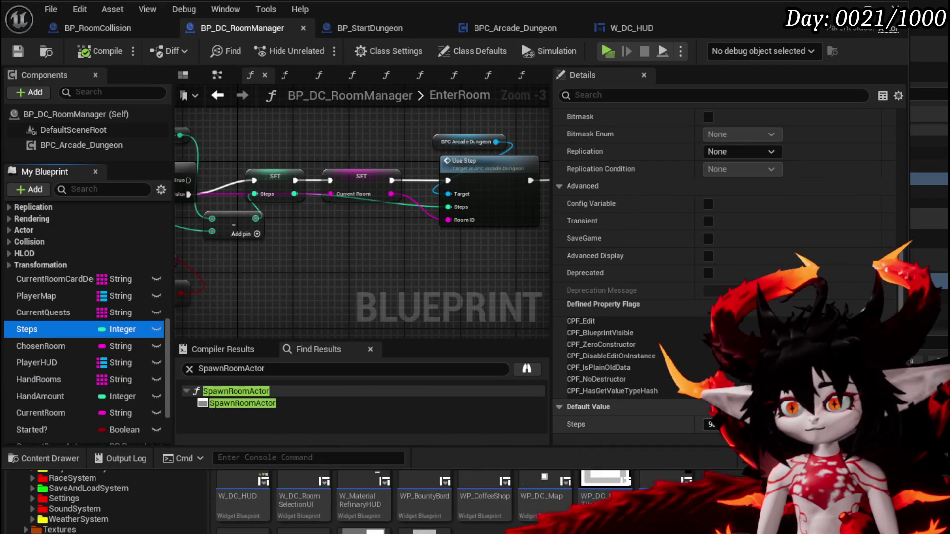
pyautogui.click(712, 424)
pyautogui.write('100')
pyautogui.press('Return')
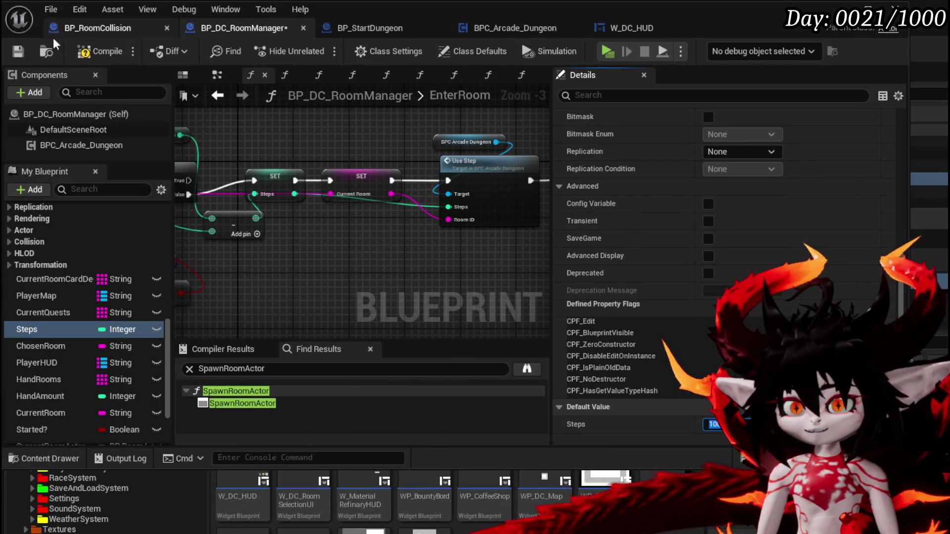
pyautogui.click(84, 51)
pyautogui.moveTo(339, 260)
pyautogui.mouseDown()
pyautogui.moveTo(541, 248)
pyautogui.moveTo(431, 239)
pyautogui.moveTo(451, 246)
pyautogui.mouseUp()
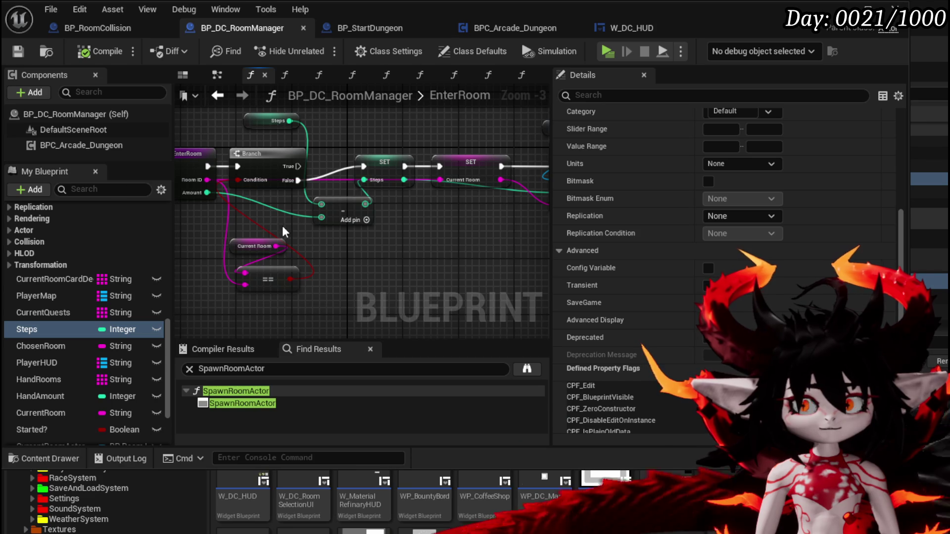
# Shift the EnterRoom and Branch nodes left in BP_DC_RoomManager's EnterRoom graph.
pyautogui.moveTo(263, 230); pyautogui.dragTo(348, 174)
pyautogui.click(225, 169)
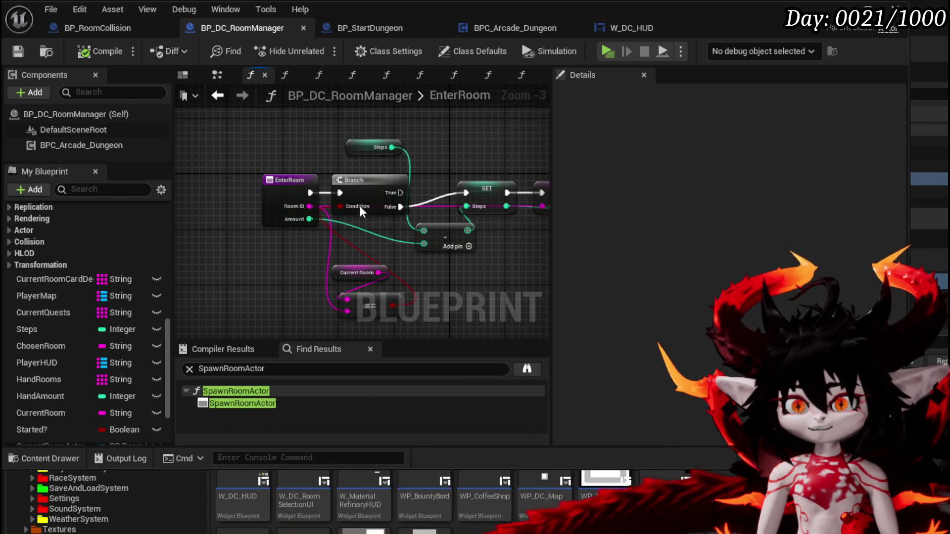
pyautogui.rightClick(242, 204)
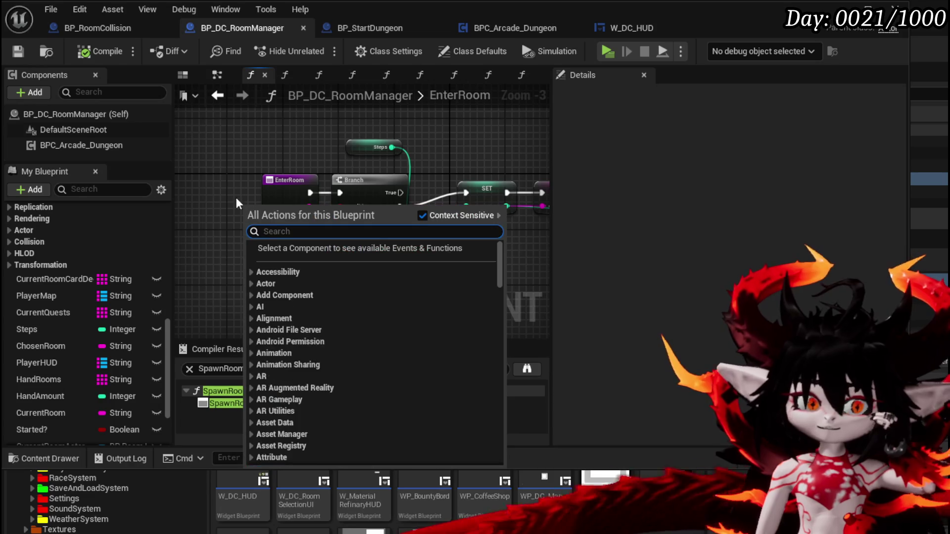
pyautogui.click(213, 165)
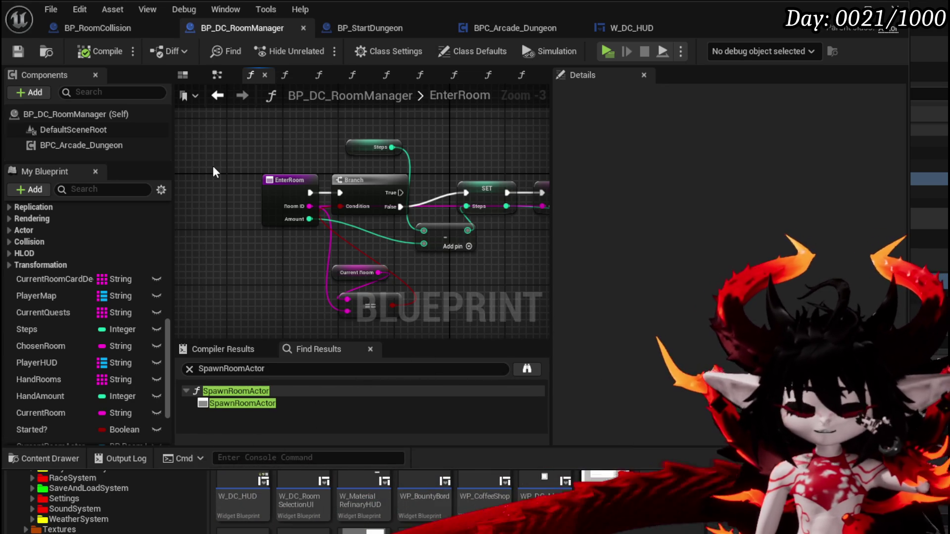
pyautogui.moveTo(219, 227)
pyautogui.mouseDown()
pyautogui.moveTo(279, 171)
pyautogui.moveTo(267, 186)
pyautogui.moveTo(181, 178)
pyautogui.mouseUp()
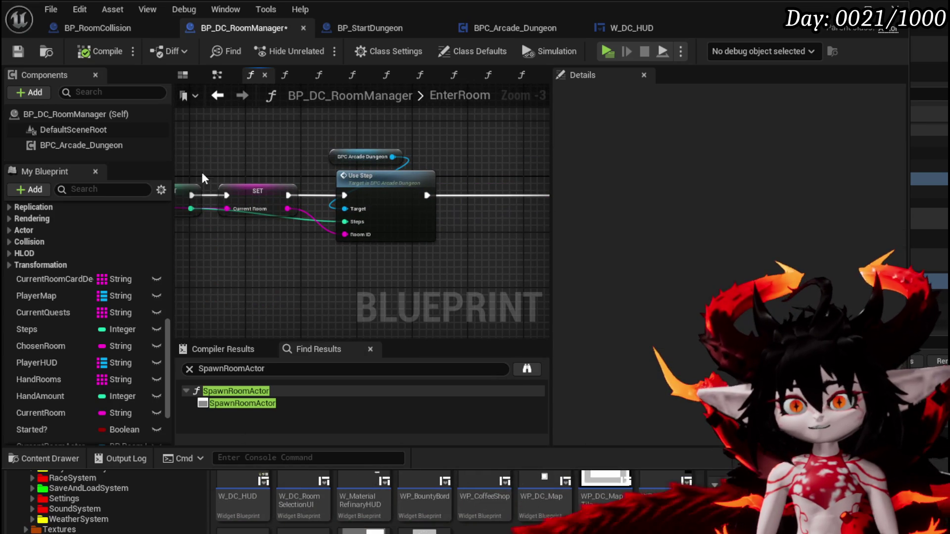
pyautogui.moveTo(257, 164); pyautogui.dragTo(539, 169)
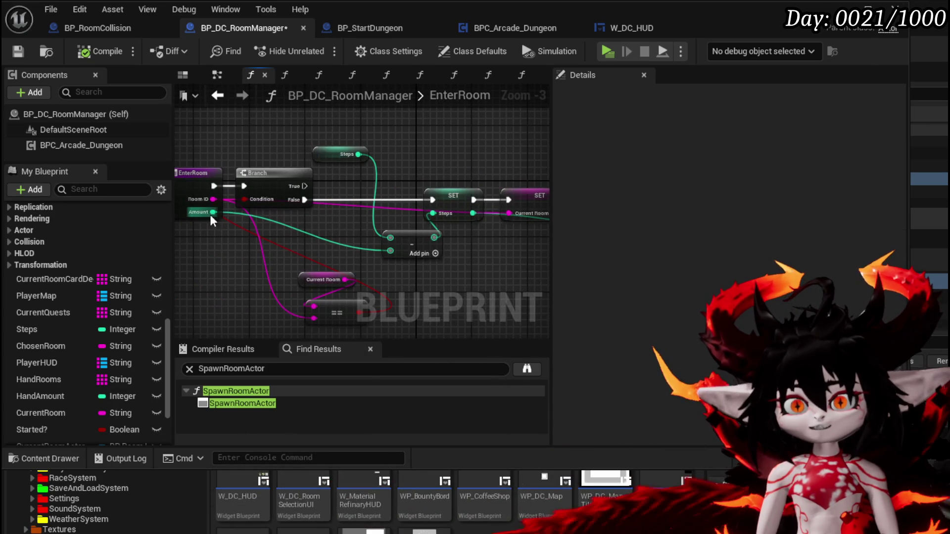
# Review the SET and Use Step nodes with Back/Forward, then save with Ctrl+S.
pyautogui.click(221, 96)
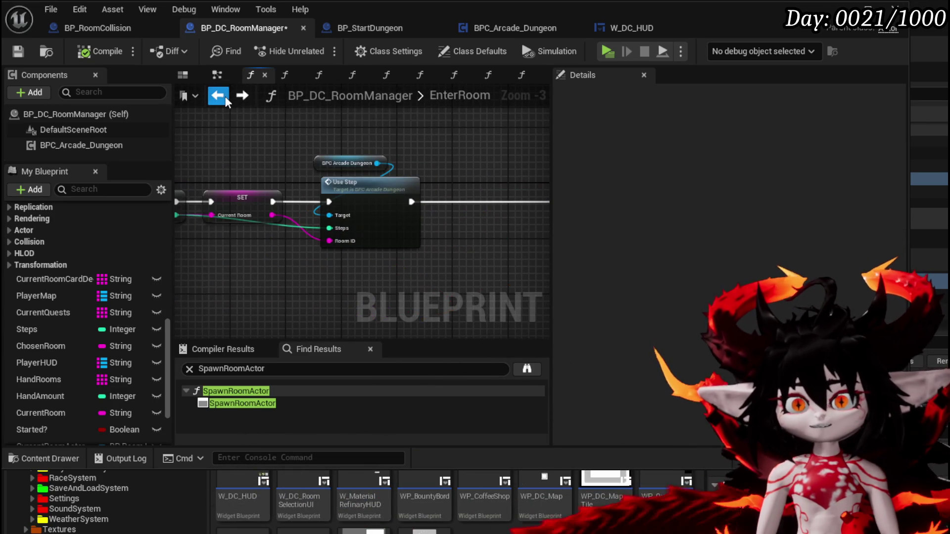
pyautogui.moveTo(297, 160); pyautogui.dragTo(493, 171)
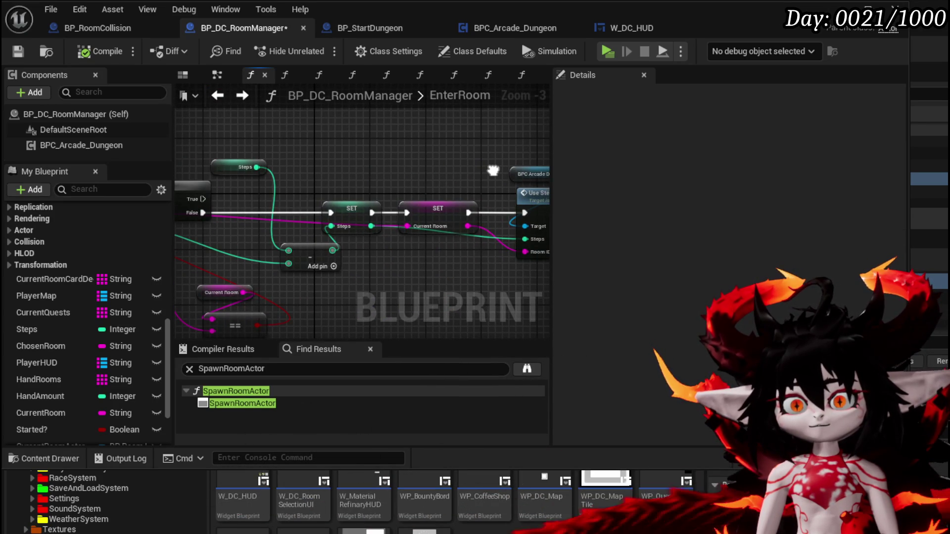
pyautogui.click(242, 95)
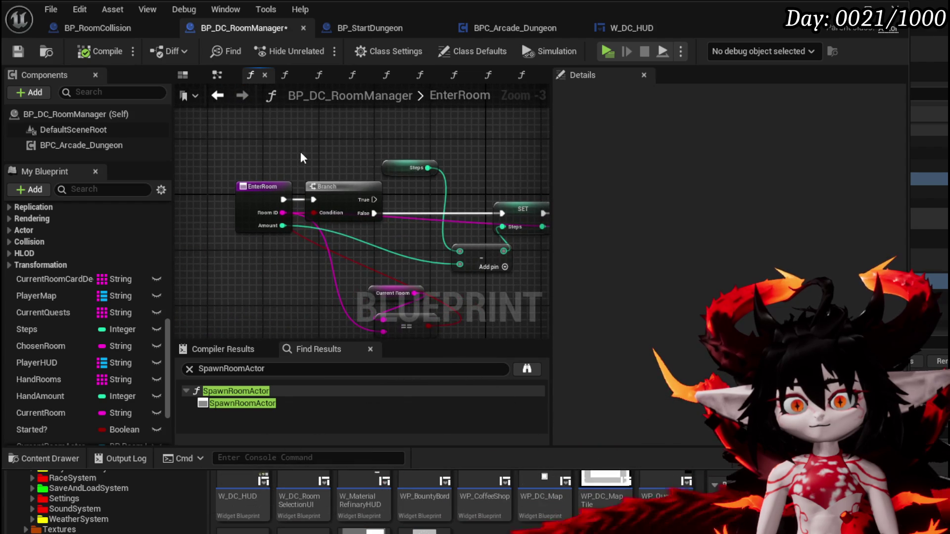
pyautogui.hotkey('ctrl', 's')
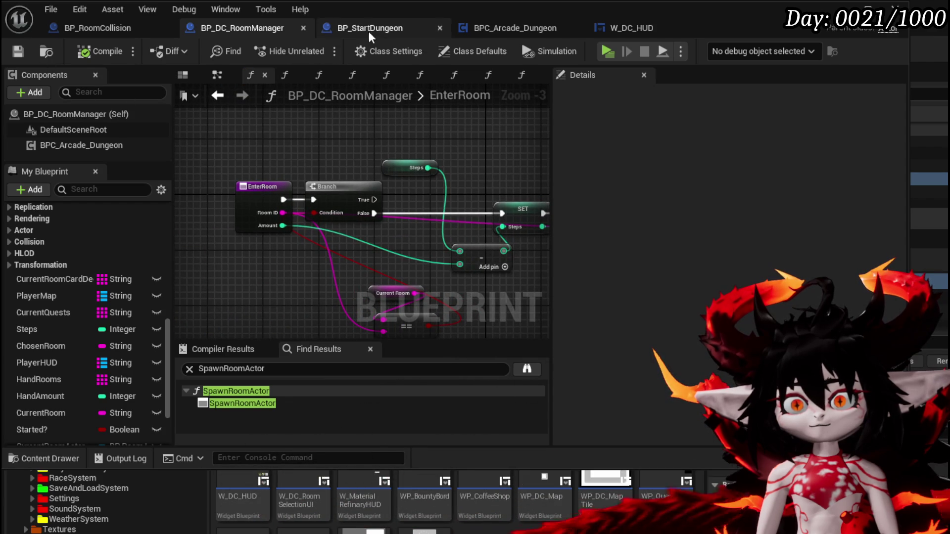
pyautogui.click(106, 23)
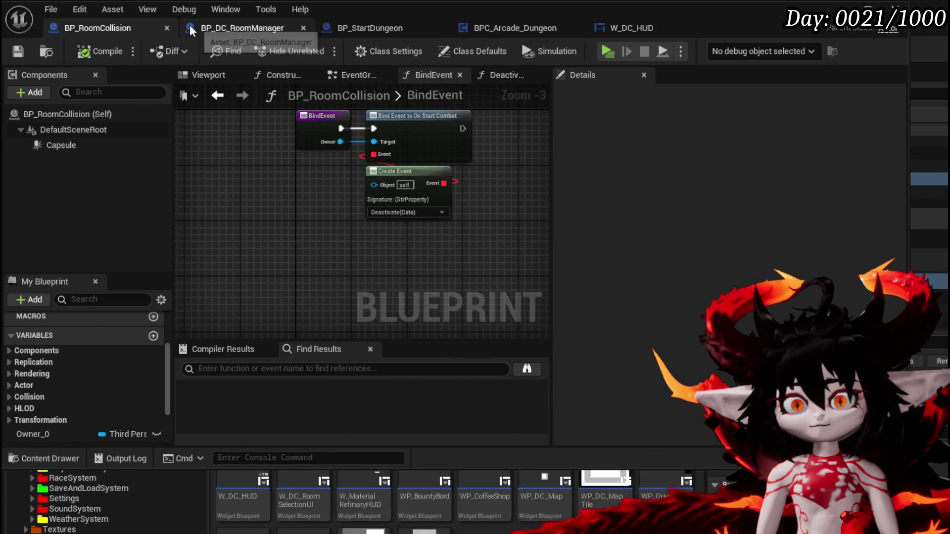
# Move the BPC_Arcade_Dungeon tab into second place and check its Self and Get DC Manager nodes.
pyautogui.click(189, 26)
pyautogui.click(509, 31)
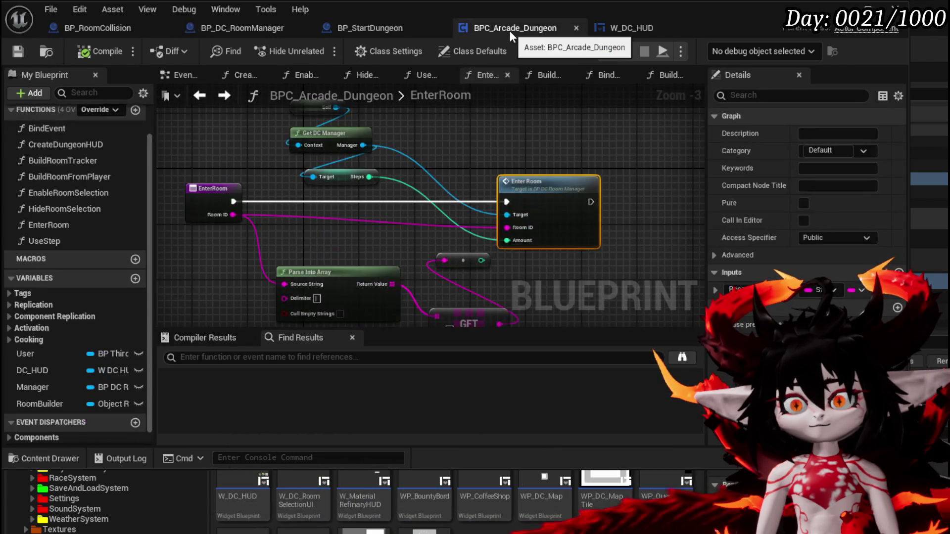
pyautogui.moveTo(509, 31); pyautogui.dragTo(248, 17)
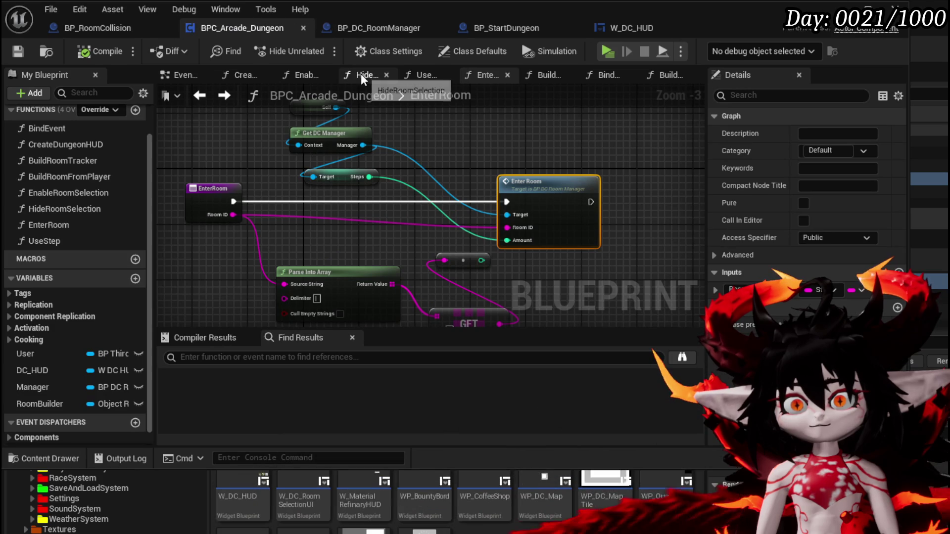
pyautogui.moveTo(538, 144); pyautogui.dragTo(542, 175)
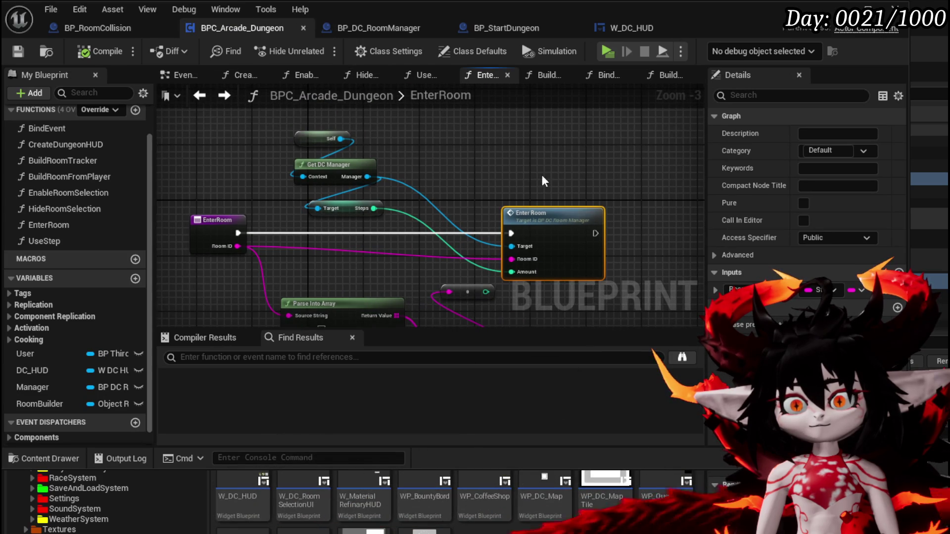
pyautogui.moveTo(262, 193)
pyautogui.mouseDown()
pyautogui.moveTo(410, 132)
pyautogui.moveTo(376, 136)
pyautogui.mouseUp()
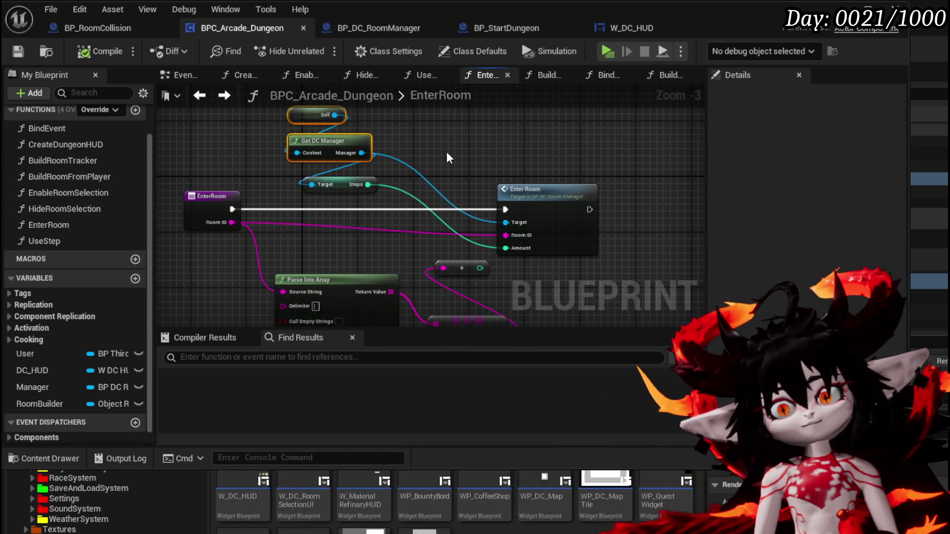
pyautogui.click(446, 158)
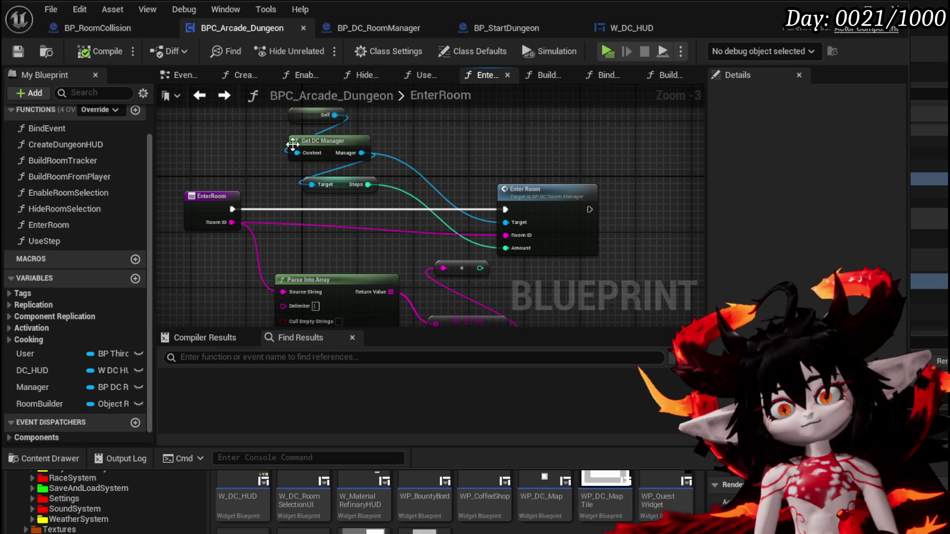
# Glance through the open Blueprints, including W_DC_HUD SubtractSteps, and put BP_StartDungeon's tab first.
pyautogui.click(105, 29)
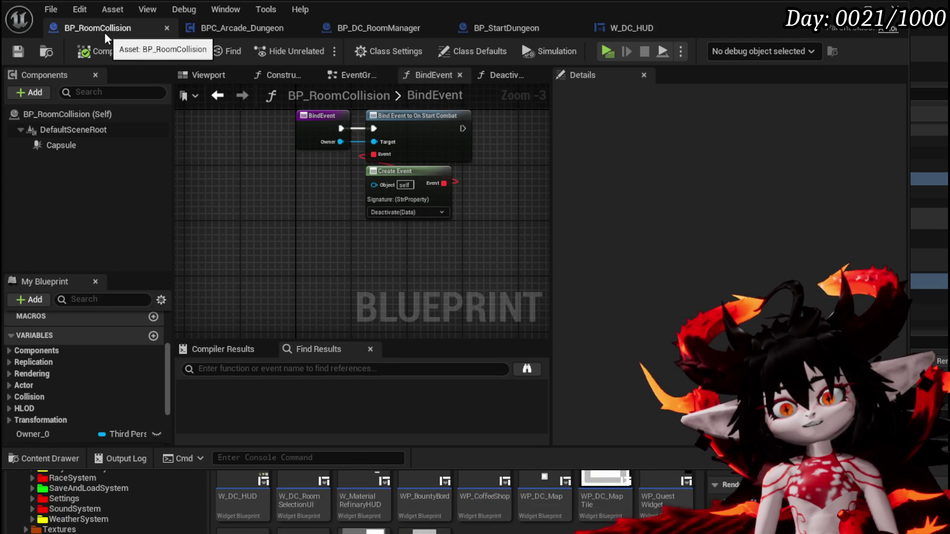
pyautogui.click(236, 25)
pyautogui.click(376, 27)
pyautogui.click(485, 27)
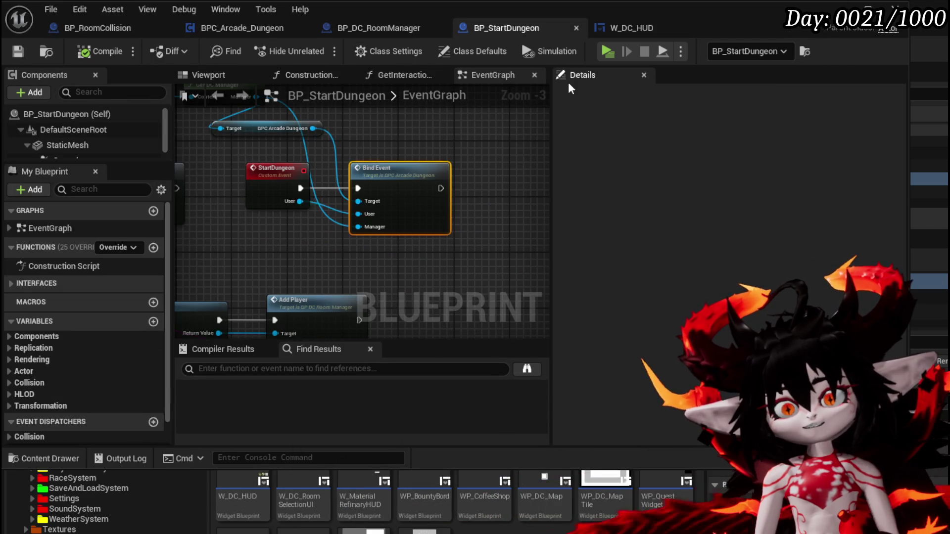
pyautogui.click(633, 37)
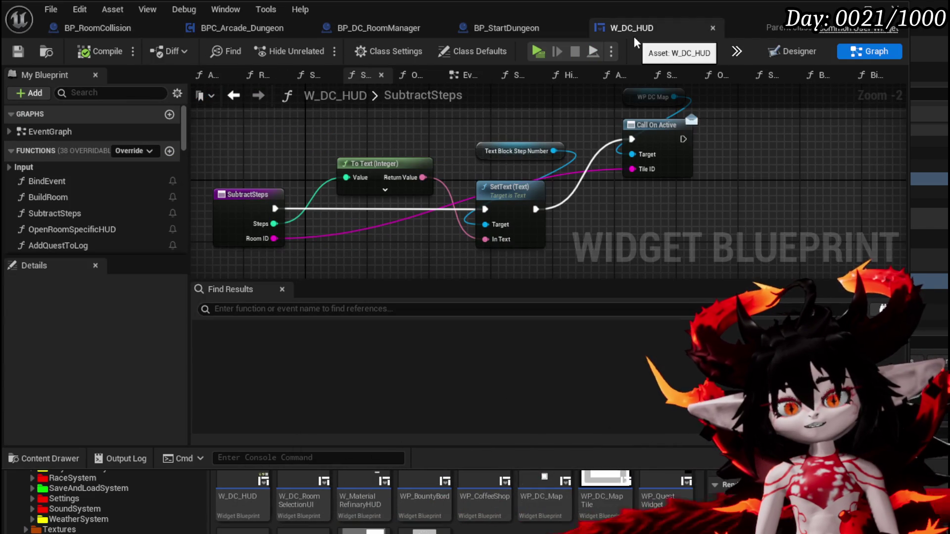
pyautogui.click(518, 30)
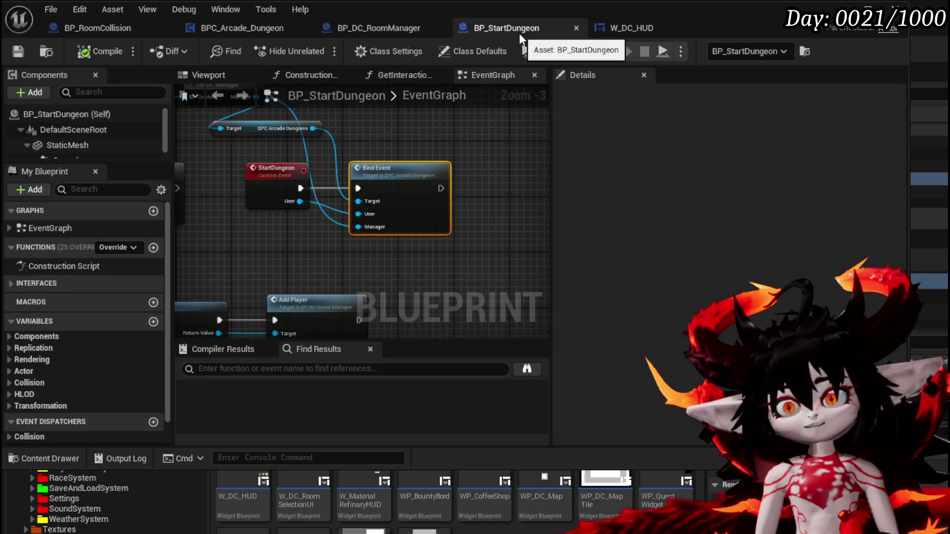
pyautogui.moveTo(510, 29); pyautogui.dragTo(163, 31)
# Reposition the Self node in BP_StartDungeon's EventGraph, save it, and open BindEvent.
pyautogui.moveTo(274, 194)
pyautogui.mouseDown()
pyautogui.moveTo(372, 254)
pyautogui.moveTo(322, 164)
pyautogui.moveTo(384, 113)
pyautogui.moveTo(410, 105)
pyautogui.mouseUp()
pyautogui.click(323, 143)
pyautogui.moveTo(473, 150); pyautogui.dragTo(317, 142)
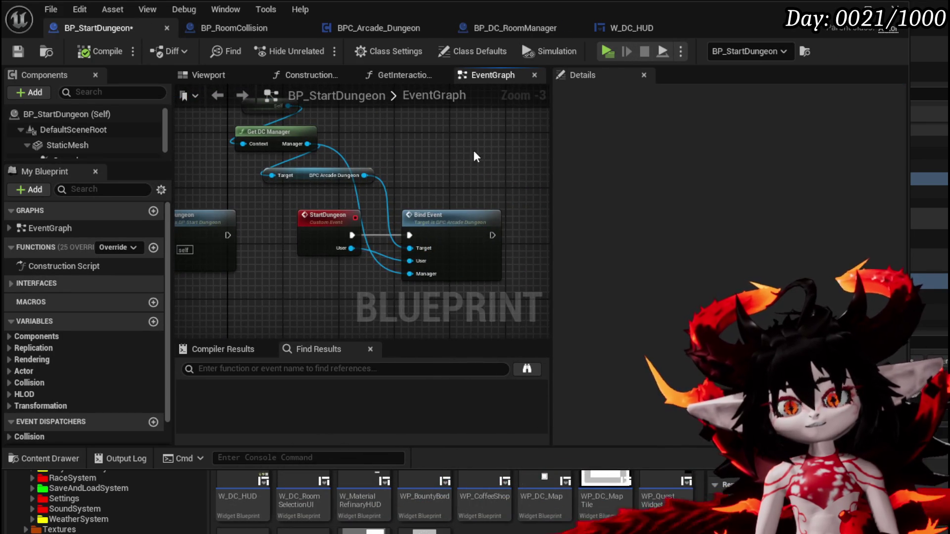
pyautogui.click(19, 51)
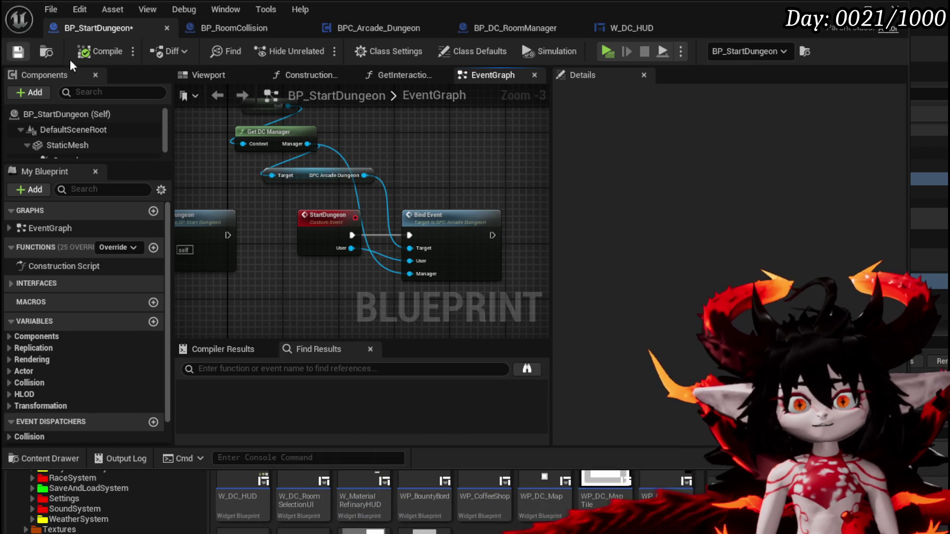
pyautogui.moveTo(465, 157); pyautogui.dragTo(445, 163)
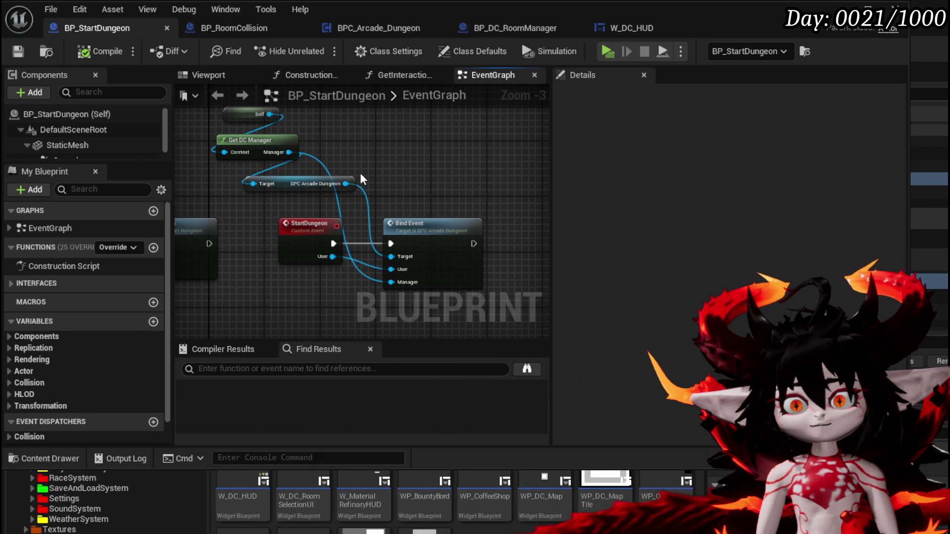
pyautogui.doubleClick(425, 226)
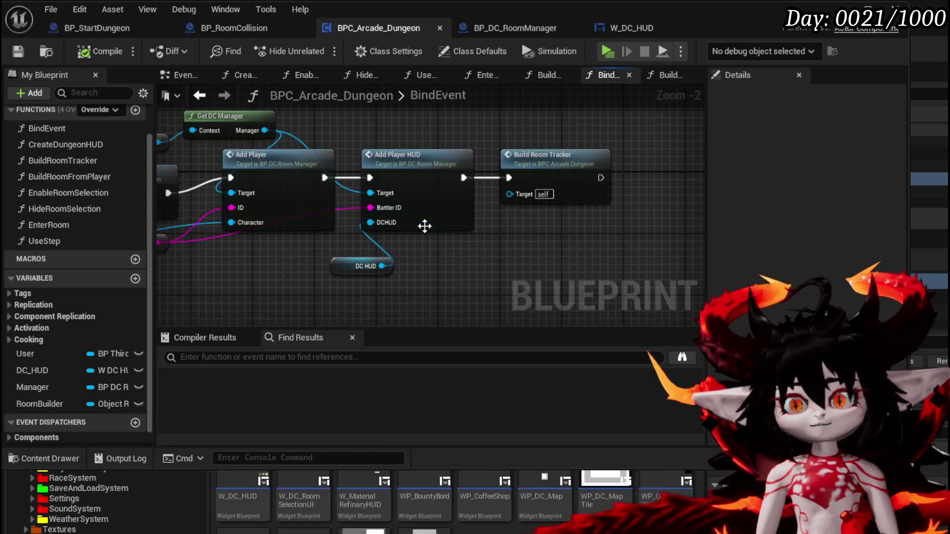
# Pan the BindEvent graph to bring Add Player HUD and Build Room Tracker into view.
pyautogui.scroll(-2, 553, 244)
pyautogui.moveTo(632, 236); pyautogui.dragTo(681, 225)
pyautogui.moveTo(427, 255)
pyautogui.mouseDown()
pyautogui.moveTo(474, 244)
pyautogui.moveTo(565, 274)
pyautogui.moveTo(352, 244)
pyautogui.mouseUp()
pyautogui.scroll(2, 408, 244)
pyautogui.moveTo(520, 257); pyautogui.dragTo(319, 262)
pyautogui.moveTo(421, 265); pyautogui.dragTo(318, 268)
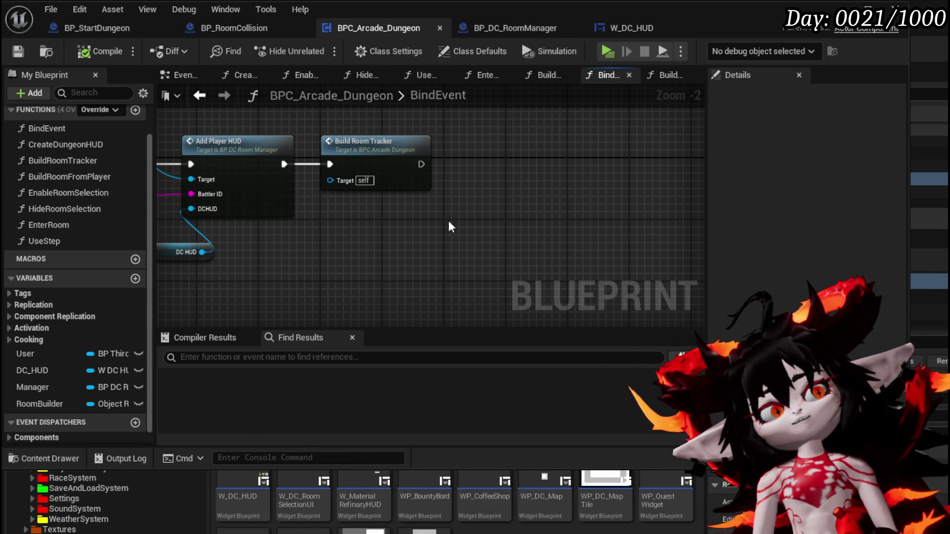
# Review the room-spawning nodes in the BuildRoomTracker function, then return to BP_DC_RoomManager.
pyautogui.doubleClick(389, 183)
pyautogui.moveTo(658, 218); pyautogui.dragTo(615, 184)
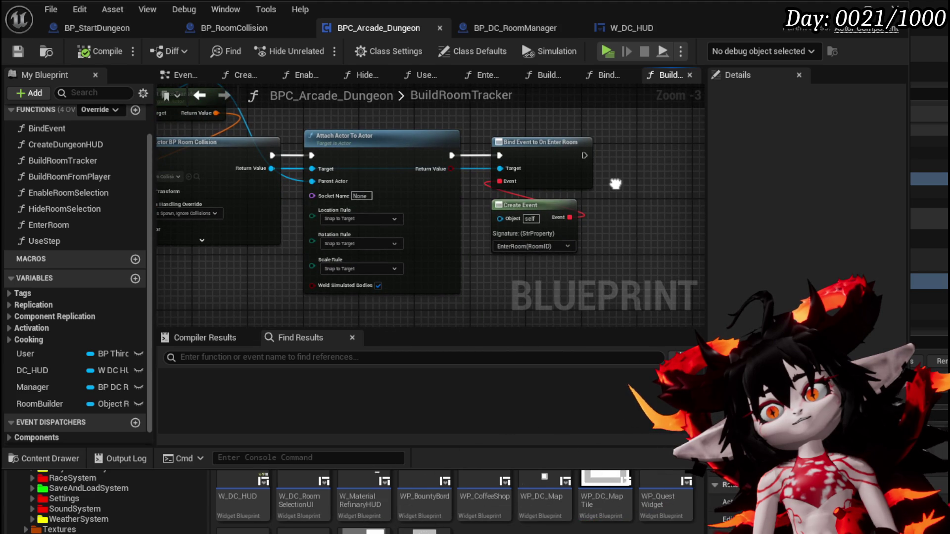
pyautogui.moveTo(586, 171)
pyautogui.mouseDown()
pyautogui.moveTo(640, 177)
pyautogui.moveTo(603, 196)
pyautogui.moveTo(506, 185)
pyautogui.mouseUp()
pyautogui.moveTo(506, 185); pyautogui.dragTo(486, 154)
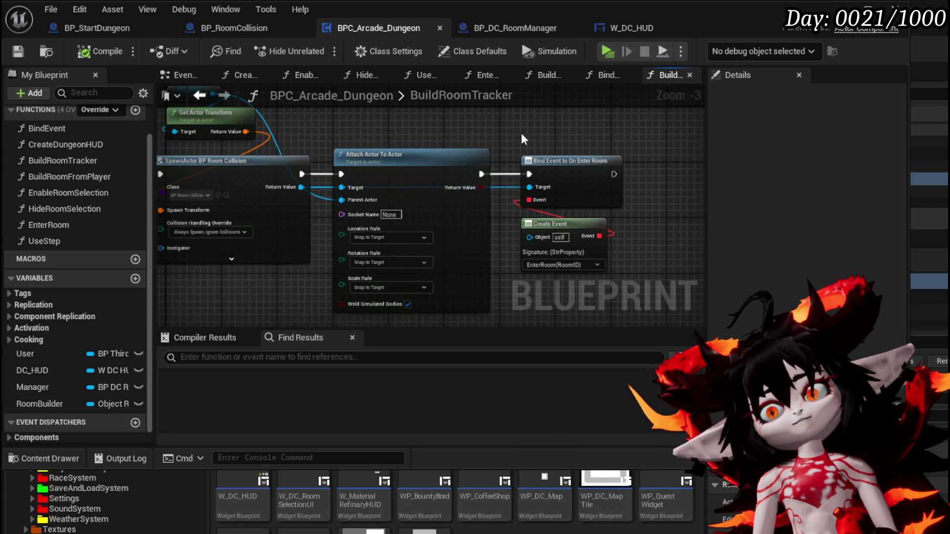
pyautogui.press('F2')
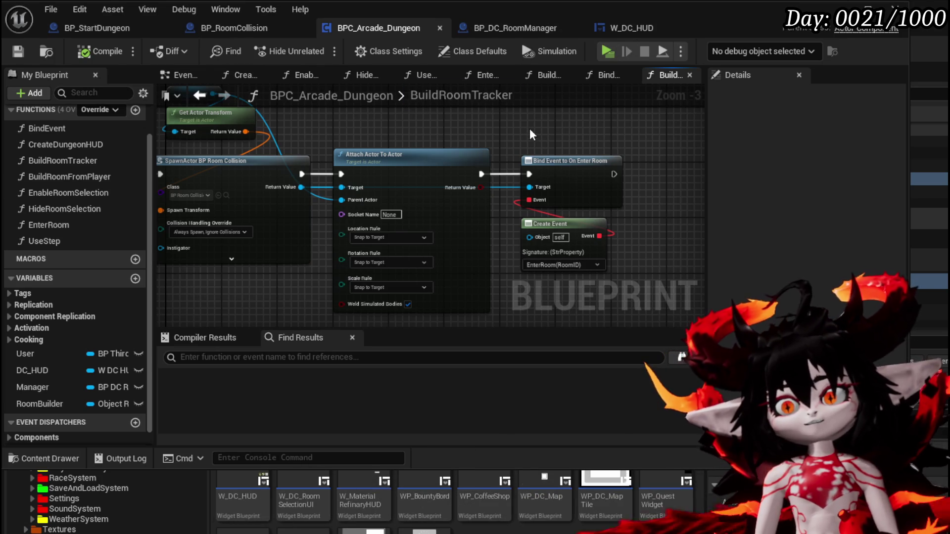
pyautogui.click(500, 32)
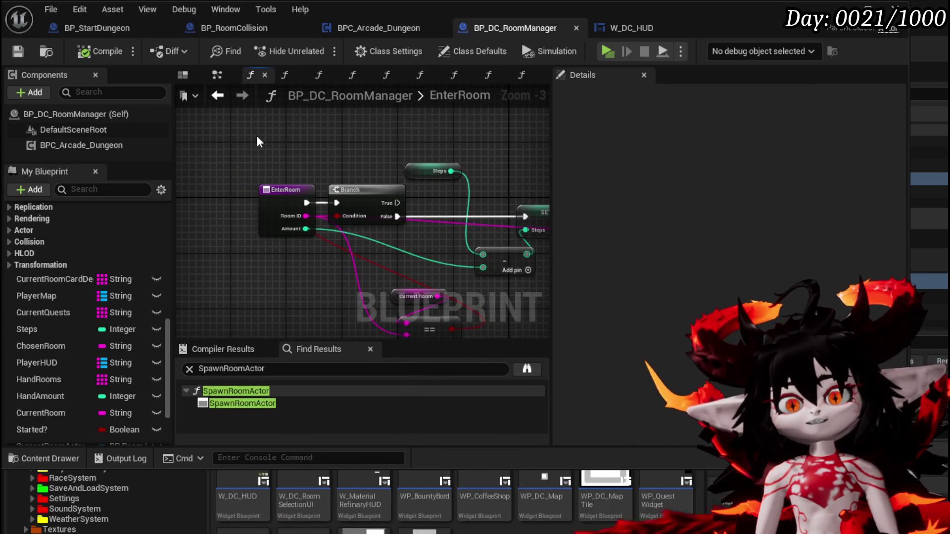
# Add a Decrement Int node on the Steps getter and route the Branch False execution through it.
pyautogui.click(290, 217)
pyautogui.moveTo(298, 134)
pyautogui.mouseDown()
pyautogui.moveTo(198, 139)
pyautogui.moveTo(334, 152)
pyautogui.mouseUp()
pyautogui.moveTo(446, 195); pyautogui.dragTo(286, 233)
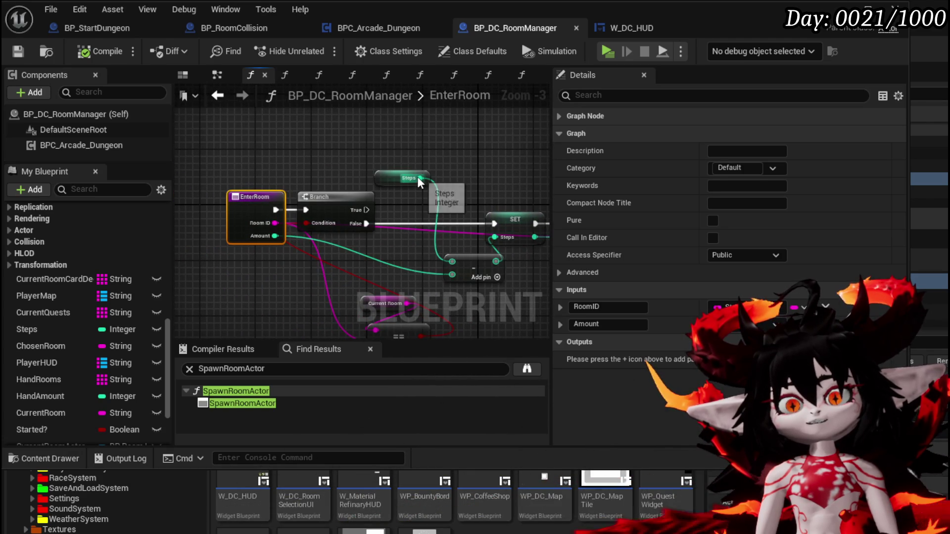
pyautogui.moveTo(418, 179); pyautogui.dragTo(449, 158)
pyautogui.write('decre')
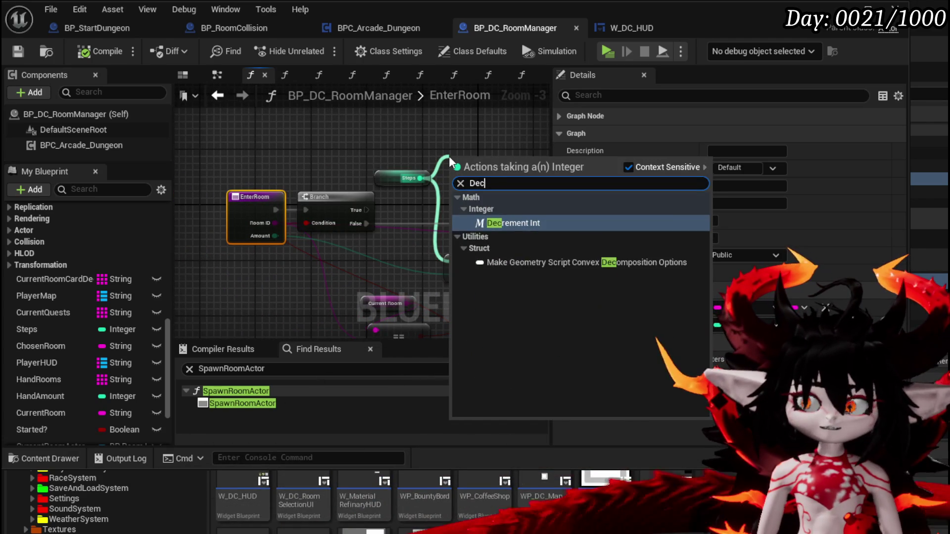
pyautogui.press('Return')
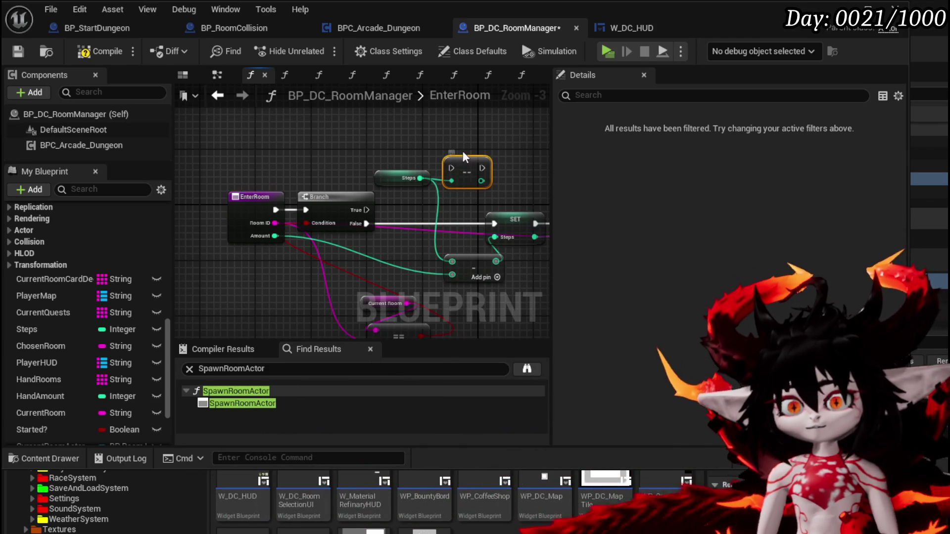
pyautogui.moveTo(455, 224); pyautogui.dragTo(447, 216)
pyautogui.moveTo(366, 224); pyautogui.dragTo(437, 225)
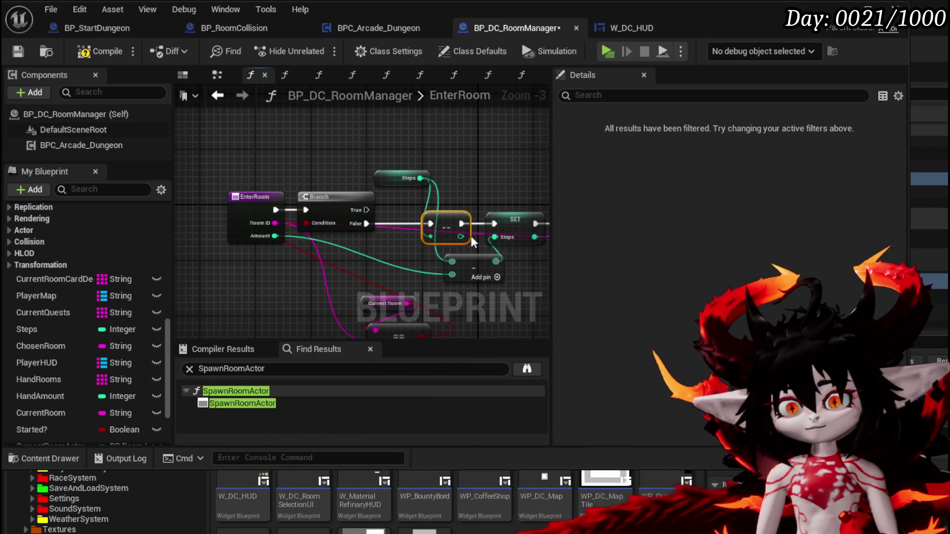
# Line up SET Steps, delete the unused subtract node, and tidy the Current Room and == nodes.
pyautogui.moveTo(510, 187); pyautogui.dragTo(322, 167)
pyautogui.moveTo(316, 202)
pyautogui.mouseDown()
pyautogui.moveTo(328, 190)
pyautogui.moveTo(333, 219)
pyautogui.mouseUp()
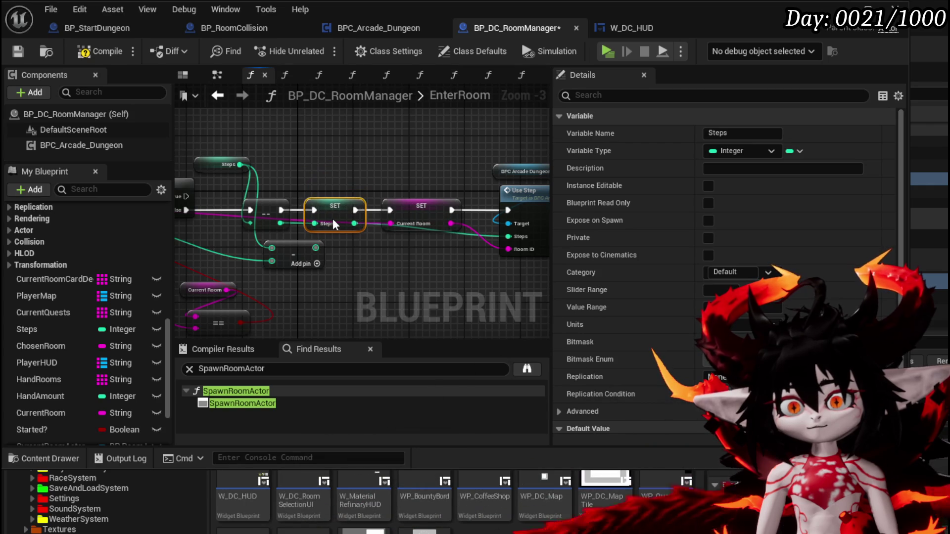
pyautogui.click(350, 171)
pyautogui.moveTo(350, 171); pyautogui.dragTo(455, 172)
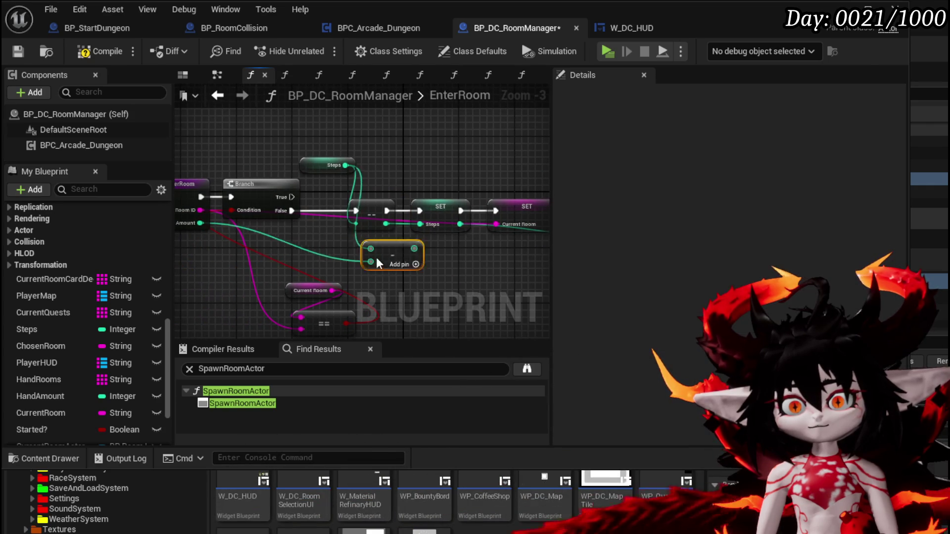
pyautogui.press('Delete')
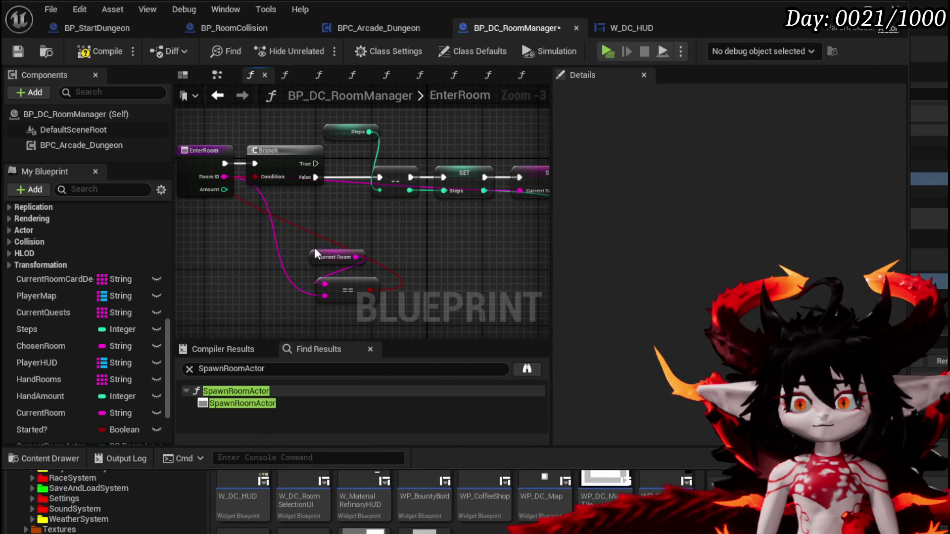
pyautogui.moveTo(313, 246); pyautogui.dragTo(215, 230)
pyautogui.moveTo(320, 280)
pyautogui.mouseDown()
pyautogui.moveTo(270, 267)
pyautogui.moveTo(309, 266)
pyautogui.moveTo(262, 233)
pyautogui.mouseUp()
pyautogui.click(388, 247)
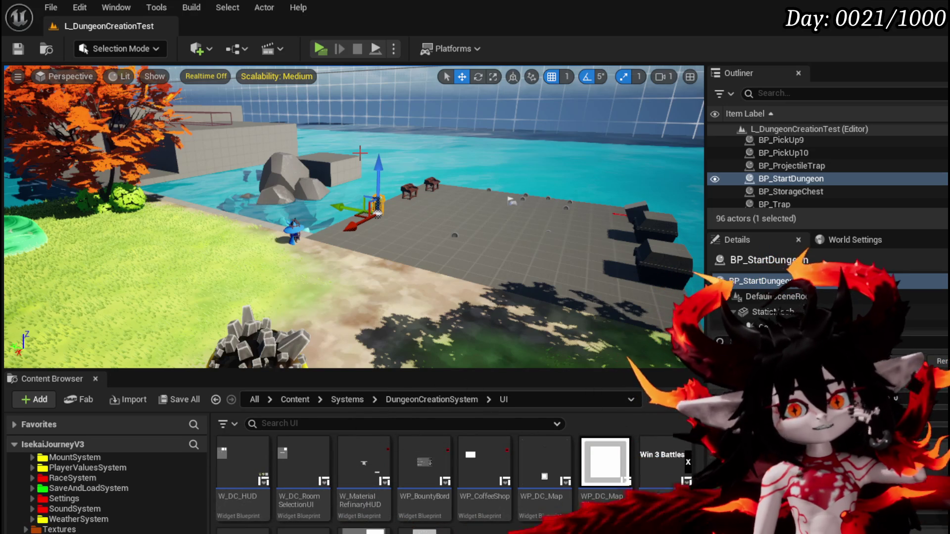
# Save the blueprint, fly the viewport camera around the wall panels, and save all changes.
pyautogui.click(21, 49)
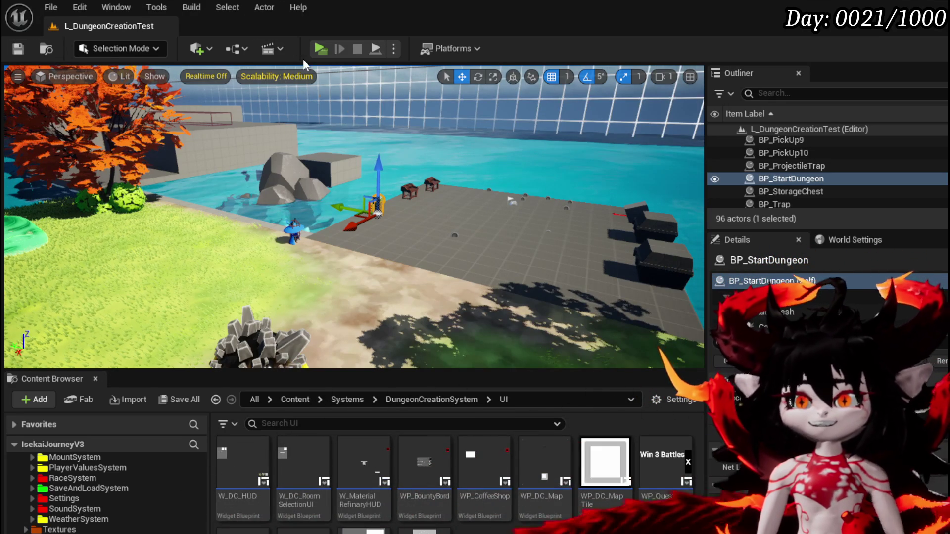
pyautogui.press('w')
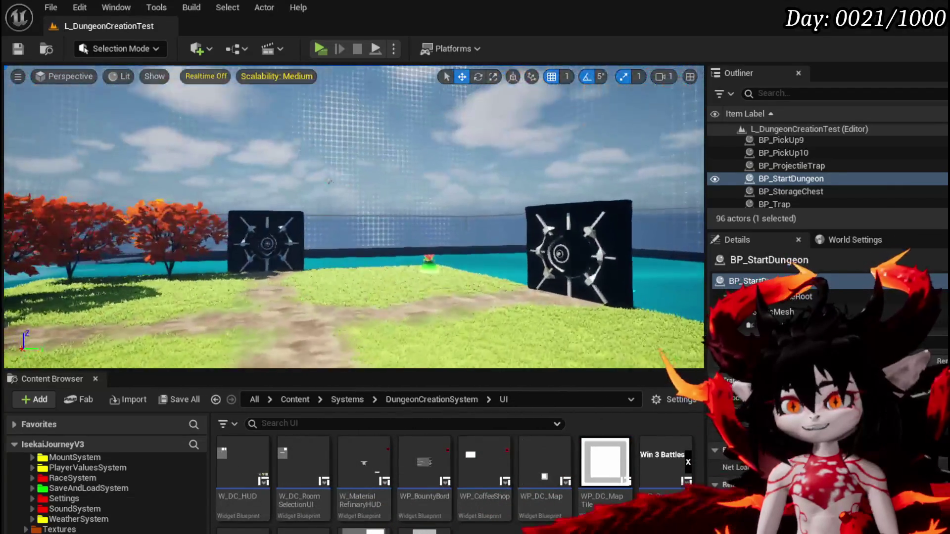
pyautogui.press('w')
pyautogui.press('s')
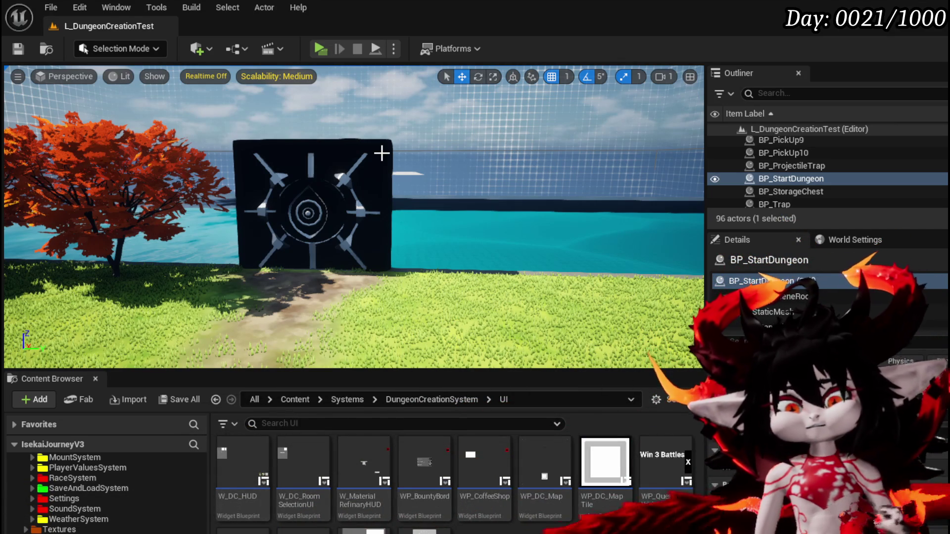
pyautogui.hotkey('ctrl', 's')
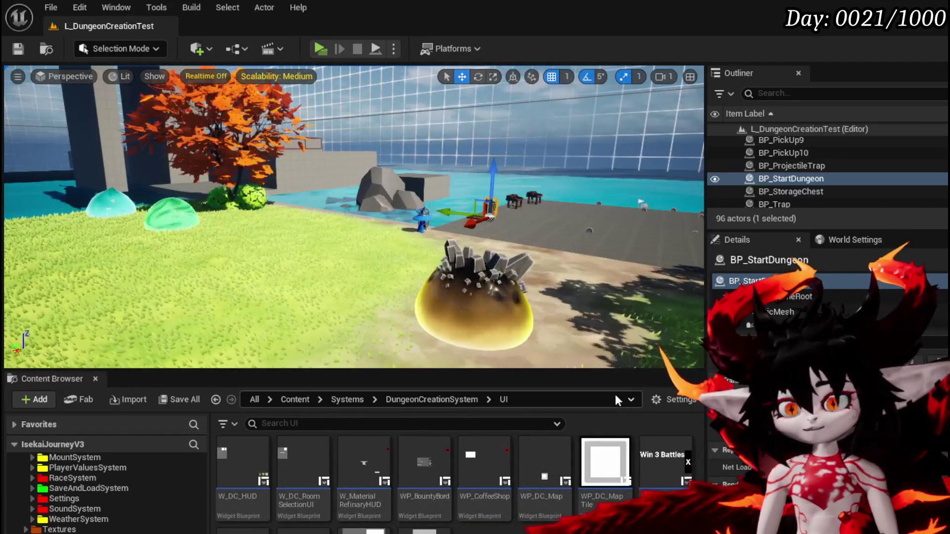
# Start a play-test, entering the Smelter room and then the TrainStation1 room.
pyautogui.click(322, 49)
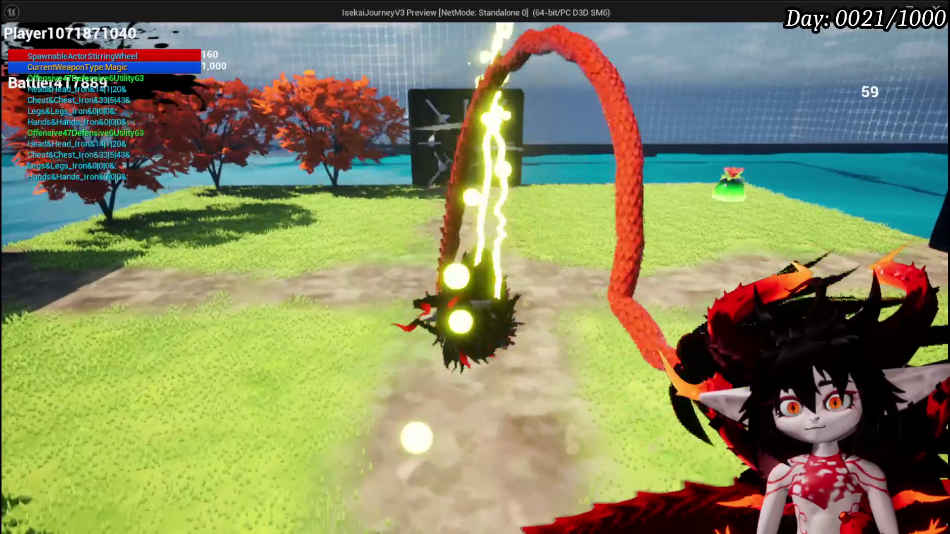
pyautogui.press('w')
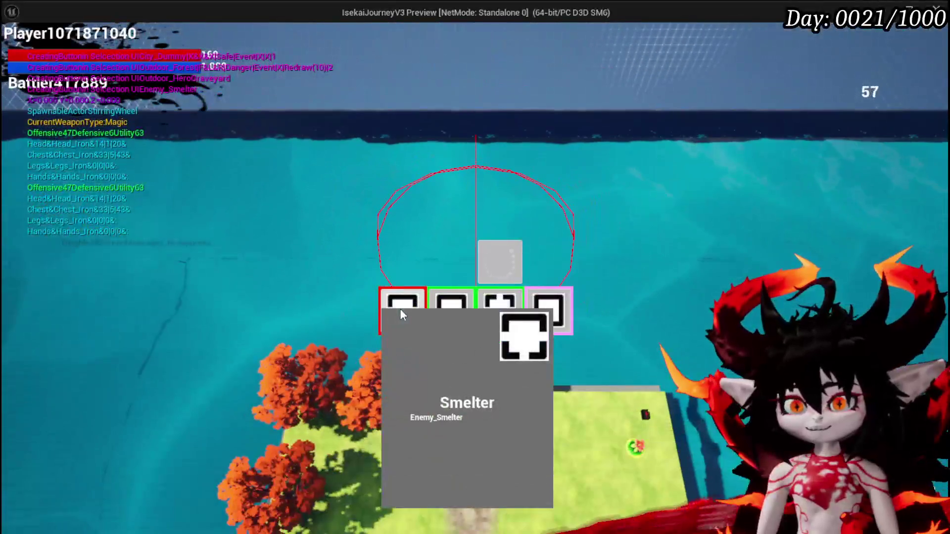
pyautogui.click(400, 309)
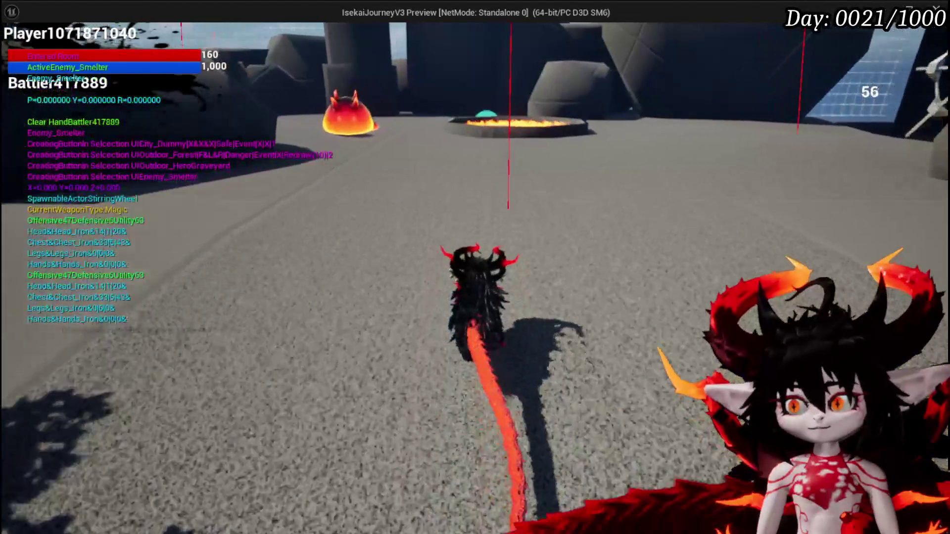
pyautogui.press('w')
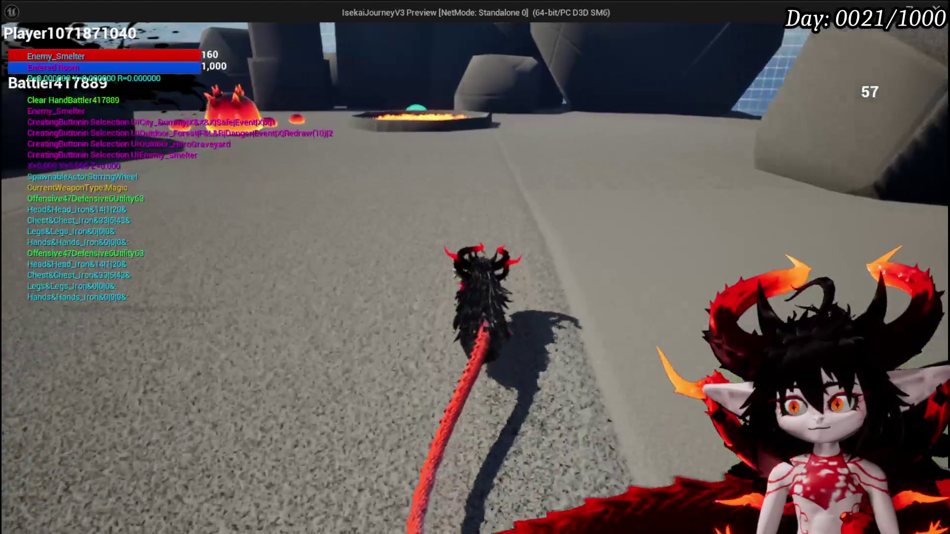
pyautogui.press('w')
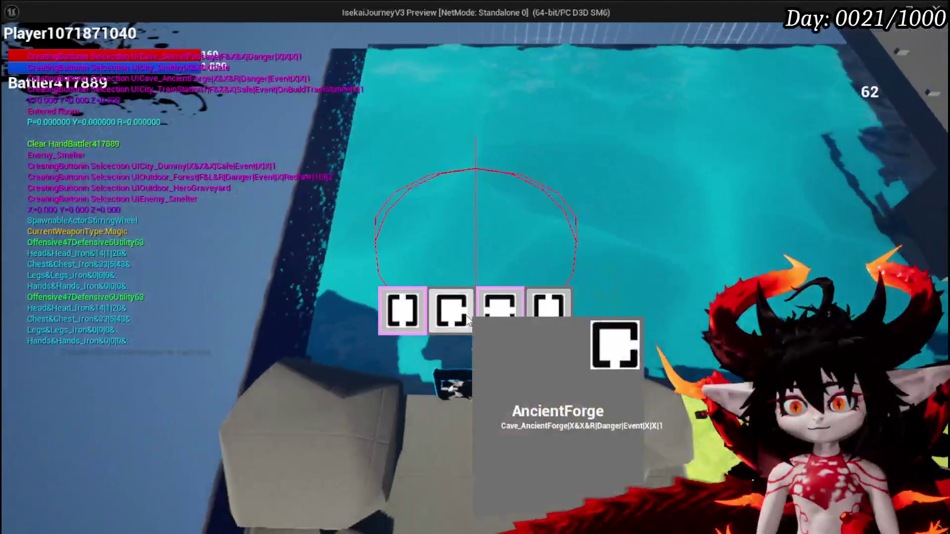
pyautogui.click(402, 310)
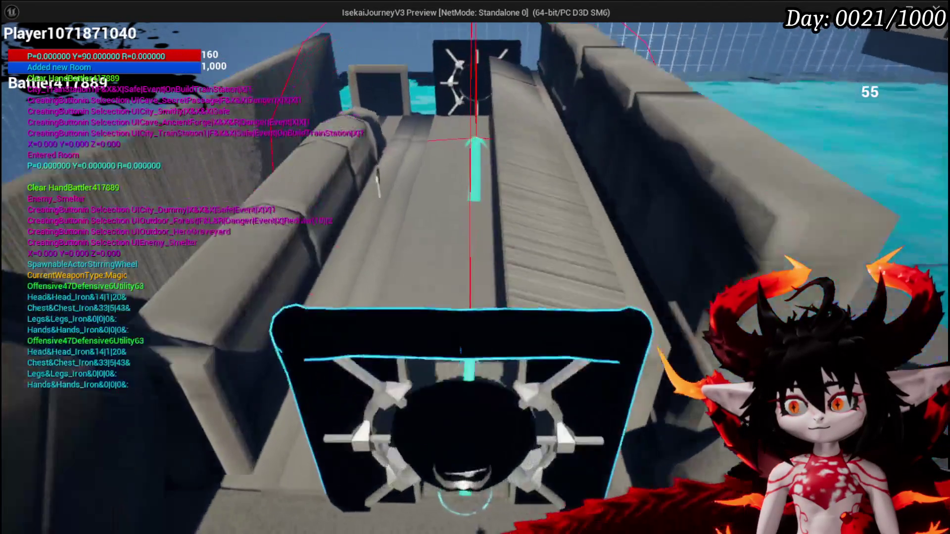
# Run through the train station, lava pit and grass field to the black gate.
pyautogui.press('w')
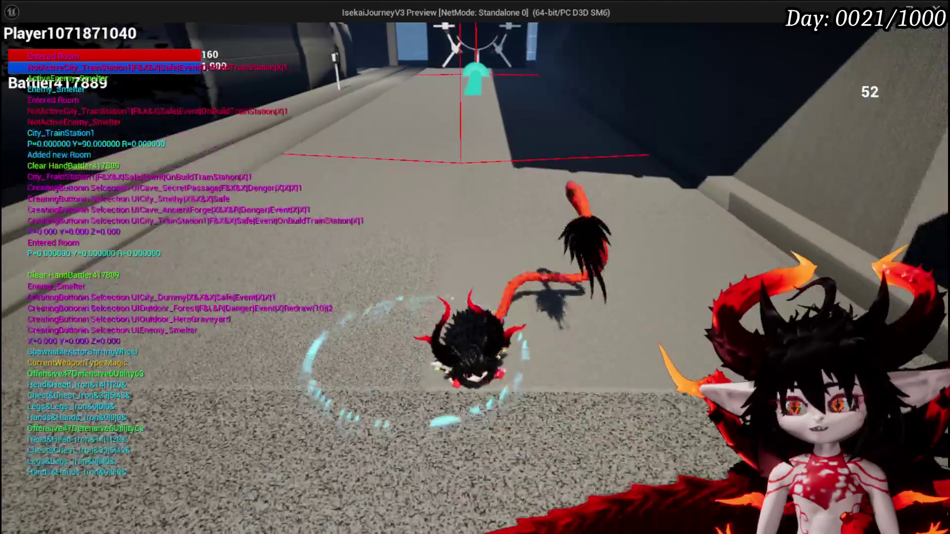
pyautogui.press('w')
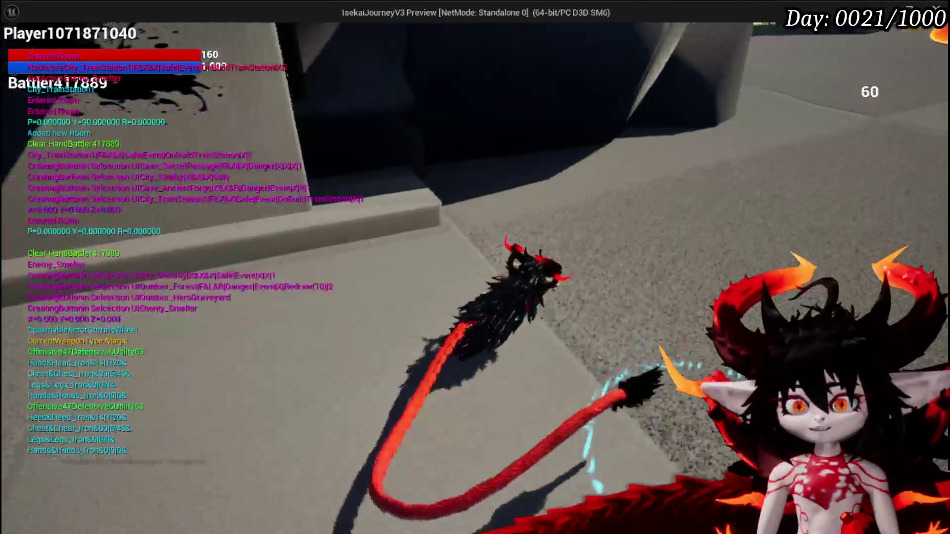
pyautogui.press('w')
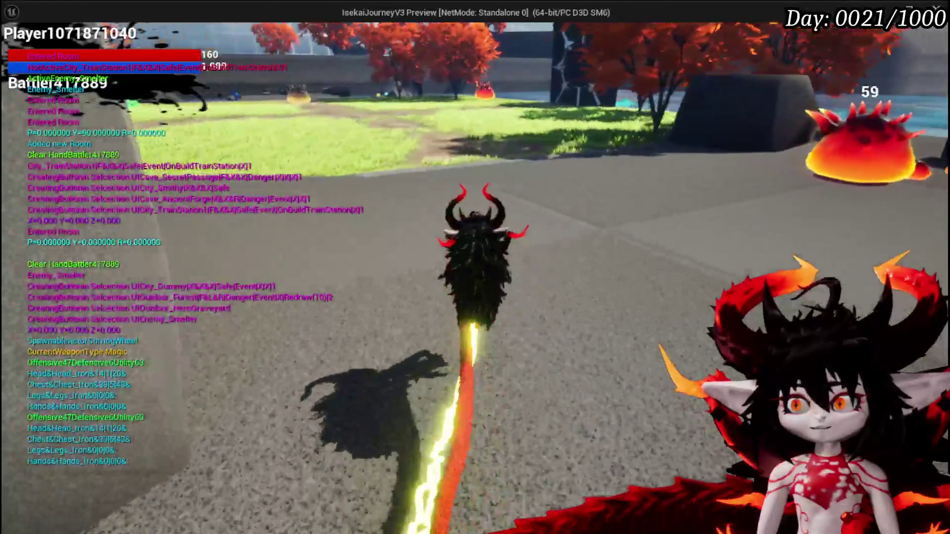
pyautogui.press('w')
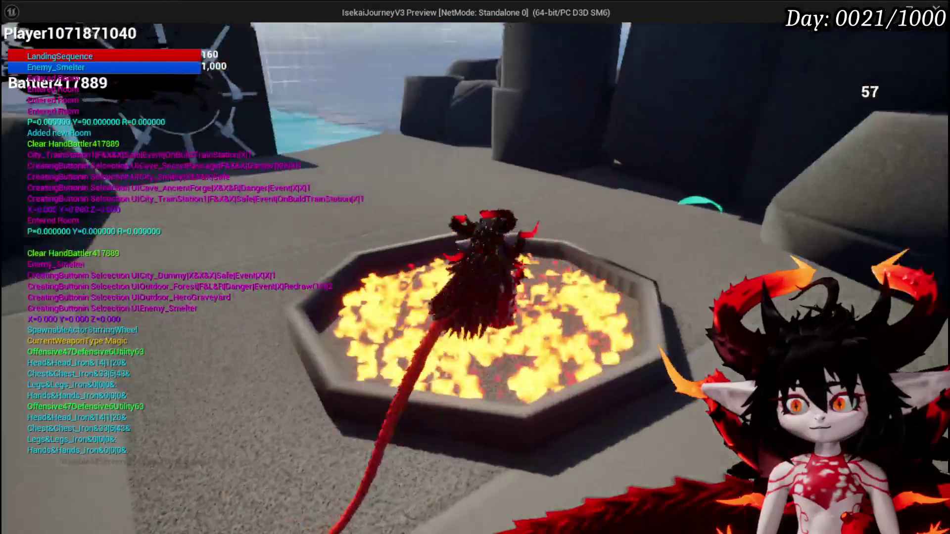
pyautogui.press('w')
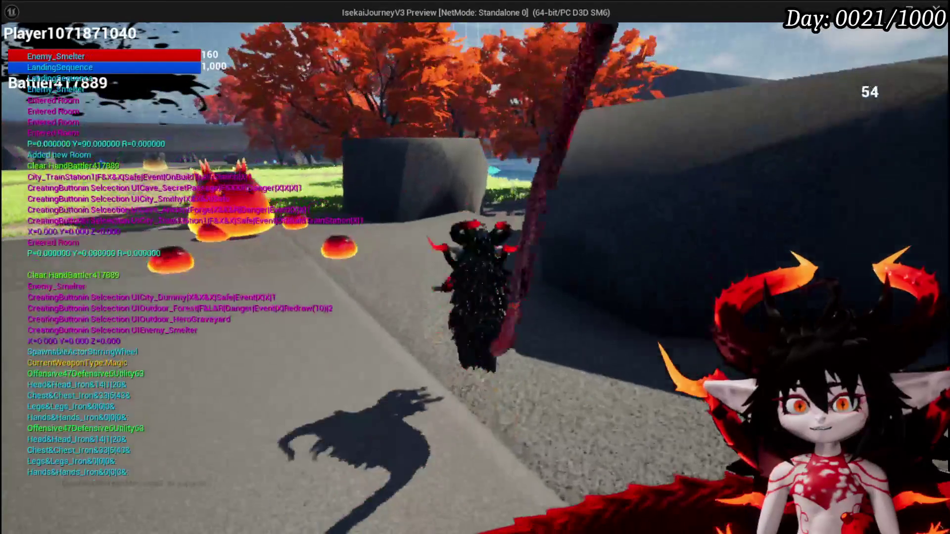
pyautogui.press('w')
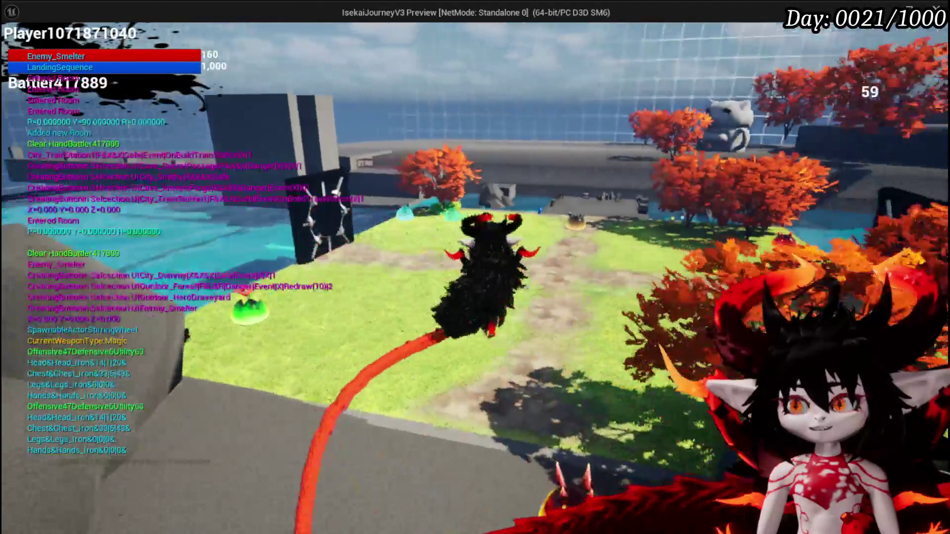
pyautogui.press('w')
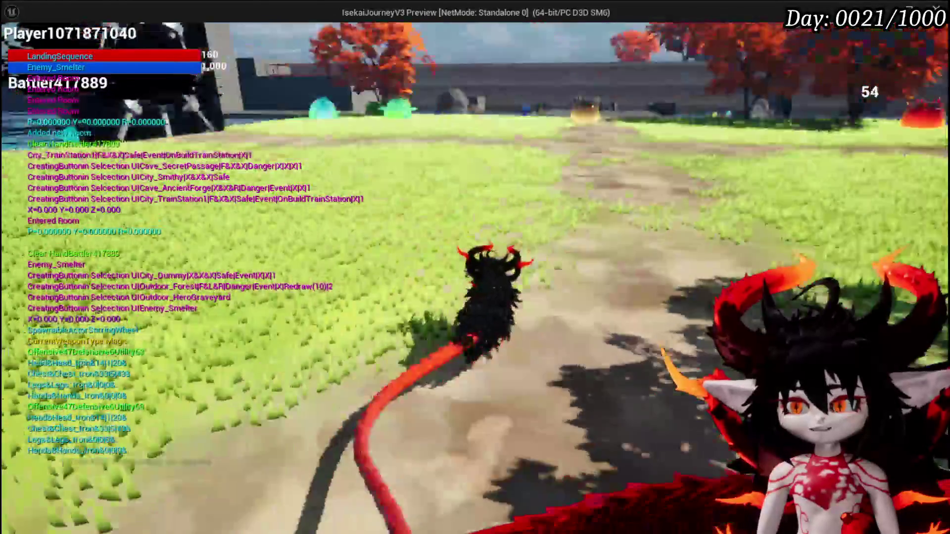
pyautogui.press('w')
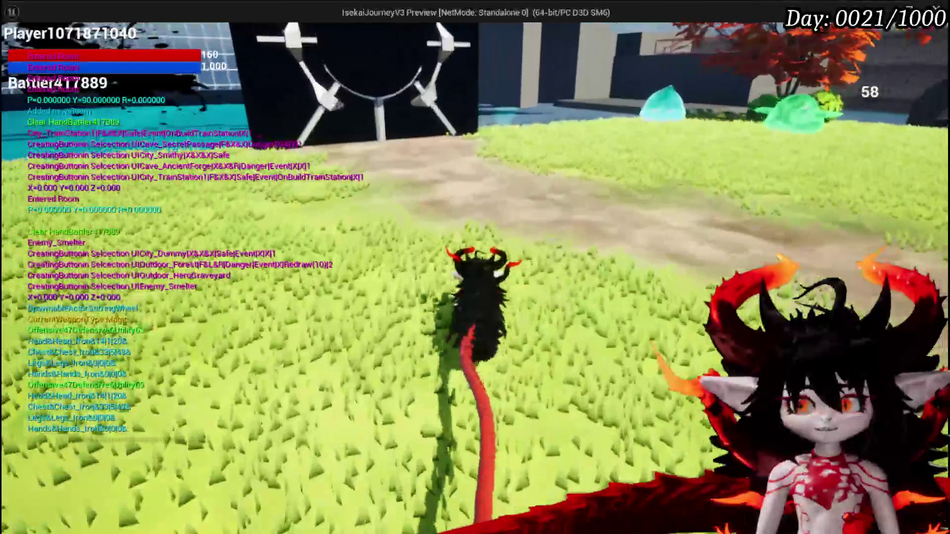
pyautogui.press('w')
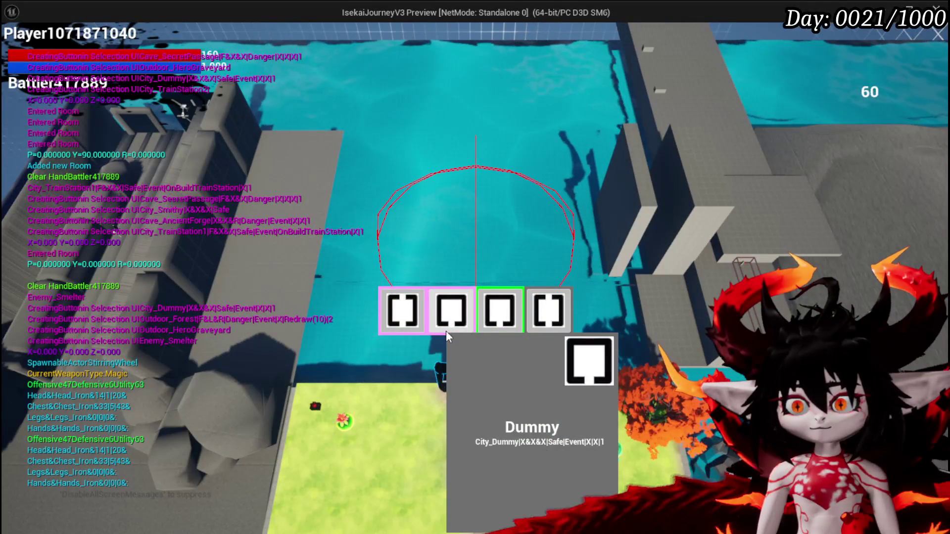
# Enter the HeroGraveyard room, run across the sword field, then stop the play-test.
pyautogui.moveTo(407, 317)
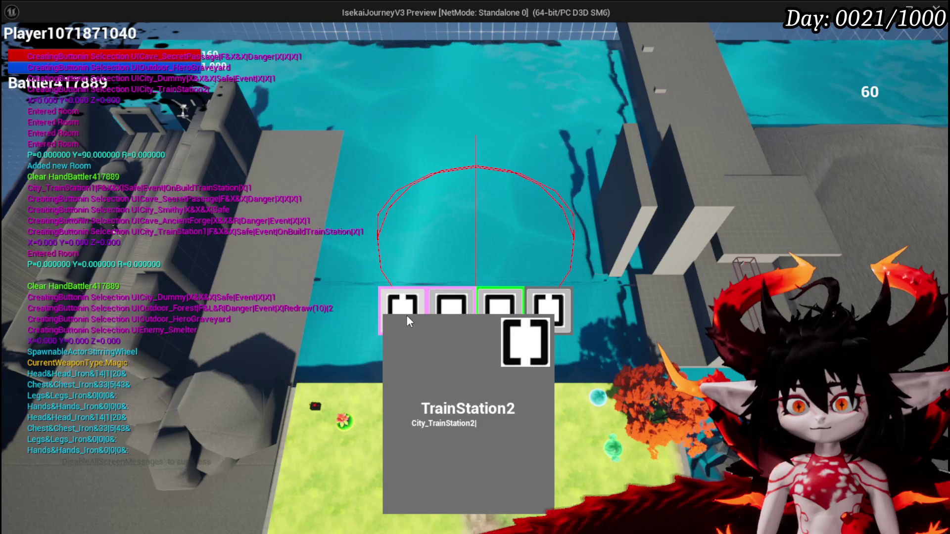
pyautogui.click(491, 313)
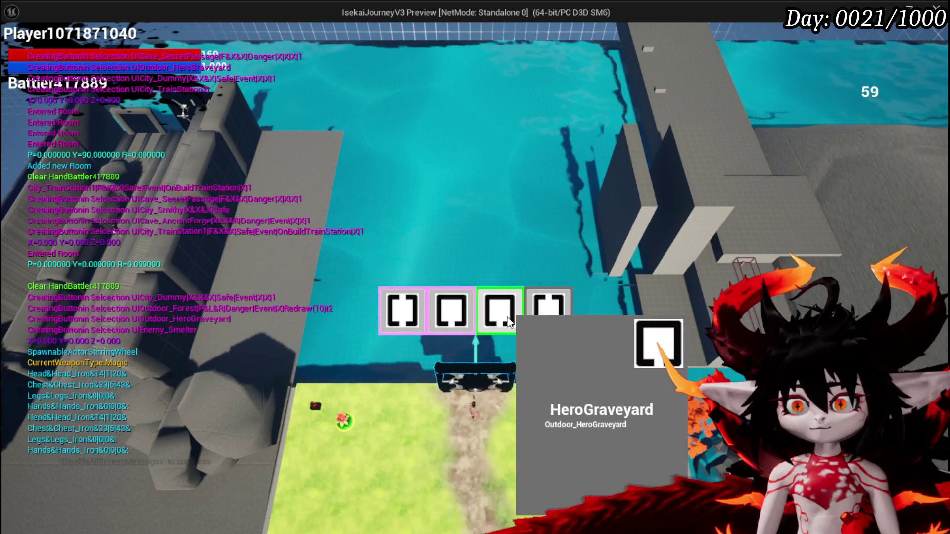
pyautogui.press('w')
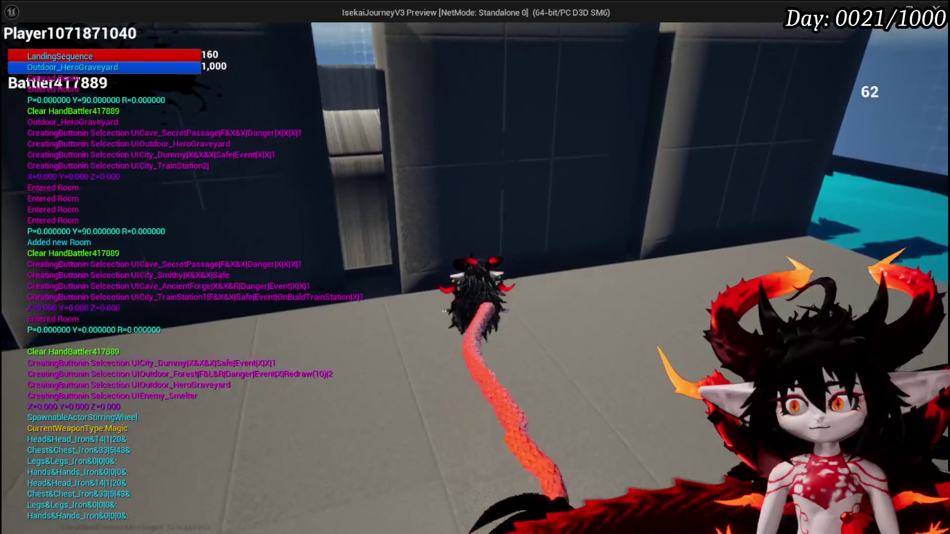
pyautogui.press('w')
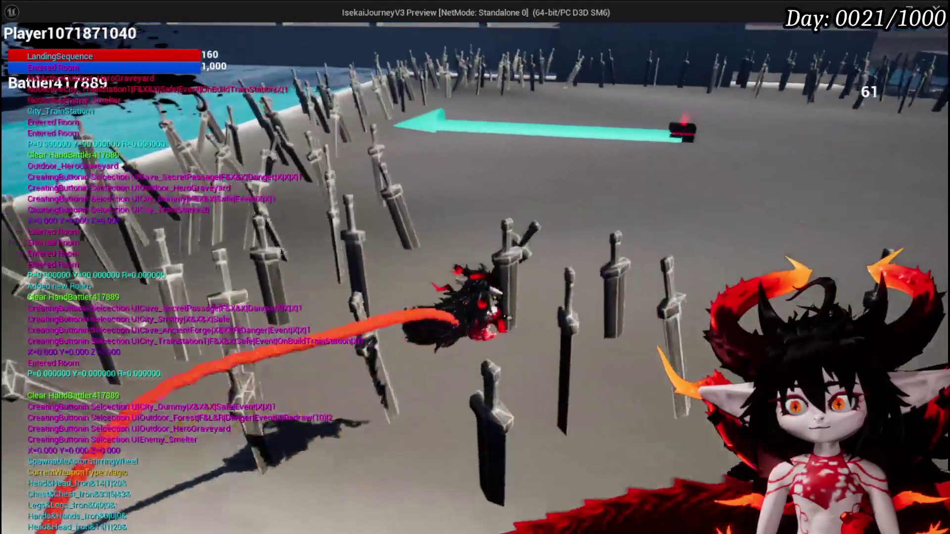
pyautogui.press('w')
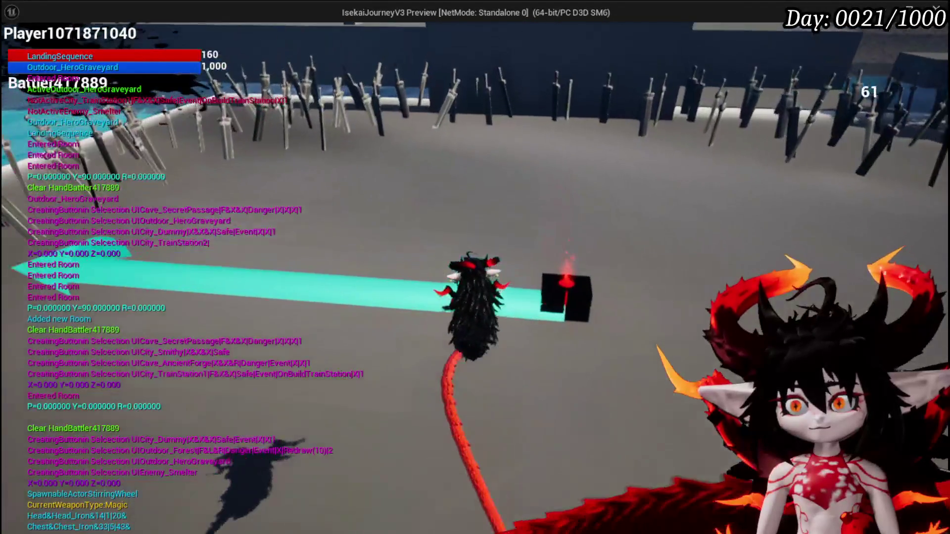
pyautogui.press('a')
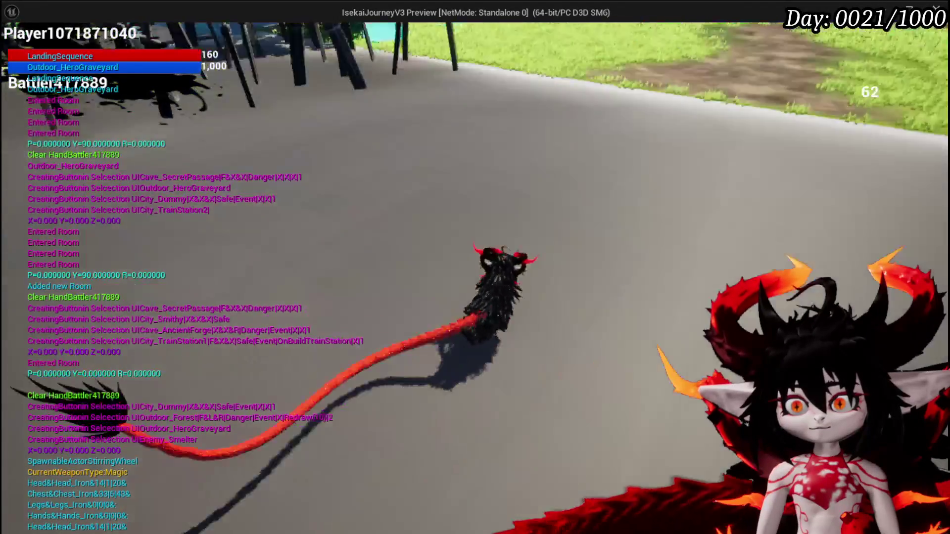
pyautogui.press('w')
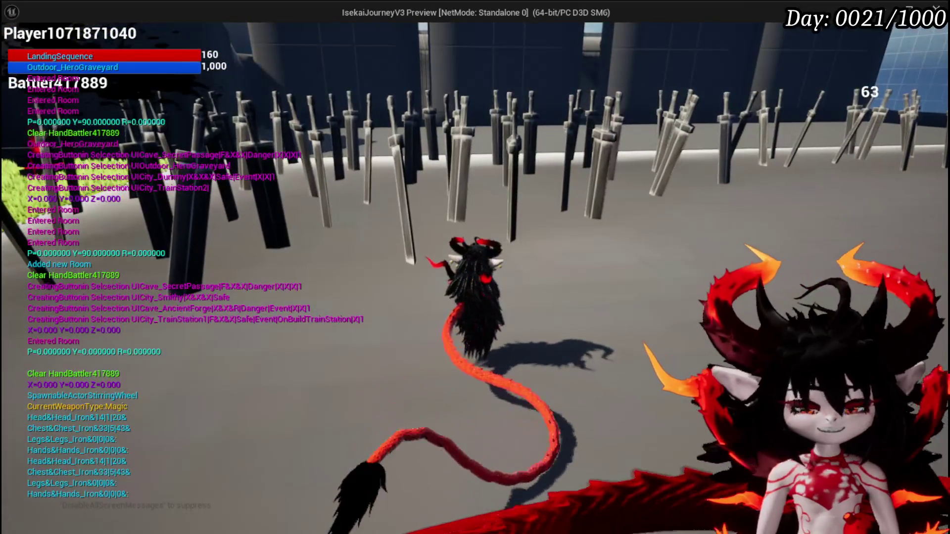
pyautogui.press('Escape')
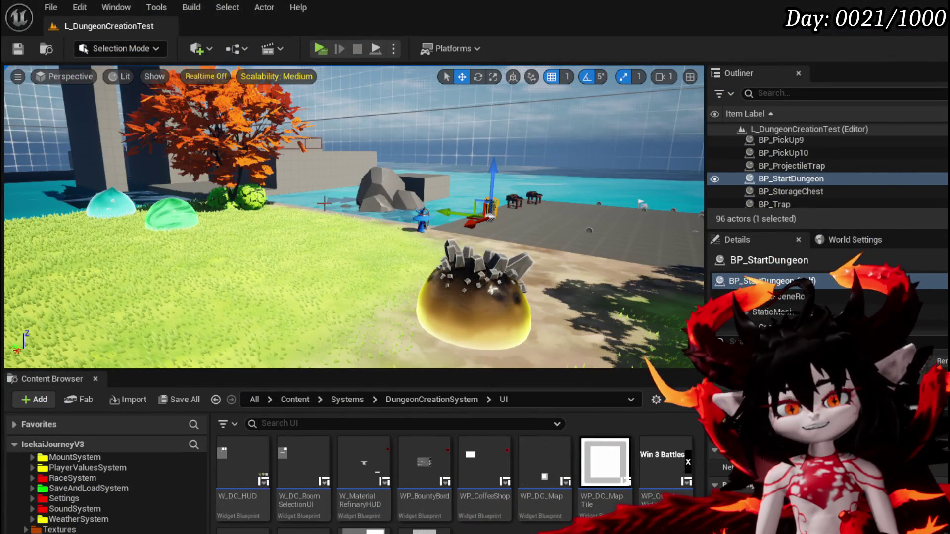
# Save the level and move the BPC Arcade Dungeon node left beside Use Step.
pyautogui.click(17, 53)
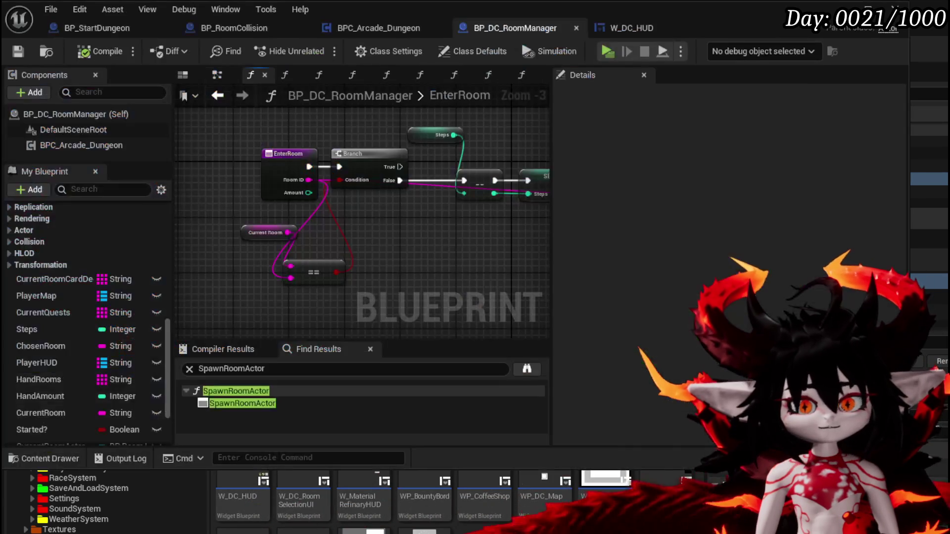
pyautogui.moveTo(461, 257)
pyautogui.mouseDown()
pyautogui.moveTo(194, 267)
pyautogui.moveTo(199, 139)
pyautogui.moveTo(232, 143)
pyautogui.mouseUp()
pyautogui.moveTo(317, 168)
pyautogui.mouseDown()
pyautogui.moveTo(212, 158)
pyautogui.moveTo(411, 154)
pyautogui.mouseUp()
pyautogui.click(343, 162)
pyautogui.moveTo(194, 185); pyautogui.dragTo(292, 217)
pyautogui.moveTo(294, 272)
pyautogui.mouseDown()
pyautogui.moveTo(319, 271)
pyautogui.moveTo(67, 264)
pyautogui.mouseUp()
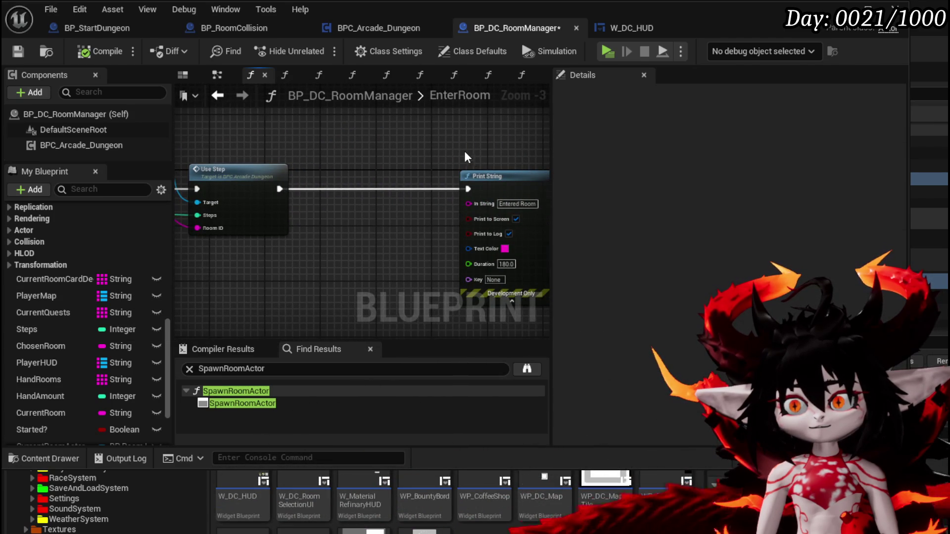
pyautogui.moveTo(392, 236); pyautogui.dragTo(477, 255)
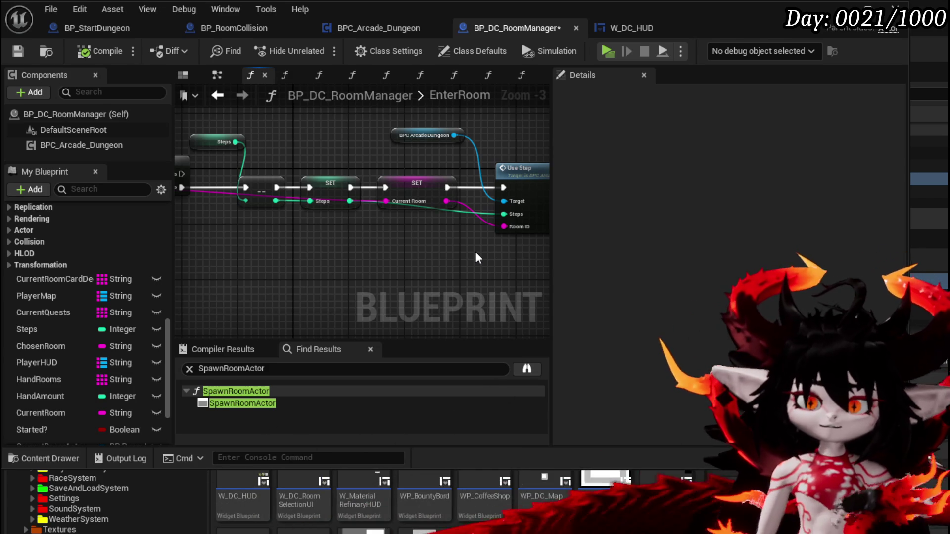
# Shift the EnterRoom node left and place the == comparison beneath the Branch.
pyautogui.moveTo(342, 123)
pyautogui.mouseDown()
pyautogui.moveTo(433, 149)
pyautogui.moveTo(548, 144)
pyautogui.mouseUp()
pyautogui.moveTo(273, 187); pyautogui.dragTo(206, 187)
pyautogui.moveTo(302, 297); pyautogui.dragTo(337, 268)
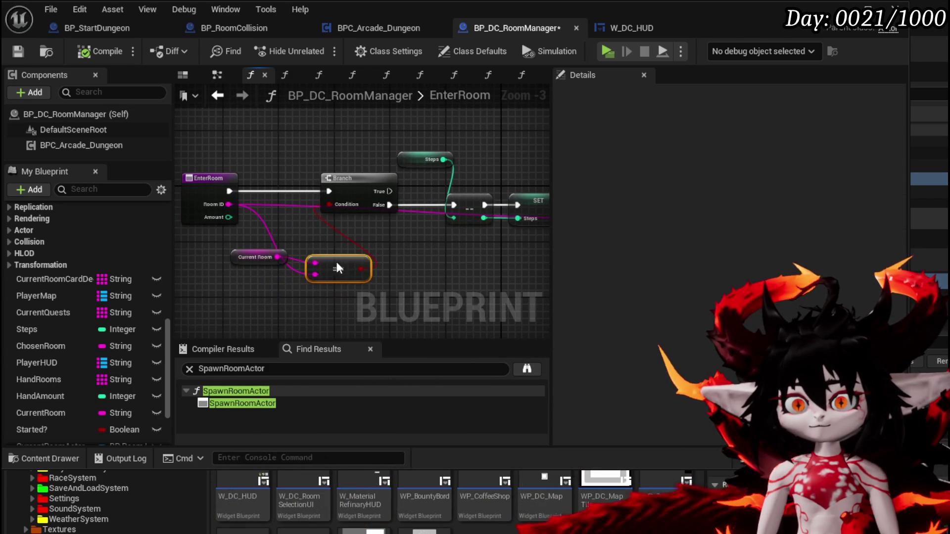
pyautogui.moveTo(468, 255)
pyautogui.mouseDown()
pyautogui.moveTo(215, 260)
pyautogui.moveTo(175, 250)
pyautogui.mouseUp()
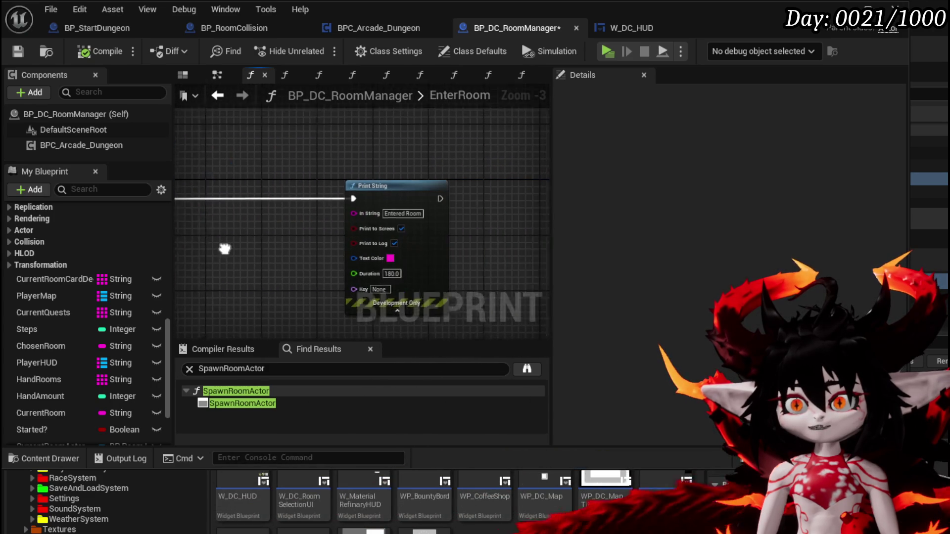
pyautogui.moveTo(284, 251); pyautogui.dragTo(178, 250)
pyautogui.moveTo(242, 144)
pyautogui.mouseDown()
pyautogui.moveTo(330, 145)
pyautogui.moveTo(547, 248)
pyautogui.moveTo(426, 292)
pyautogui.moveTo(514, 282)
pyautogui.mouseUp()
pyautogui.moveTo(316, 267); pyautogui.dragTo(430, 271)
pyautogui.moveTo(373, 256)
pyautogui.mouseDown()
pyautogui.moveTo(486, 267)
pyautogui.moveTo(229, 248)
pyautogui.moveTo(383, 261)
pyautogui.moveTo(277, 255)
pyautogui.moveTo(329, 154)
pyautogui.moveTo(305, 188)
pyautogui.moveTo(244, 198)
pyautogui.moveTo(298, 165)
pyautogui.mouseUp()
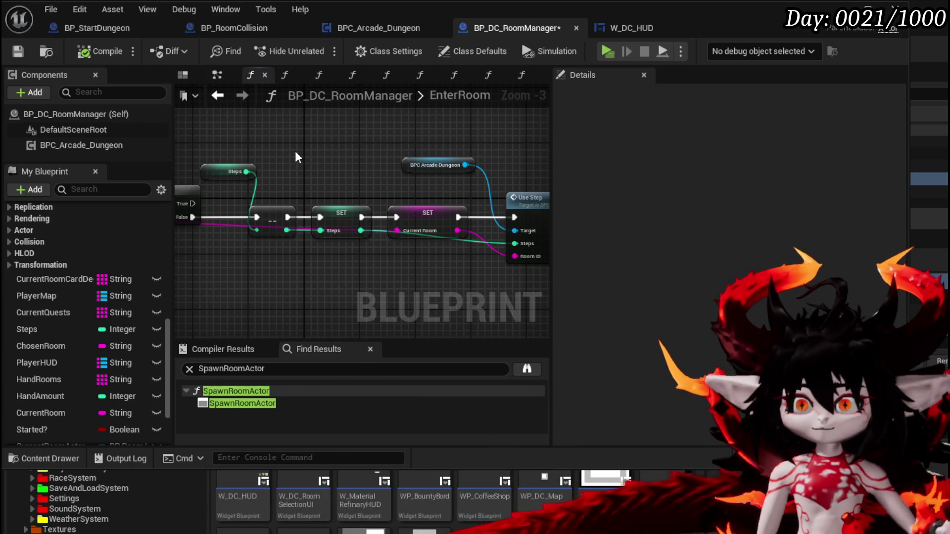
# Put Print String right after Use Step, save BP_DC_RoomManager, and open Use Step.
pyautogui.moveTo(361, 137); pyautogui.dragTo(179, 150)
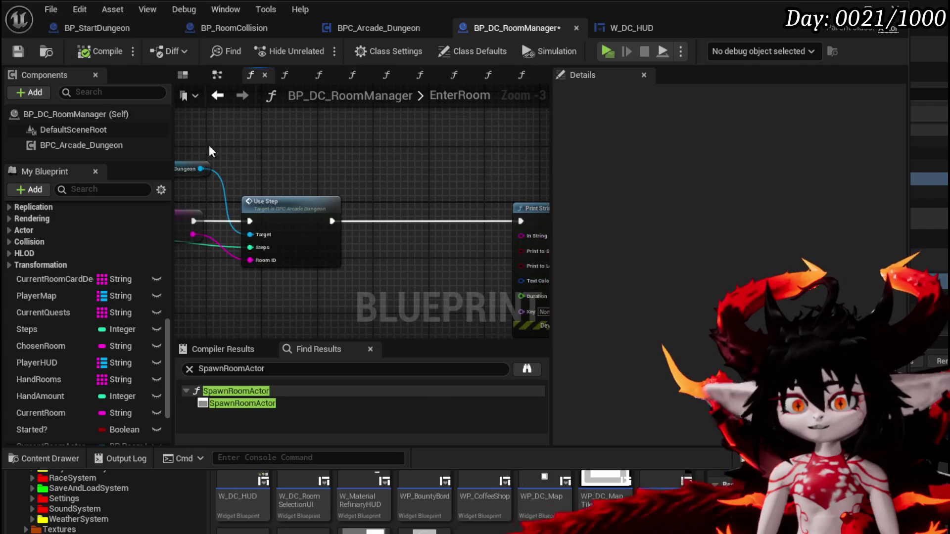
pyautogui.moveTo(306, 150); pyautogui.dragTo(350, 149)
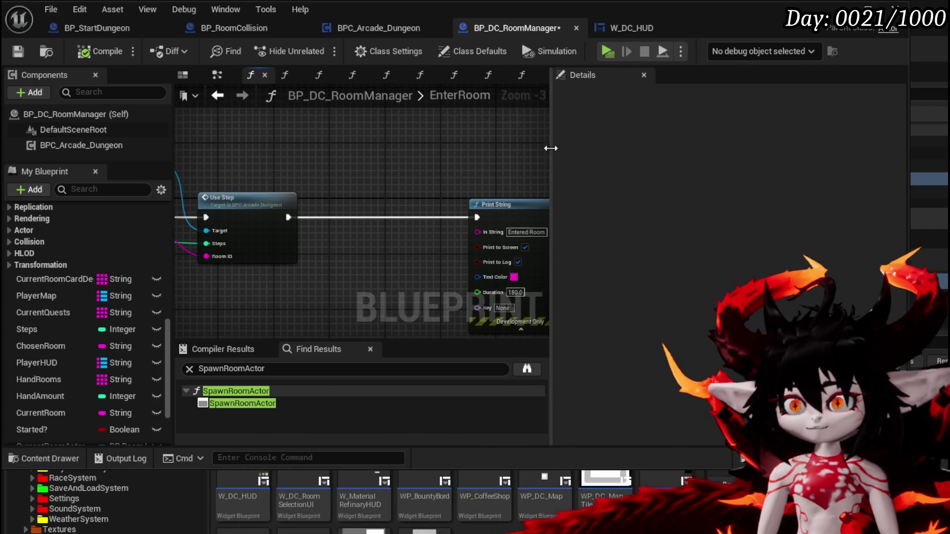
pyautogui.moveTo(550, 148); pyautogui.dragTo(702, 149)
pyautogui.moveTo(606, 155); pyautogui.dragTo(509, 157)
pyautogui.moveTo(400, 163)
pyautogui.mouseDown()
pyautogui.moveTo(559, 168)
pyautogui.moveTo(441, 164)
pyautogui.mouseUp()
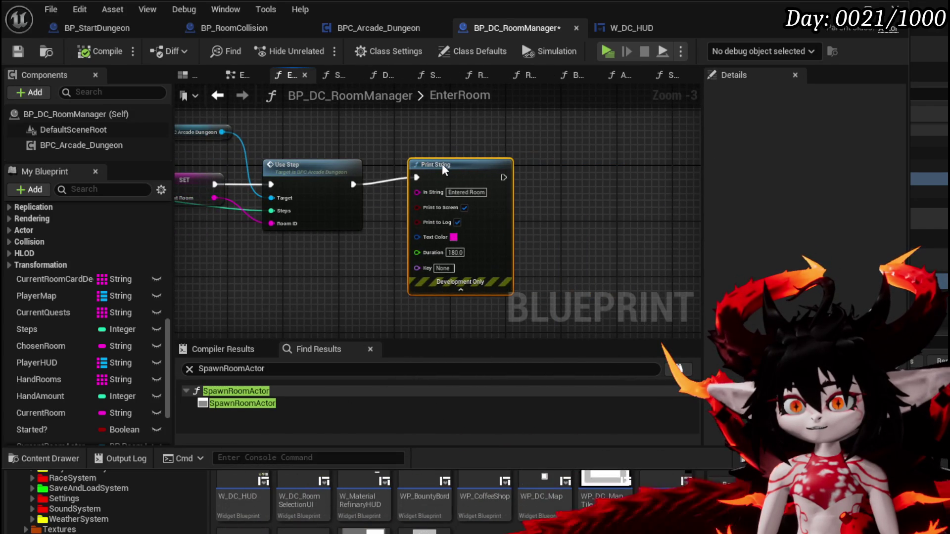
pyautogui.moveTo(179, 242)
pyautogui.mouseDown()
pyautogui.moveTo(398, 233)
pyautogui.moveTo(375, 237)
pyautogui.mouseUp()
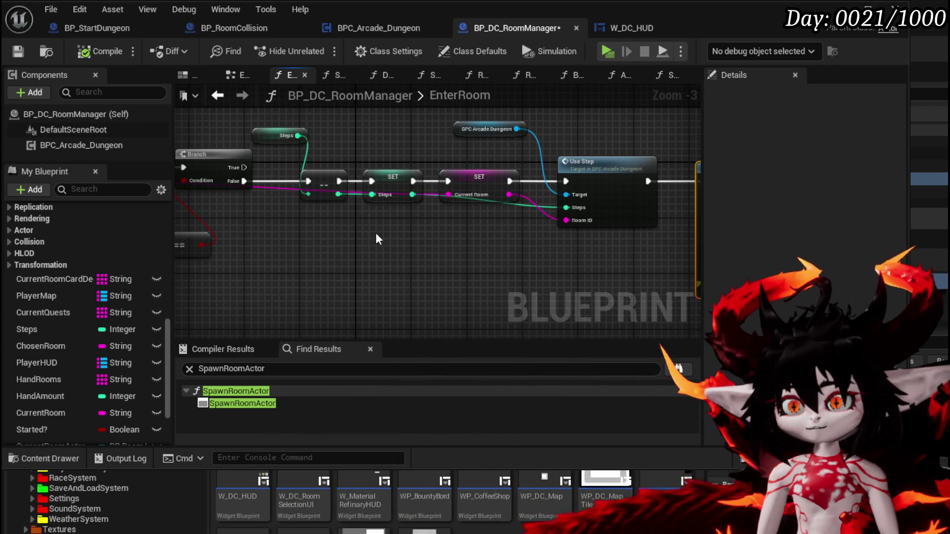
pyautogui.hotkey('ctrl', 's')
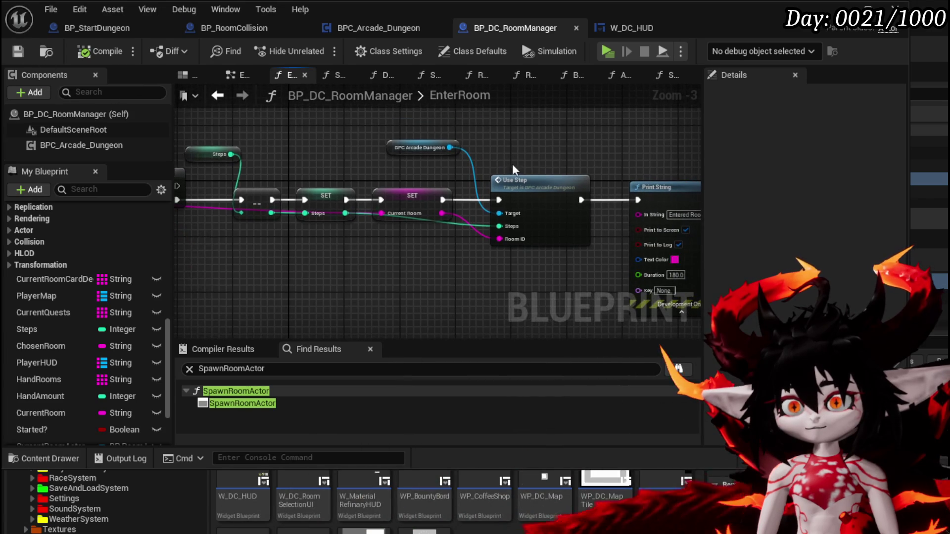
pyautogui.moveTo(398, 150)
pyautogui.mouseDown()
pyautogui.moveTo(527, 161)
pyautogui.moveTo(509, 165)
pyautogui.mouseUp()
pyautogui.doubleClick(510, 182)
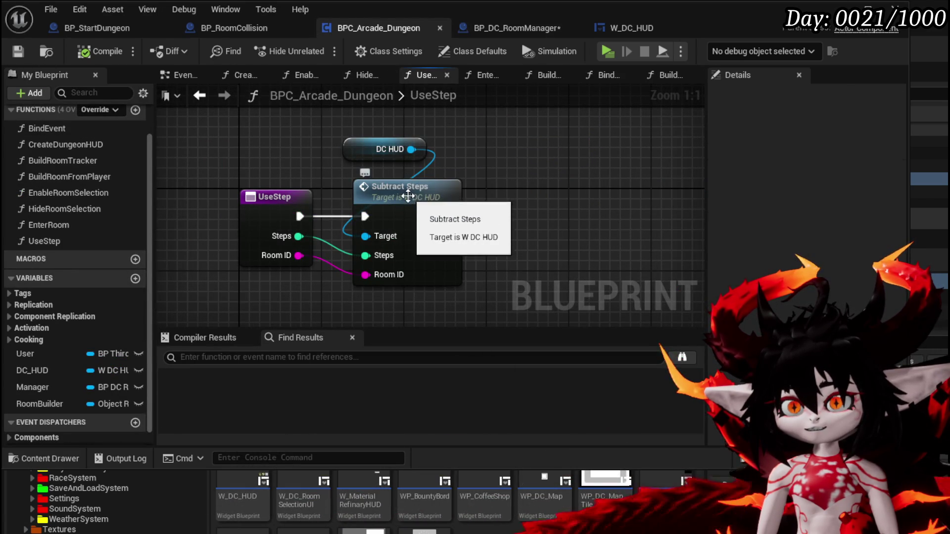
# In W_DC_HUD's SubtractSteps, arrange WP DC Map, Call On Active and step-number text beside SetText, then save.
pyautogui.doubleClick(402, 188)
pyautogui.scroll(-15, 128, 199)
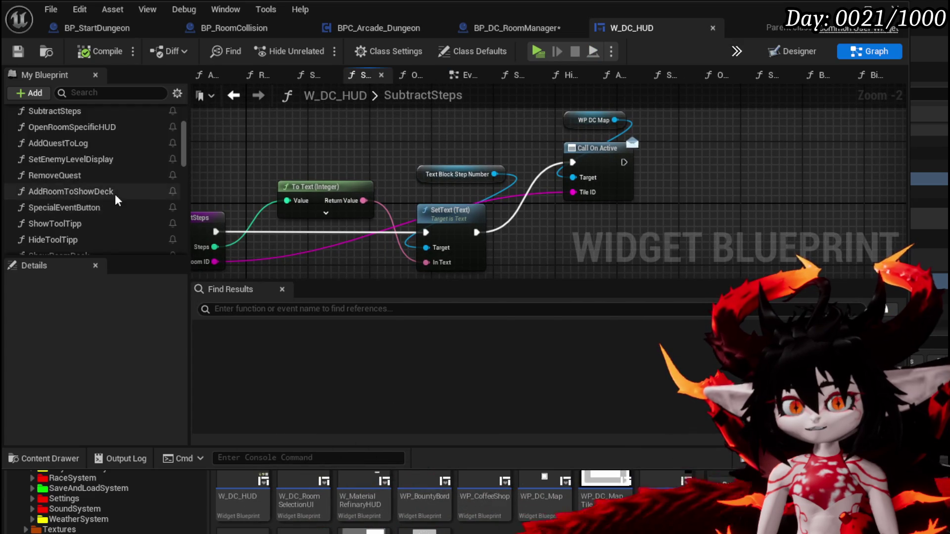
pyautogui.scroll(-3, 129, 199)
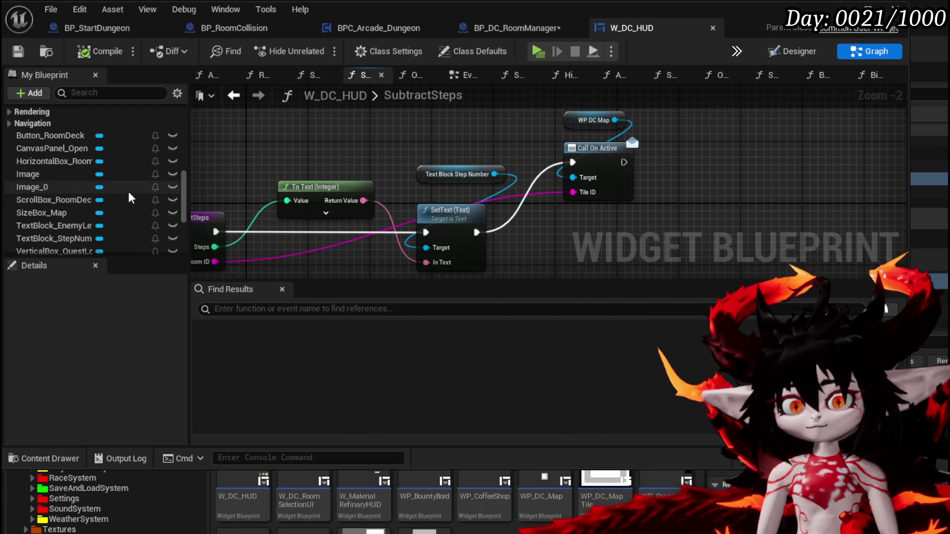
pyautogui.scroll(-5, 129, 199)
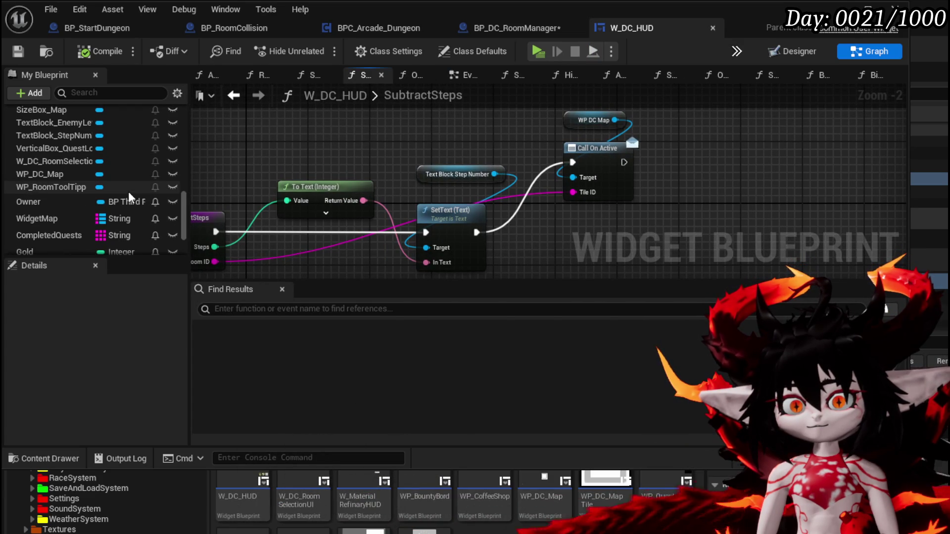
pyautogui.moveTo(482, 130)
pyautogui.mouseDown()
pyautogui.moveTo(518, 168)
pyautogui.moveTo(477, 226)
pyautogui.mouseUp()
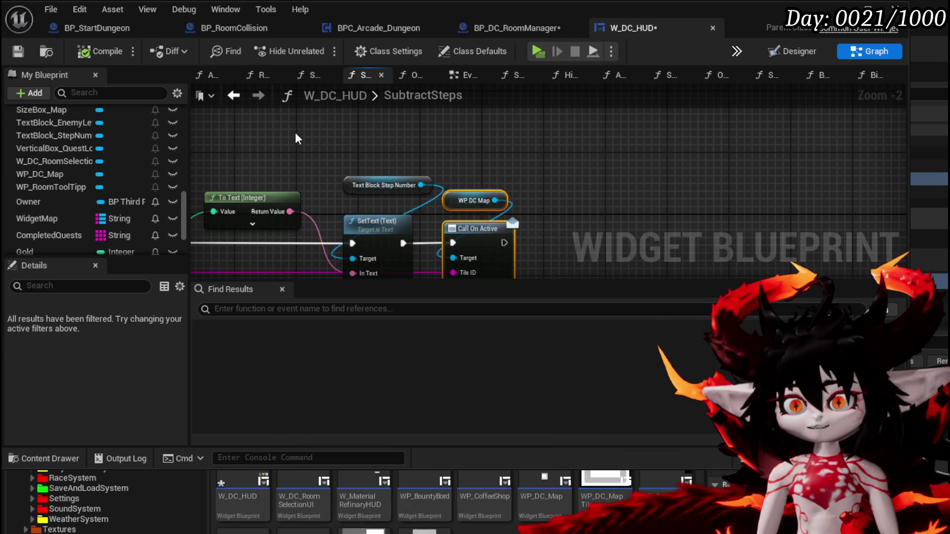
pyautogui.moveTo(297, 138); pyautogui.dragTo(427, 139)
pyautogui.moveTo(494, 186); pyautogui.dragTo(472, 201)
pyautogui.click(563, 169)
pyautogui.moveTo(563, 168); pyautogui.dragTo(584, 139)
pyautogui.hotkey('ctrl', 's')
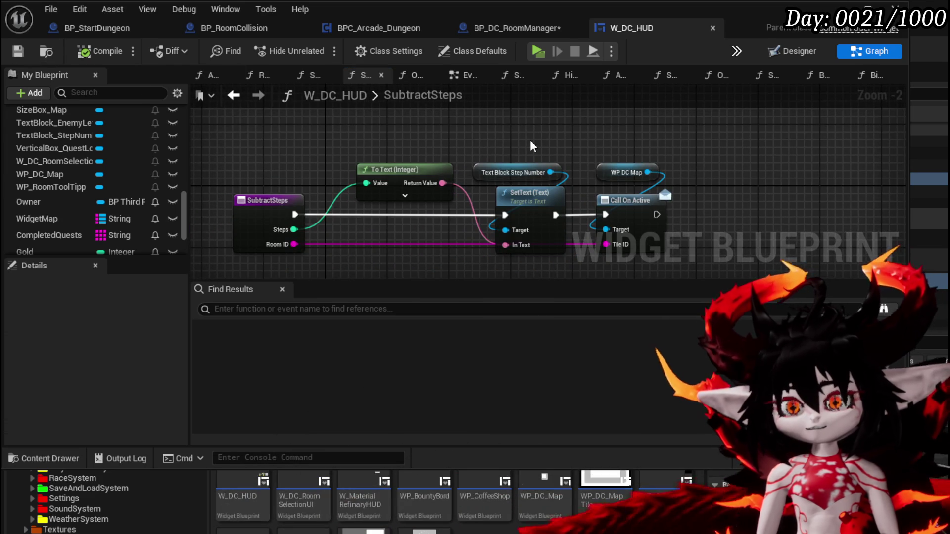
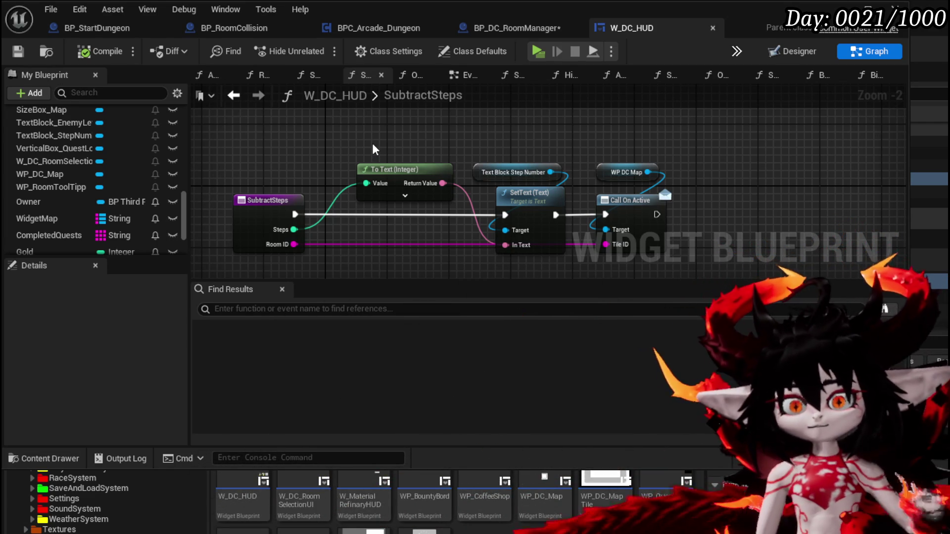
# Bring up the BP_DC_RoomManager blueprint and save it.
pyautogui.click(517, 29)
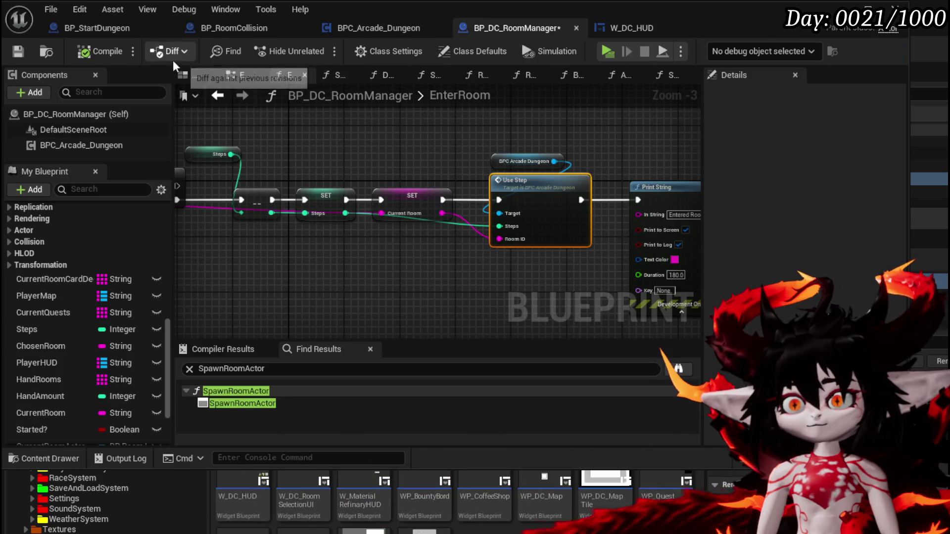
pyautogui.click(28, 55)
pyautogui.scroll(5, 115, 297)
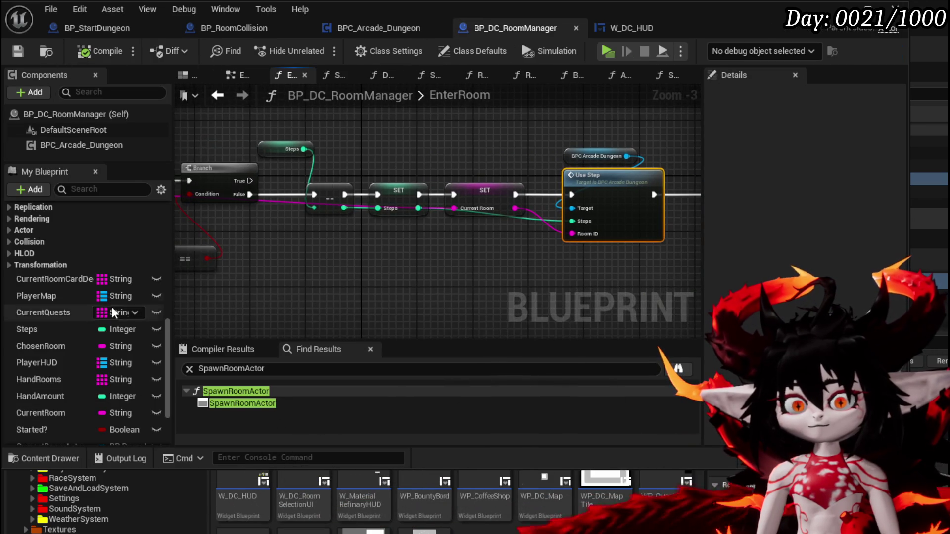
pyautogui.scroll(10, 119, 283)
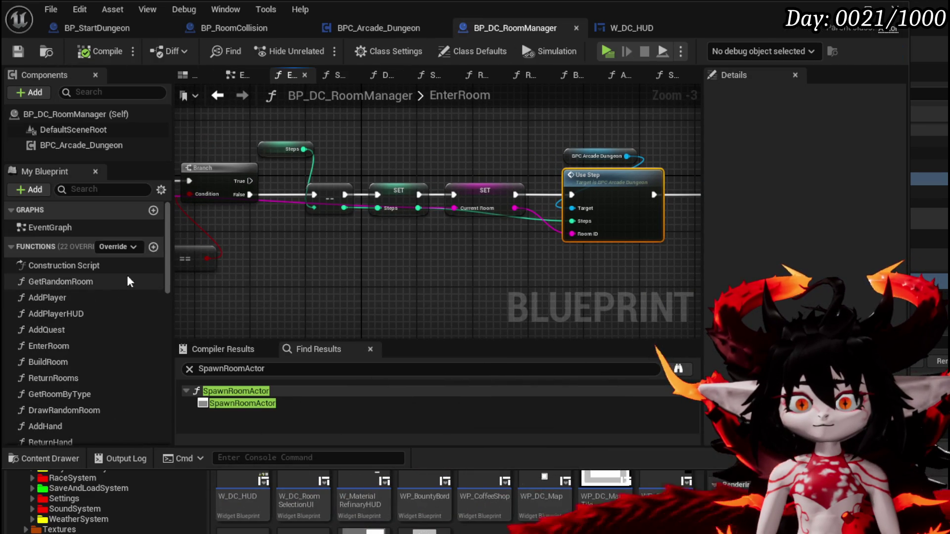
# Add a function named UpdatePlayerDamagedHP, compile, and drag the Steps variable into its graph.
pyautogui.click(153, 245)
pyautogui.write('Upda')
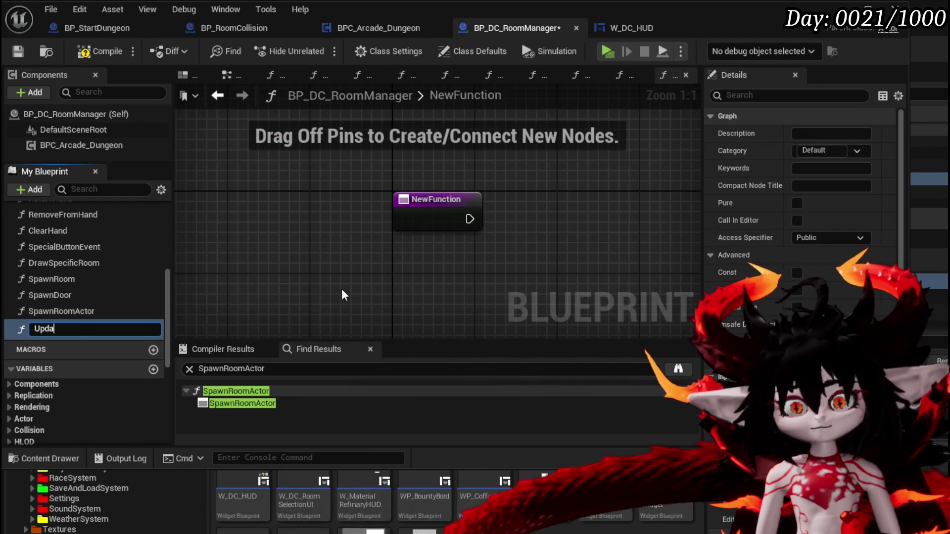
pyautogui.write('tePlayerM')
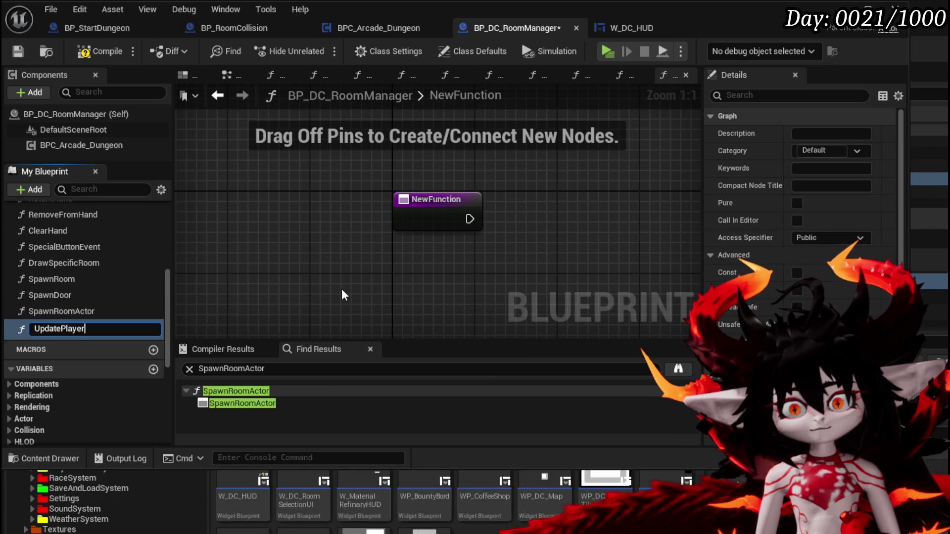
pyautogui.write('axHP')
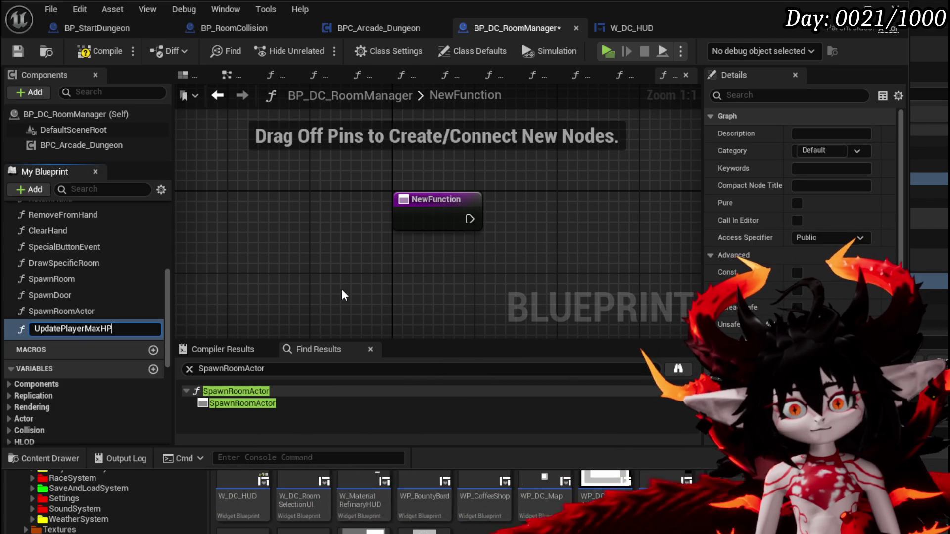
pyautogui.press('BackSpace')
pyautogui.press('BackSpace')
pyautogui.press('BackSpace')
pyautogui.write('Damage')
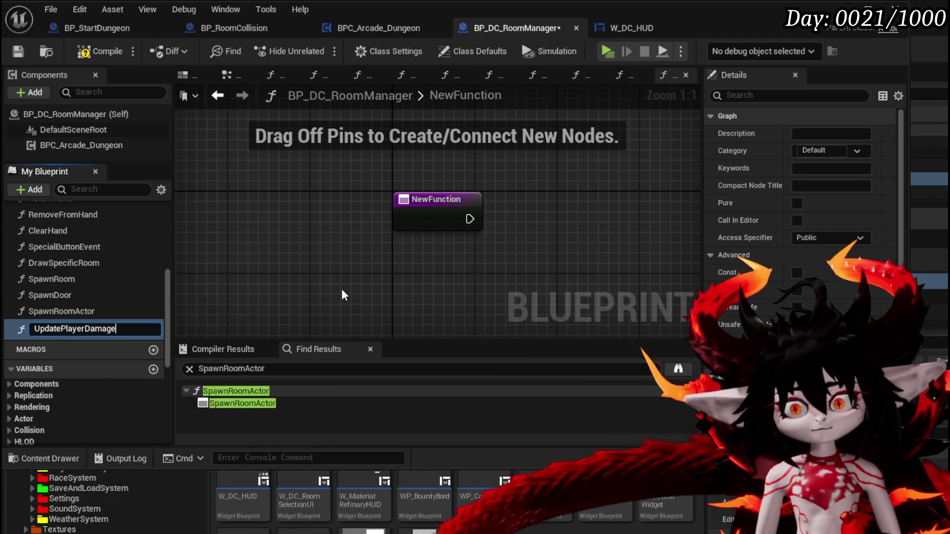
pyautogui.write('dHP')
pyautogui.press('Return')
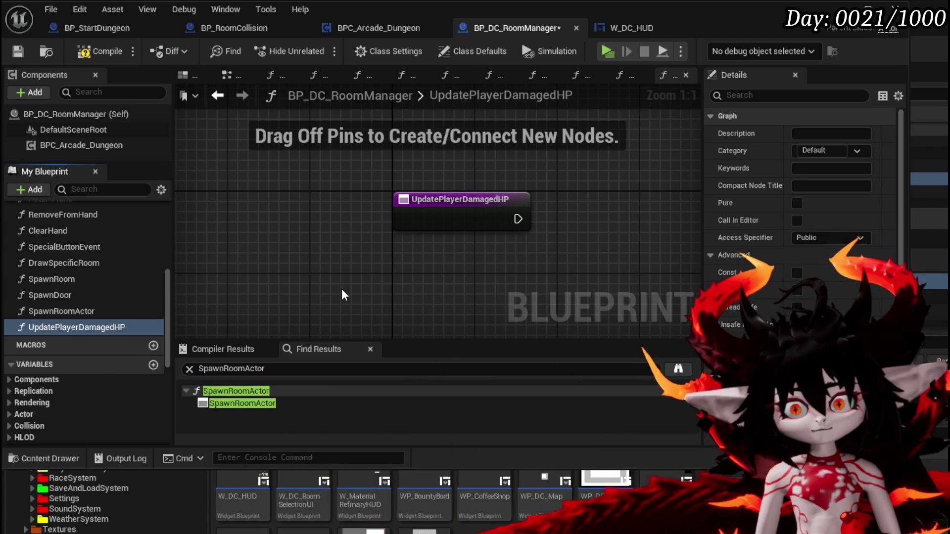
pyautogui.click(32, 52)
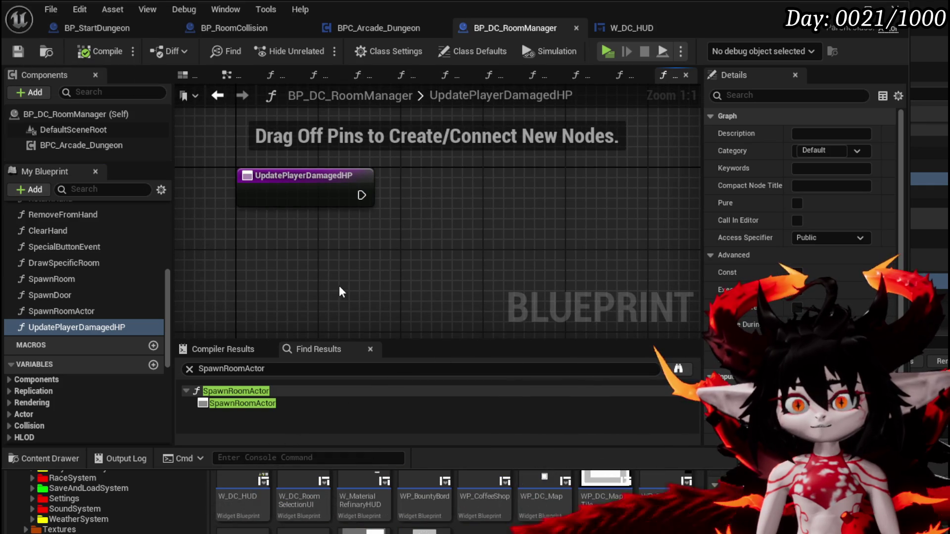
pyautogui.scroll(-5, 138, 346)
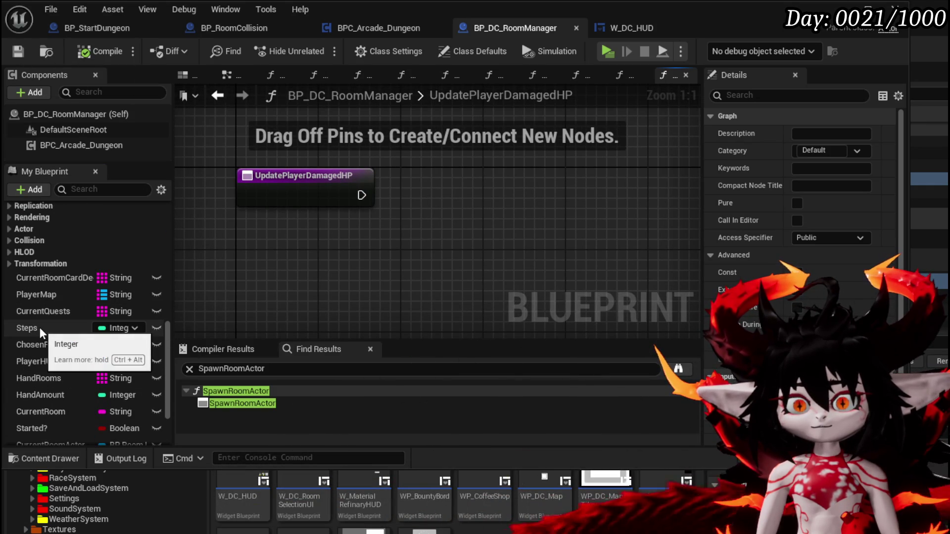
pyautogui.moveTo(44, 327); pyautogui.dragTo(275, 281)
# Place Steps and Player Map getters beside the function entry and save the blueprint.
pyautogui.click(276, 278)
pyautogui.moveTo(301, 231); pyautogui.dragTo(363, 262)
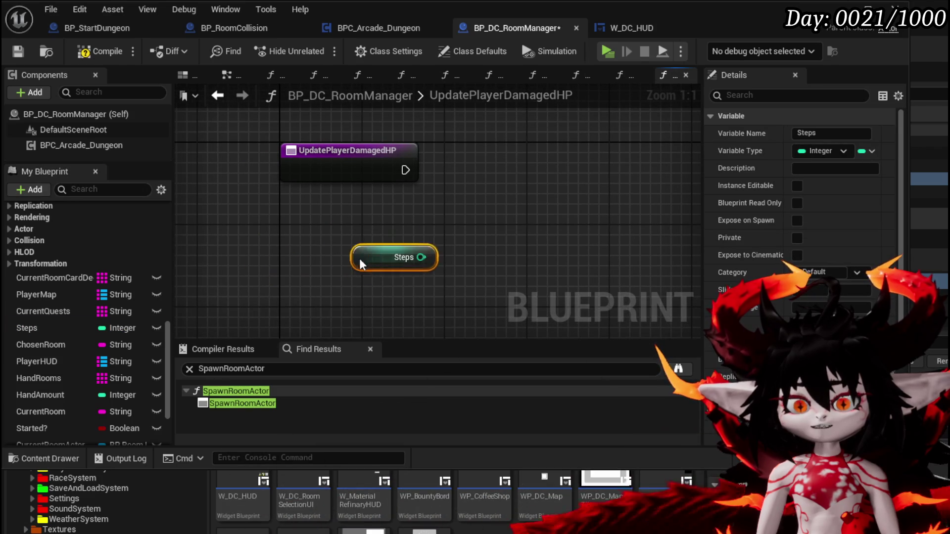
pyautogui.click(259, 286)
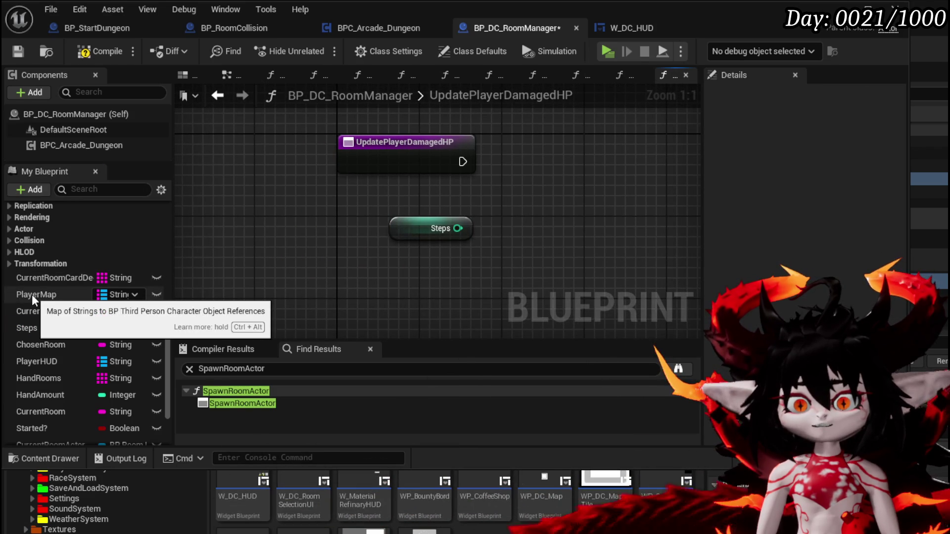
pyautogui.moveTo(32, 295)
pyautogui.mouseDown()
pyautogui.moveTo(232, 218)
pyautogui.moveTo(249, 238)
pyautogui.moveTo(398, 131)
pyautogui.mouseUp()
pyautogui.click(267, 244)
pyautogui.moveTo(499, 203)
pyautogui.mouseDown()
pyautogui.moveTo(334, 231)
pyautogui.moveTo(353, 193)
pyautogui.mouseUp()
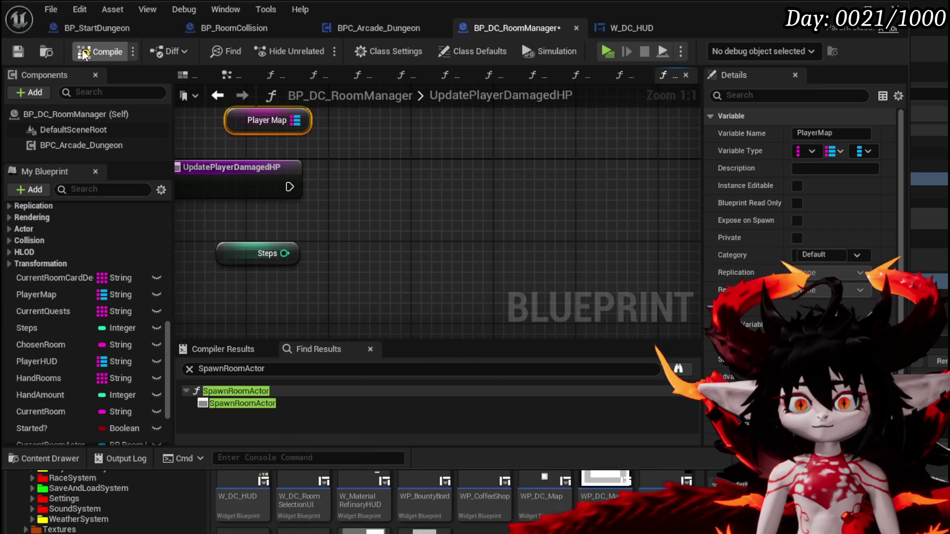
pyautogui.click(20, 57)
# Wire a Keys node off Player Map, discarding an earlier Find node.
pyautogui.moveTo(306, 120); pyautogui.dragTo(403, 154)
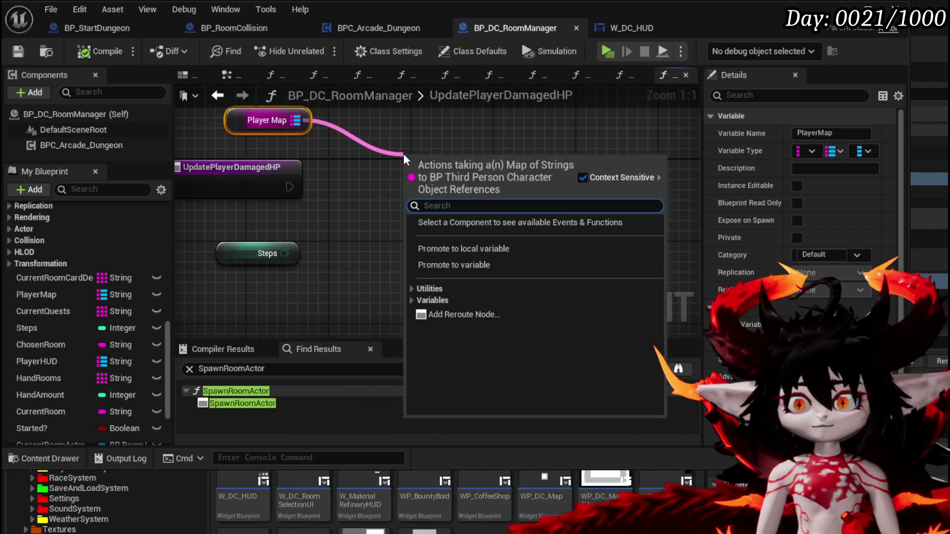
pyautogui.write('Find')
pyautogui.press('Return')
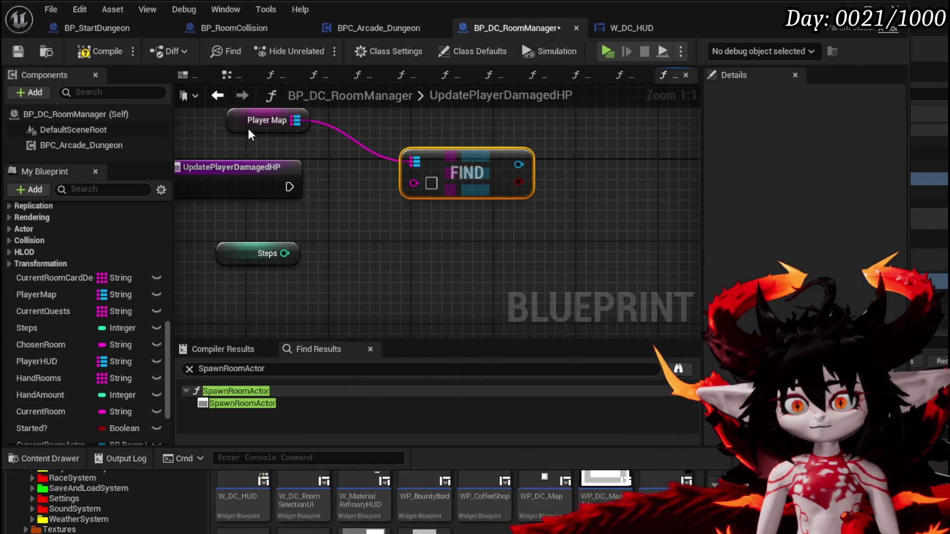
pyautogui.click(93, 53)
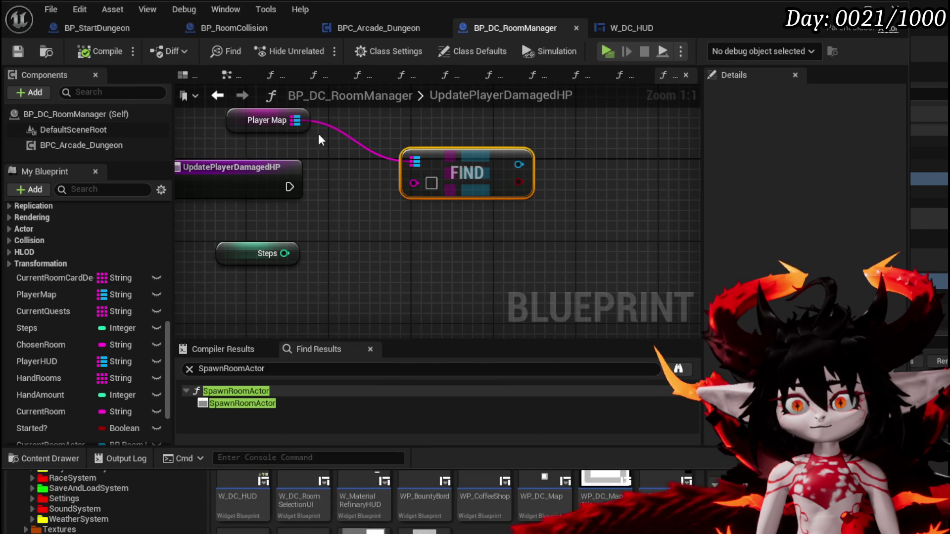
pyautogui.moveTo(292, 122); pyautogui.dragTo(372, 121)
pyautogui.write('keys')
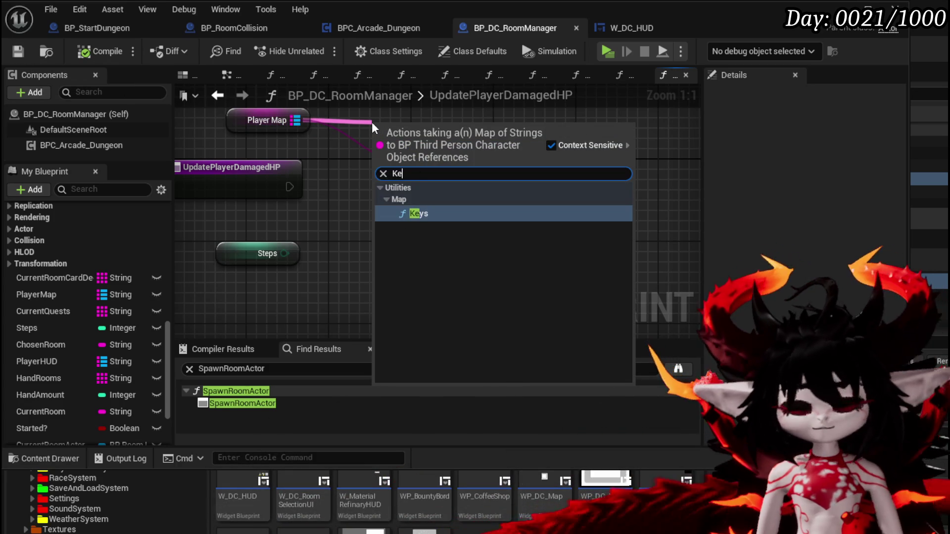
pyautogui.press('Return')
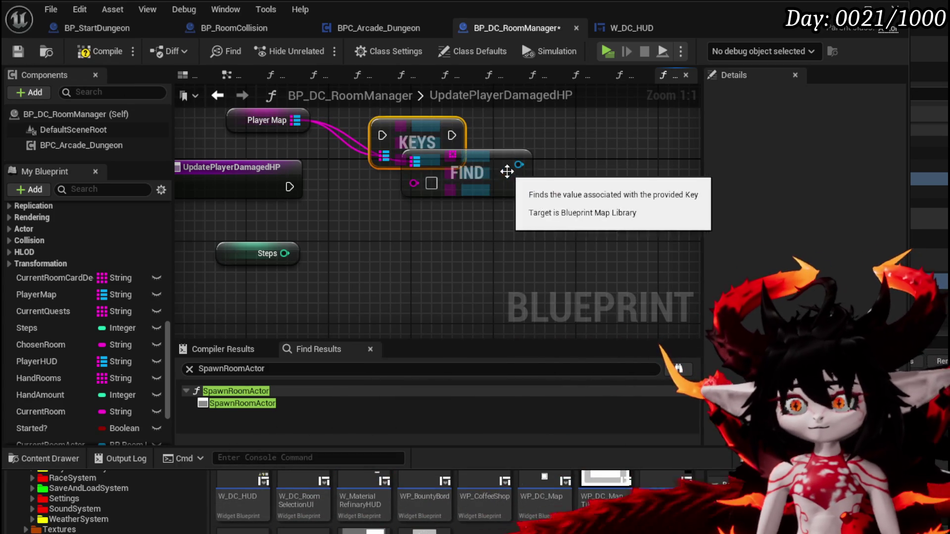
pyautogui.click(504, 170)
pyautogui.press('Delete')
# Add a For Each Loop over the Keys array and connect the function's execution into it.
pyautogui.moveTo(424, 142)
pyautogui.mouseDown()
pyautogui.moveTo(421, 192)
pyautogui.moveTo(493, 215)
pyautogui.moveTo(544, 215)
pyautogui.mouseUp()
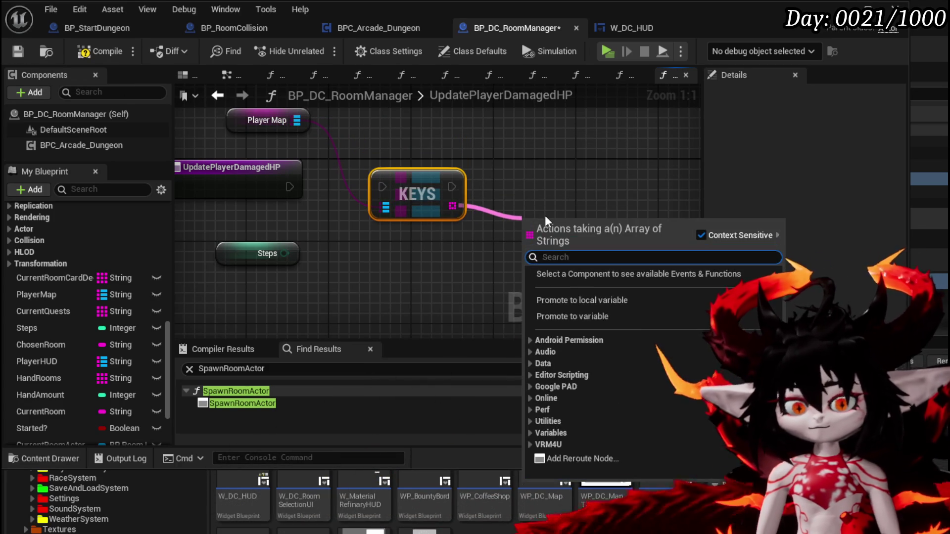
pyautogui.write('Loop')
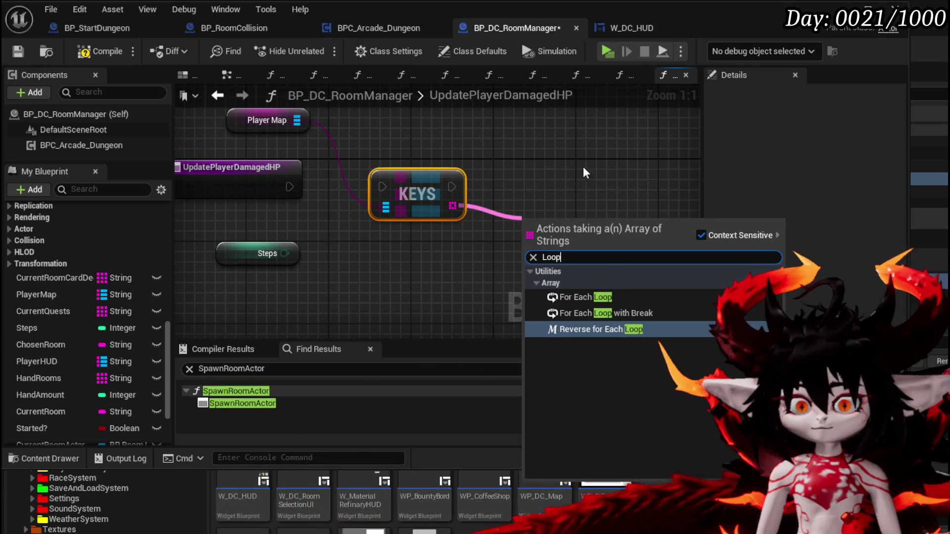
pyautogui.click(609, 296)
pyautogui.moveTo(289, 186); pyautogui.dragTo(394, 190)
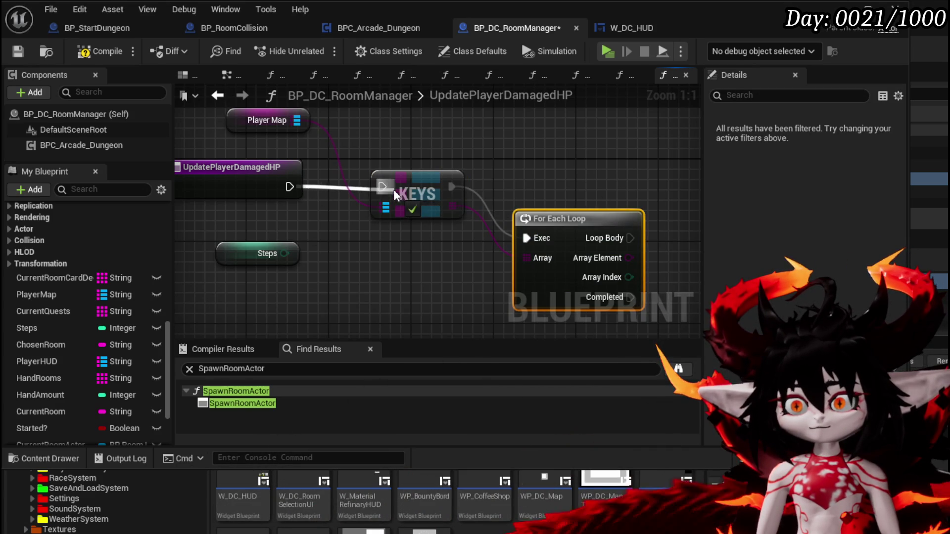
pyautogui.moveTo(589, 226); pyautogui.dragTo(578, 174)
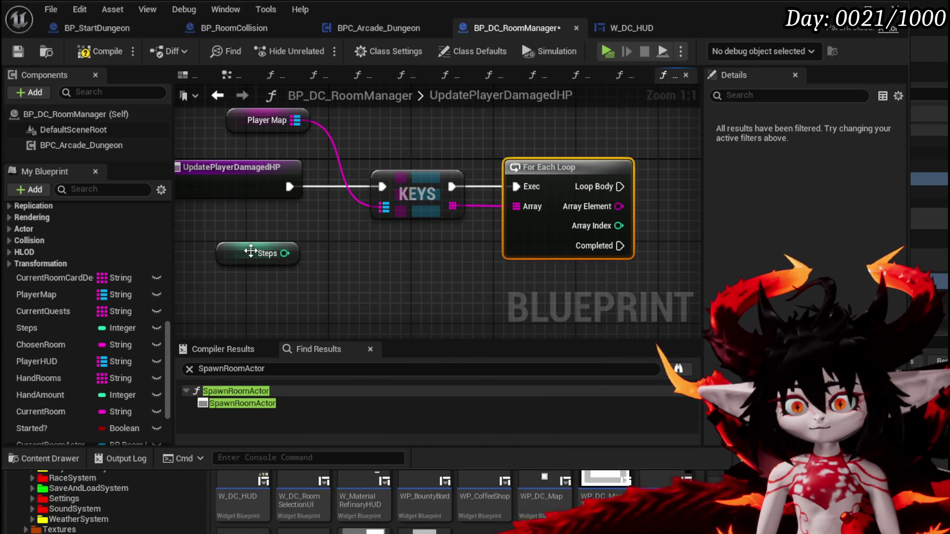
pyautogui.moveTo(251, 251); pyautogui.dragTo(553, 129)
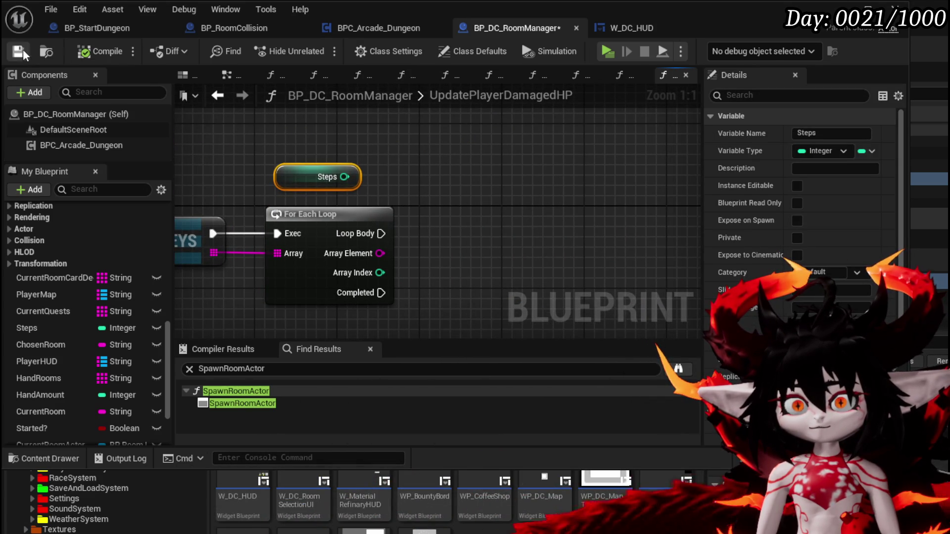
# Add a Player Map Find node keyed by each loop Array Element, arranged beside Steps.
pyautogui.moveTo(293, 144); pyautogui.dragTo(386, 149)
pyautogui.write('Find')
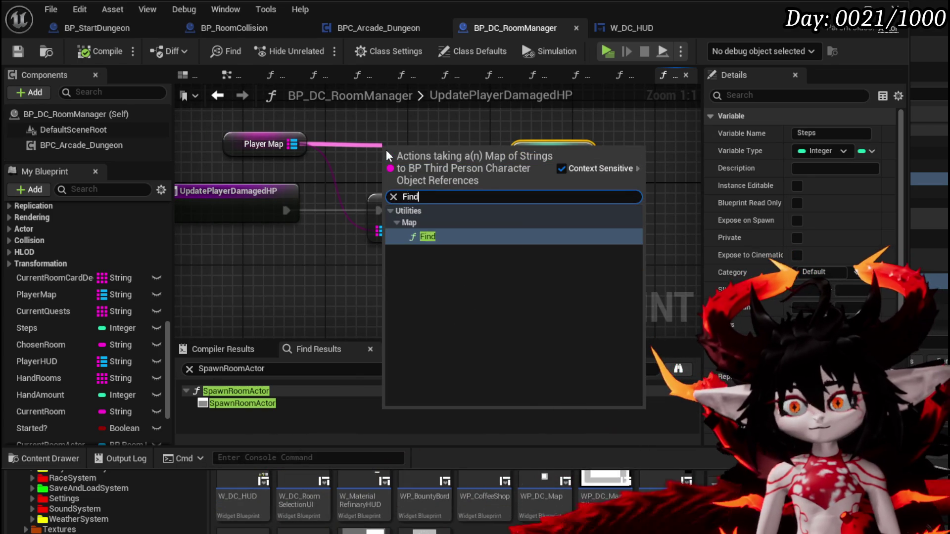
pyautogui.press('Return')
pyautogui.moveTo(386, 150)
pyautogui.mouseDown()
pyautogui.moveTo(247, 149)
pyautogui.moveTo(208, 180)
pyautogui.mouseUp()
pyautogui.moveTo(329, 178); pyautogui.dragTo(595, 183)
pyautogui.moveTo(285, 180); pyautogui.dragTo(584, 161)
pyautogui.moveTo(438, 260); pyautogui.dragTo(511, 186)
pyautogui.click(588, 230)
pyautogui.moveTo(591, 229); pyautogui.dragTo(454, 226)
pyautogui.moveTo(408, 178)
pyautogui.mouseDown()
pyautogui.moveTo(432, 224)
pyautogui.moveTo(409, 178)
pyautogui.mouseUp()
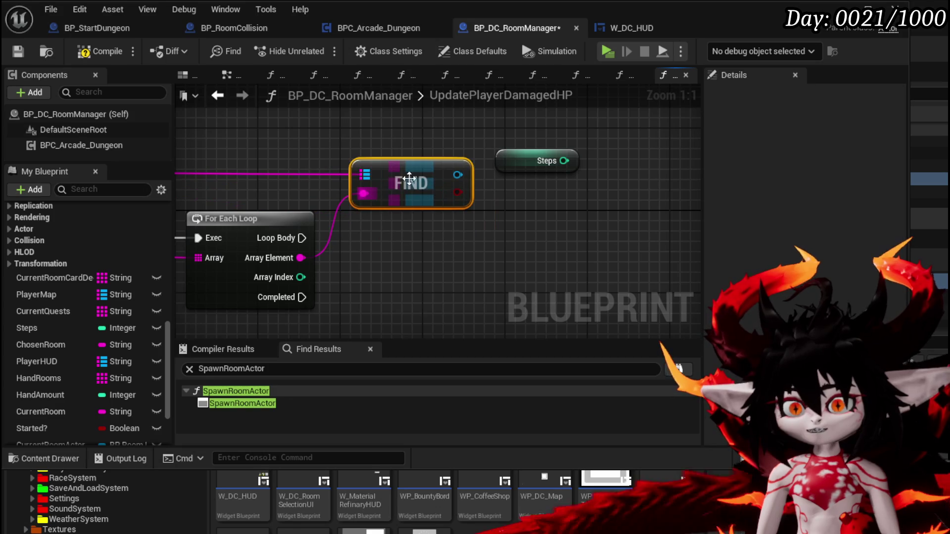
# Compile and save BP_DC_RoomManager, then return to the level editor.
pyautogui.click(94, 51)
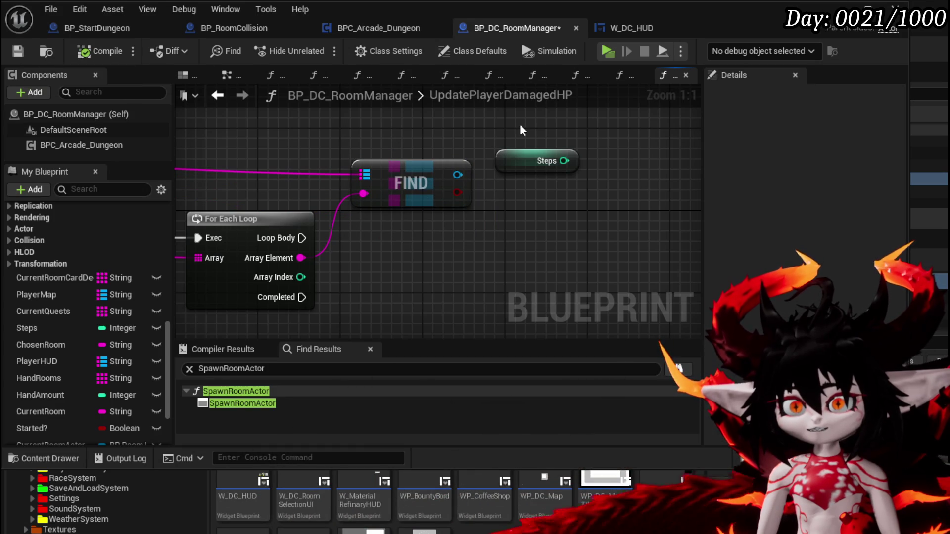
pyautogui.click(17, 51)
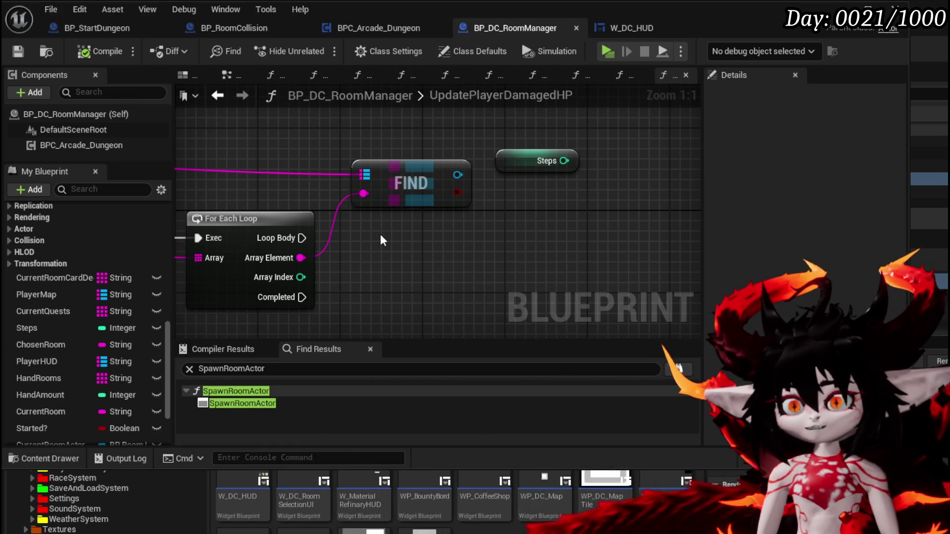
pyautogui.hotkey('alt', 'Tab')
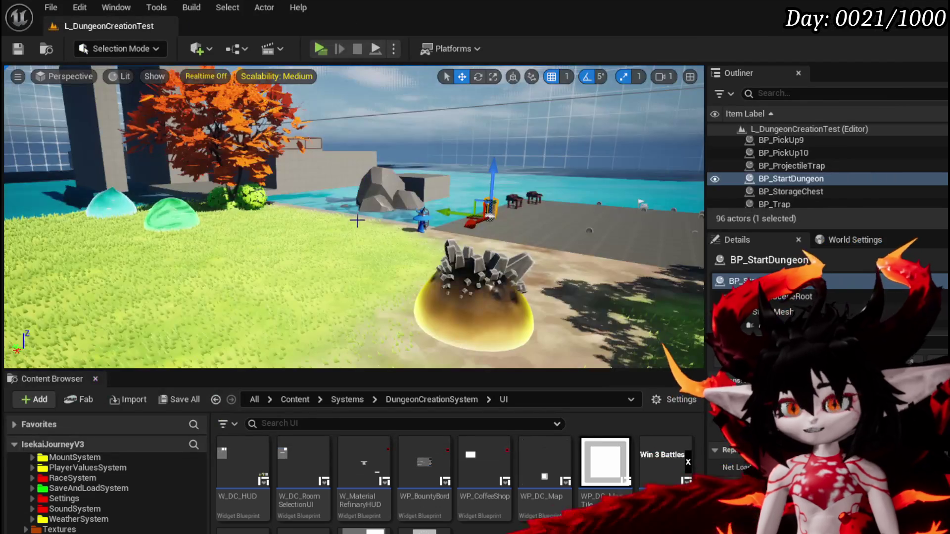
# Select the projectile trap in the level and open its Blueprint to the SpawnActor BP Trap Projectile node.
pyautogui.scroll(3, 324, 244)
pyautogui.press('f')
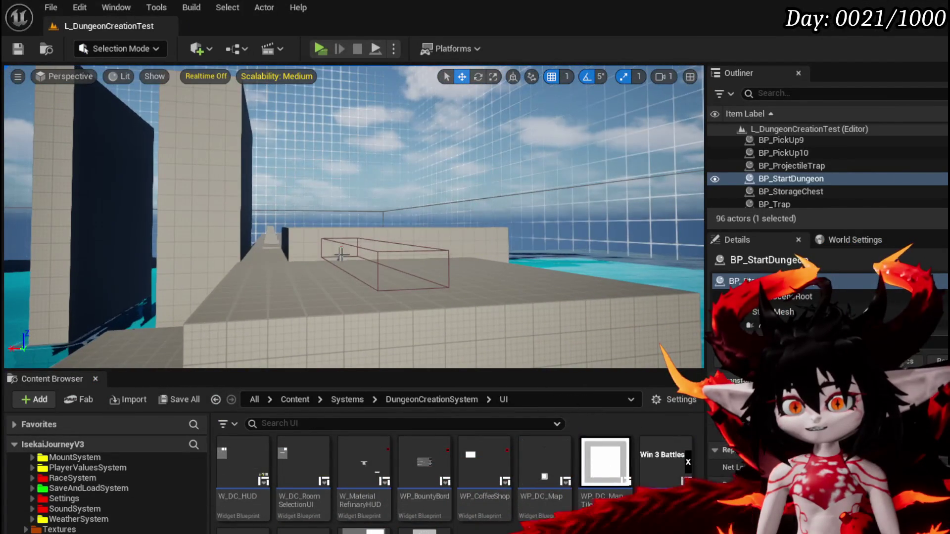
pyautogui.click(341, 253)
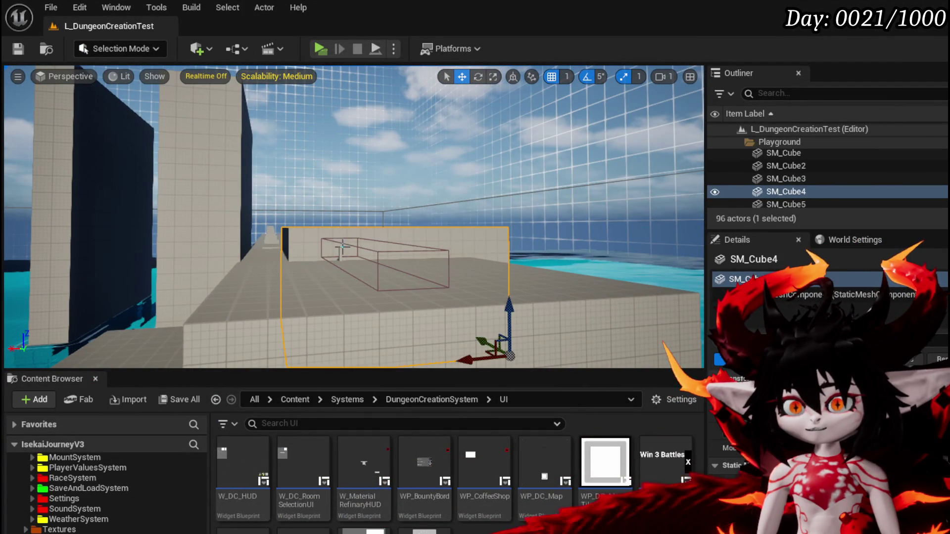
pyautogui.click(341, 246)
pyautogui.click(880, 159)
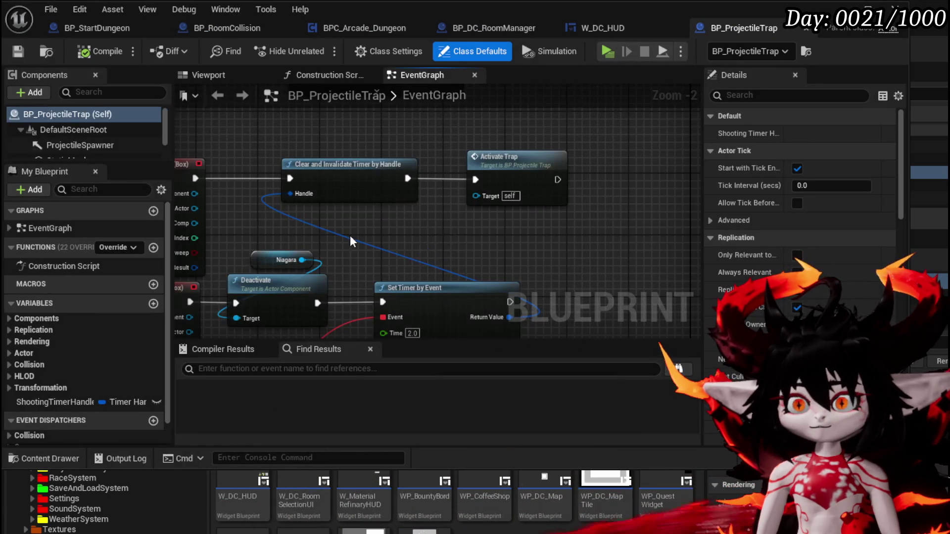
pyautogui.moveTo(349, 235)
pyautogui.mouseDown()
pyautogui.moveTo(416, 167)
pyautogui.moveTo(448, 162)
pyautogui.moveTo(376, 230)
pyautogui.moveTo(257, 293)
pyautogui.moveTo(532, 333)
pyautogui.moveTo(406, 203)
pyautogui.moveTo(425, 248)
pyautogui.mouseUp()
pyautogui.scroll(-2, 258, 293)
pyautogui.scroll(4, 365, 224)
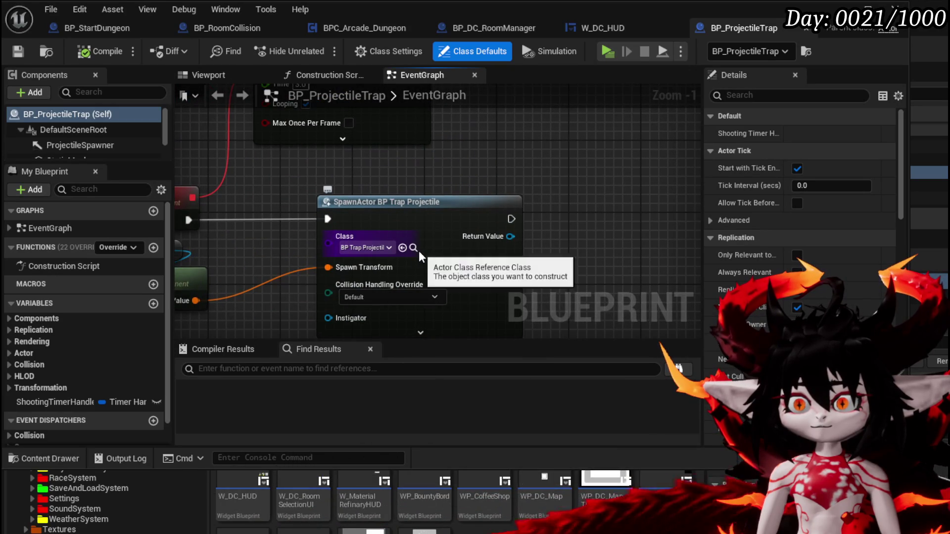
# Open the spawned BP_Trap_Projectile Blueprint and look over its event graph.
pyautogui.click(414, 248)
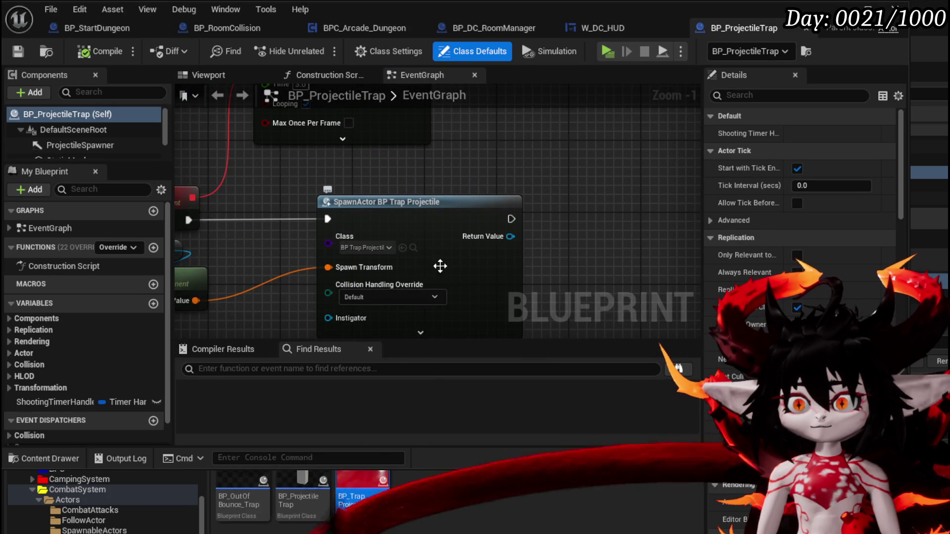
pyautogui.doubleClick(364, 483)
pyautogui.moveTo(375, 220)
pyautogui.mouseDown()
pyautogui.moveTo(467, 323)
pyautogui.moveTo(523, 260)
pyautogui.moveTo(364, 276)
pyautogui.moveTo(422, 192)
pyautogui.moveTo(428, 124)
pyautogui.moveTo(376, 139)
pyautogui.moveTo(454, 313)
pyautogui.moveTo(476, 336)
pyautogui.moveTo(334, 173)
pyautogui.moveTo(369, 149)
pyautogui.moveTo(334, 317)
pyautogui.moveTo(318, 223)
pyautogui.moveTo(356, 238)
pyautogui.mouseUp()
pyautogui.scroll(-2, 364, 275)
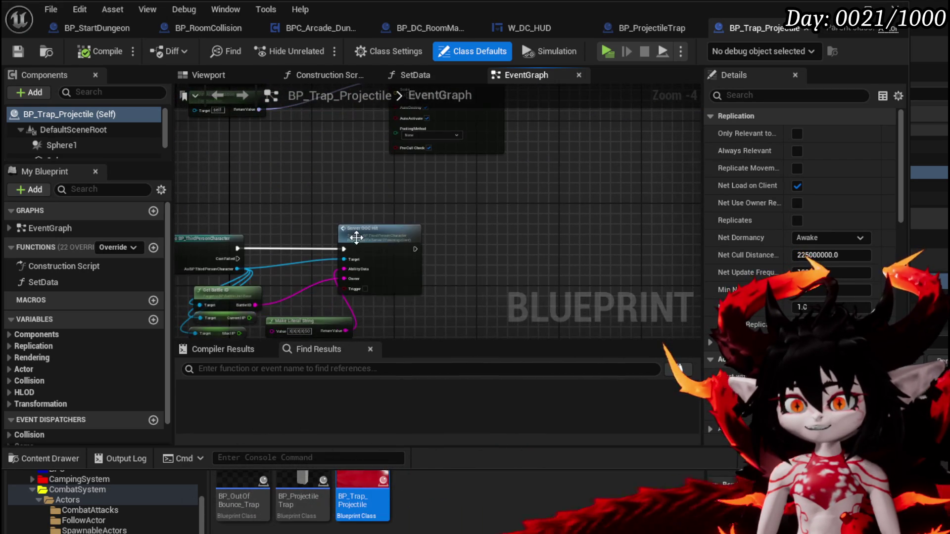
# Jump from the Server OOC Hit call to the Server_OOC_Hit event in BP_ThirdPersonCharacter.
pyautogui.click(357, 237)
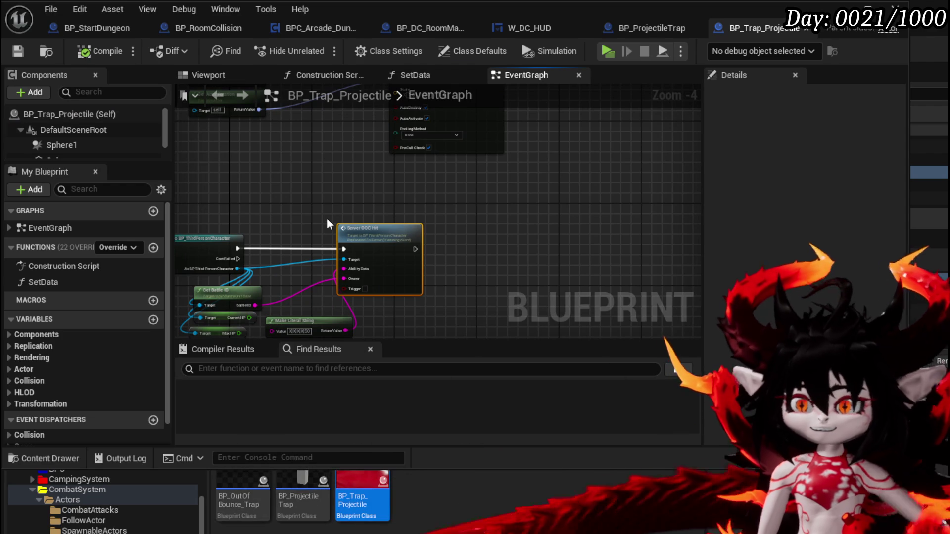
pyautogui.doubleClick(326, 218)
pyautogui.scroll(-4, 327, 217)
pyautogui.moveTo(326, 218)
pyautogui.mouseDown()
pyautogui.moveTo(342, 134)
pyautogui.moveTo(303, 190)
pyautogui.mouseUp()
pyautogui.scroll(1, 342, 152)
pyautogui.moveTo(342, 152)
pyautogui.mouseDown()
pyautogui.moveTo(376, 135)
pyautogui.moveTo(444, 125)
pyautogui.moveTo(72, 123)
pyautogui.mouseUp()
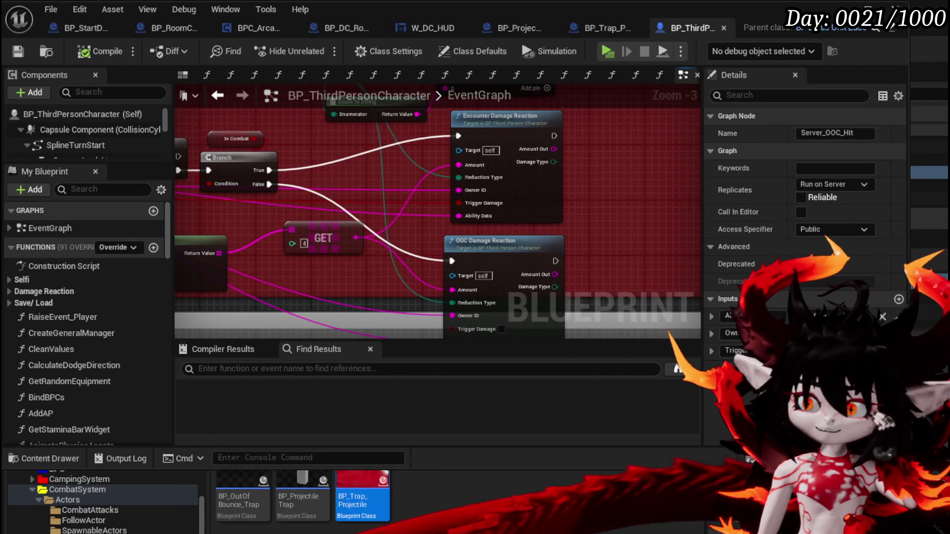
# Follow the hit branches to OOC Damage Reaction and open the OOC_DamageReaction function graph.
pyautogui.moveTo(197, 148); pyautogui.dragTo(243, 155)
pyautogui.moveTo(634, 218)
pyautogui.mouseDown()
pyautogui.moveTo(562, 146)
pyautogui.moveTo(588, 231)
pyautogui.moveTo(584, 160)
pyautogui.moveTo(584, 232)
pyautogui.moveTo(583, 188)
pyautogui.mouseUp()
pyautogui.doubleClick(532, 225)
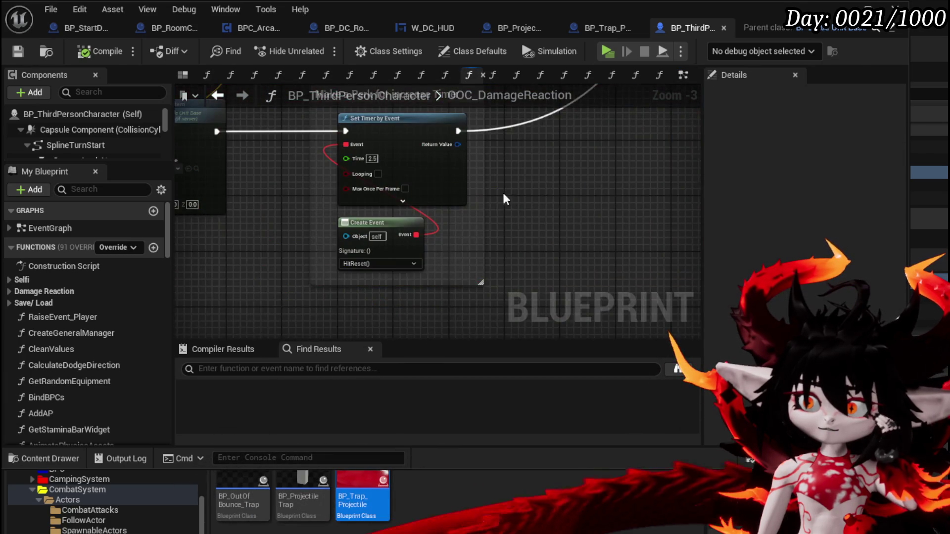
pyautogui.scroll(-4, 505, 198)
pyautogui.scroll(2, 473, 231)
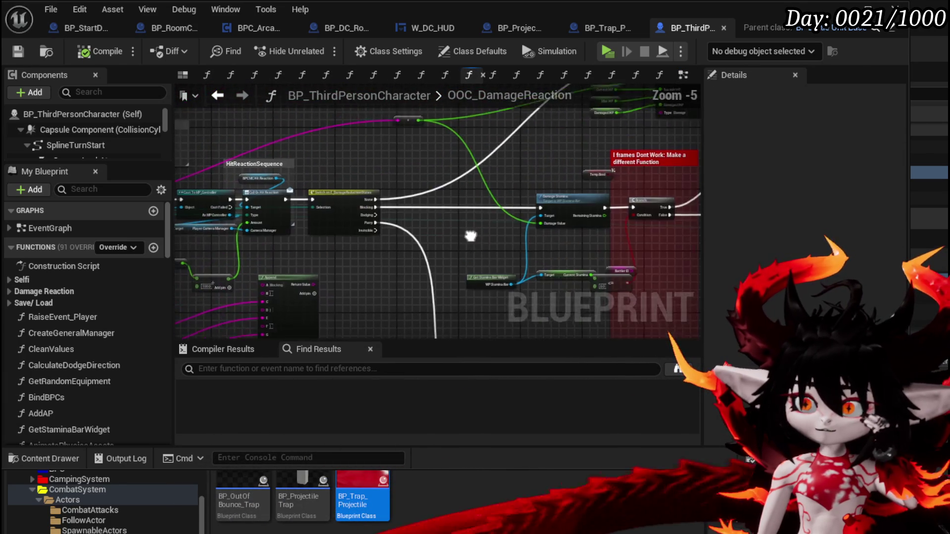
pyautogui.scroll(3, 489, 267)
pyautogui.scroll(-1, 488, 265)
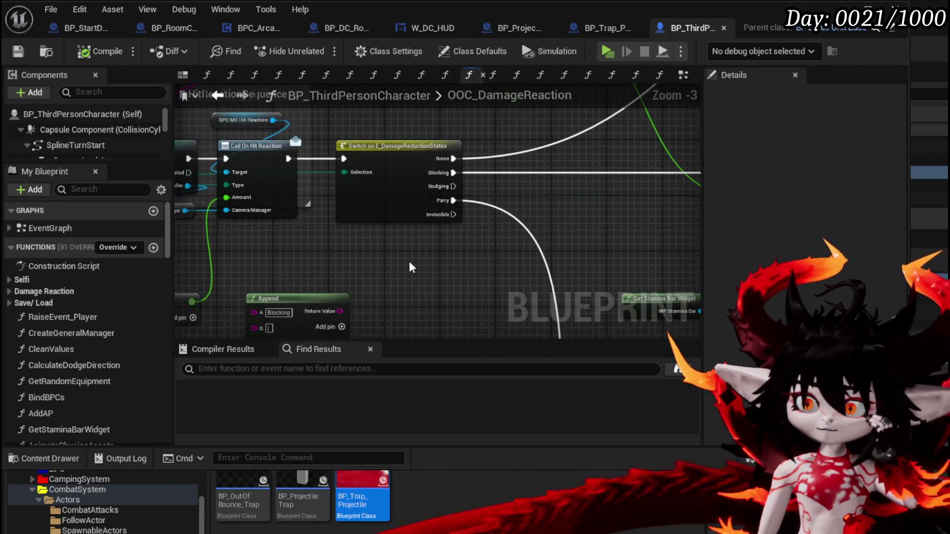
# Inspect Update Current HP, the SET node after it, and the Branch and StaminaBrack nodes.
pyautogui.moveTo(432, 250)
pyautogui.mouseDown()
pyautogui.moveTo(376, 208)
pyautogui.moveTo(303, 306)
pyautogui.mouseUp()
pyautogui.moveTo(607, 267)
pyautogui.mouseDown()
pyautogui.moveTo(446, 251)
pyautogui.moveTo(494, 246)
pyautogui.mouseUp()
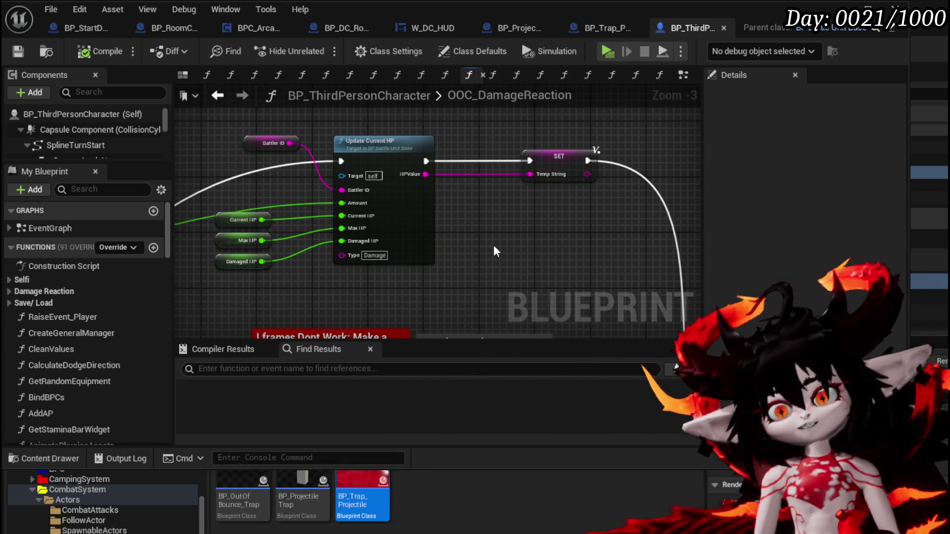
pyautogui.scroll(-3, 494, 242)
pyautogui.scroll(2, 503, 153)
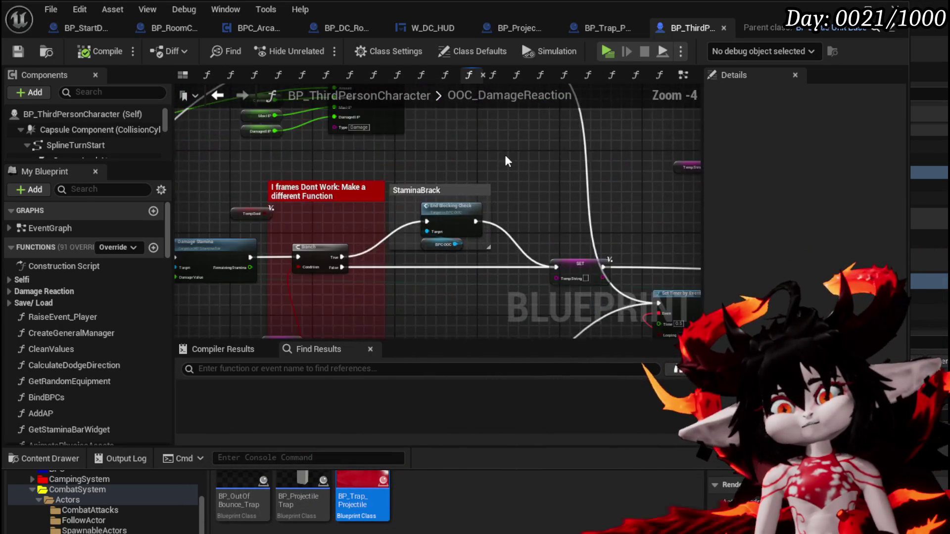
pyautogui.moveTo(435, 186); pyautogui.dragTo(671, 218)
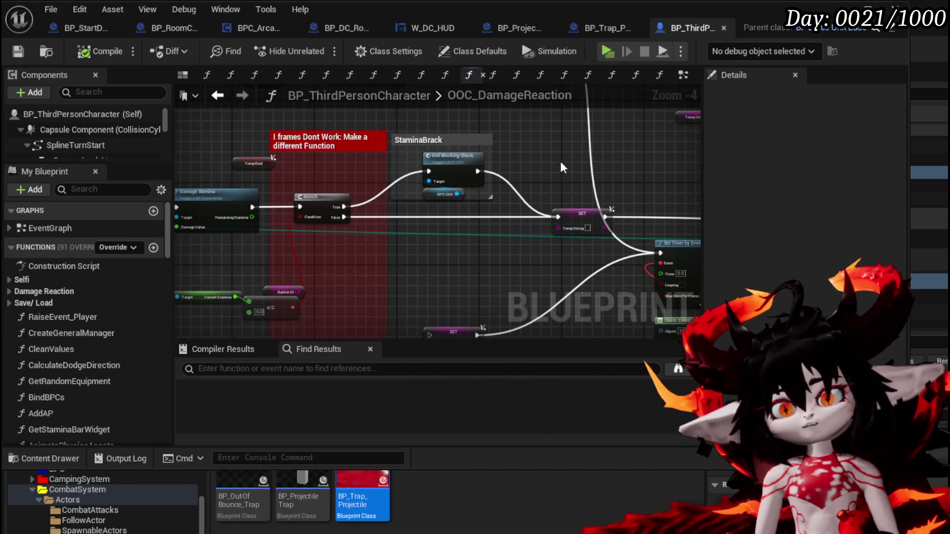
pyautogui.scroll(2, 517, 161)
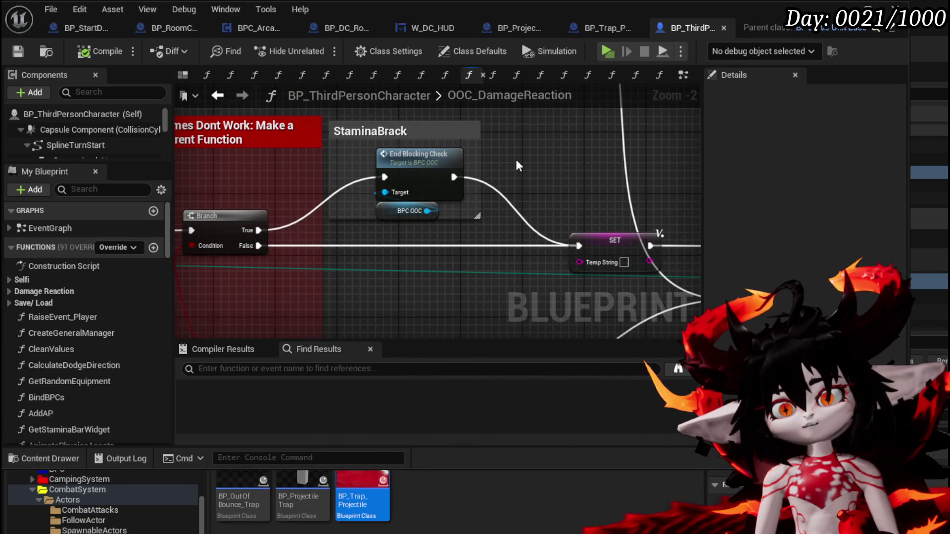
pyautogui.scroll(-4, 516, 159)
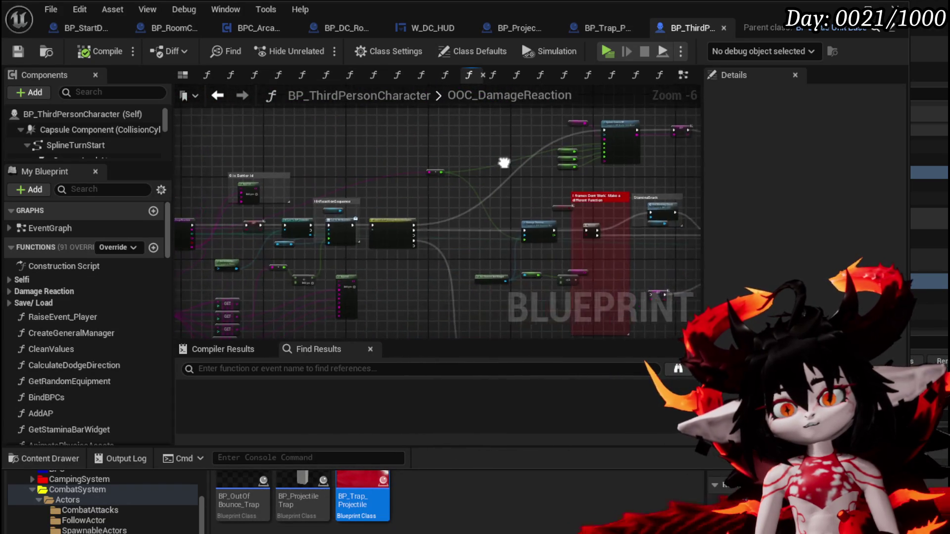
pyautogui.scroll(3, 515, 182)
pyautogui.scroll(-3, 378, 251)
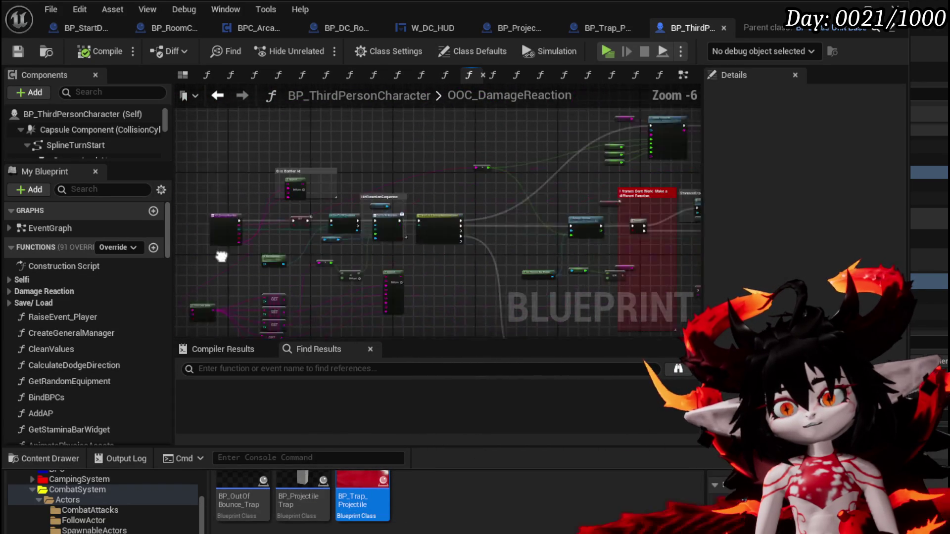
# Centre the view on the HP update section around the Update Current HP node.
pyautogui.moveTo(503, 187); pyautogui.dragTo(369, 205)
pyautogui.scroll(3, 369, 205)
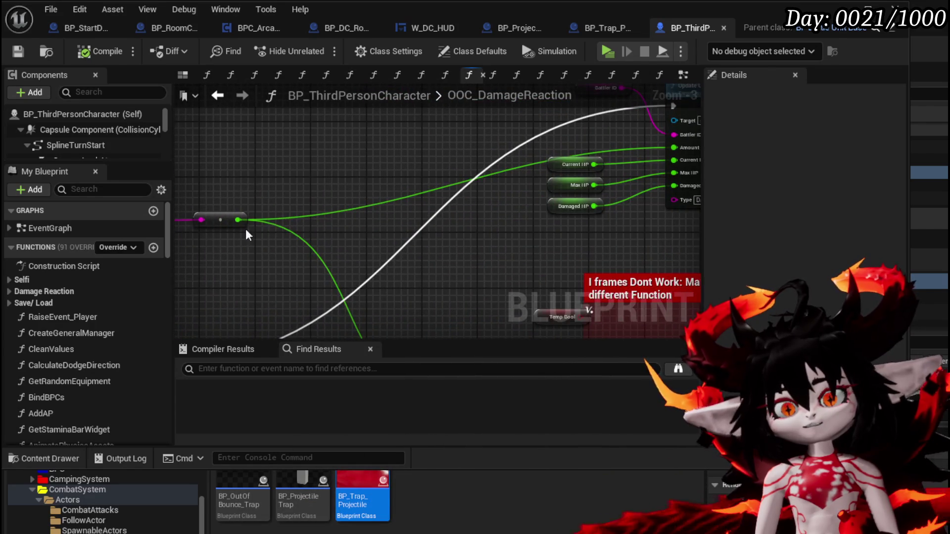
pyautogui.moveTo(218, 218); pyautogui.dragTo(183, 257)
pyautogui.moveTo(291, 268); pyautogui.dragTo(230, 273)
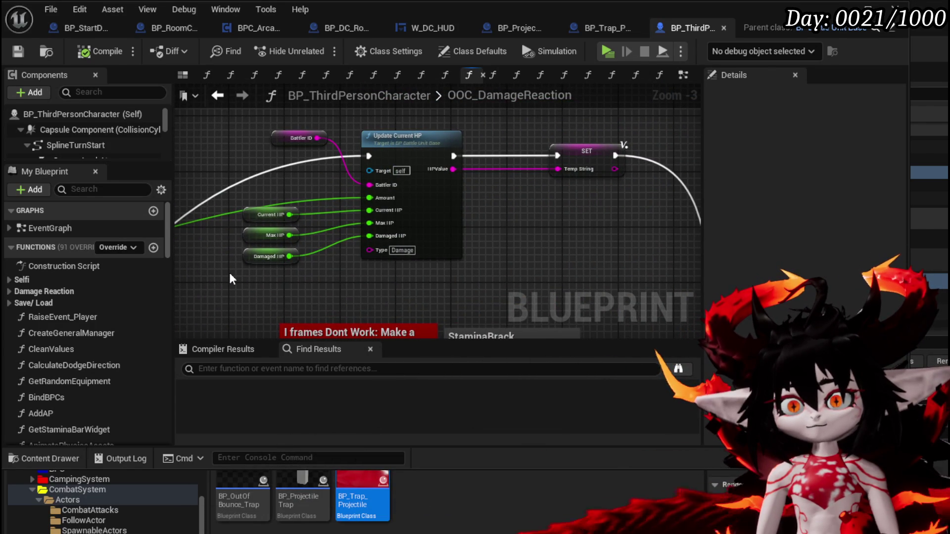
pyautogui.scroll(-2, 548, 241)
pyautogui.moveTo(548, 242)
pyautogui.mouseDown()
pyautogui.moveTo(235, 142)
pyautogui.moveTo(237, 89)
pyautogui.moveTo(257, 84)
pyautogui.moveTo(167, 101)
pyautogui.moveTo(625, 221)
pyautogui.mouseUp()
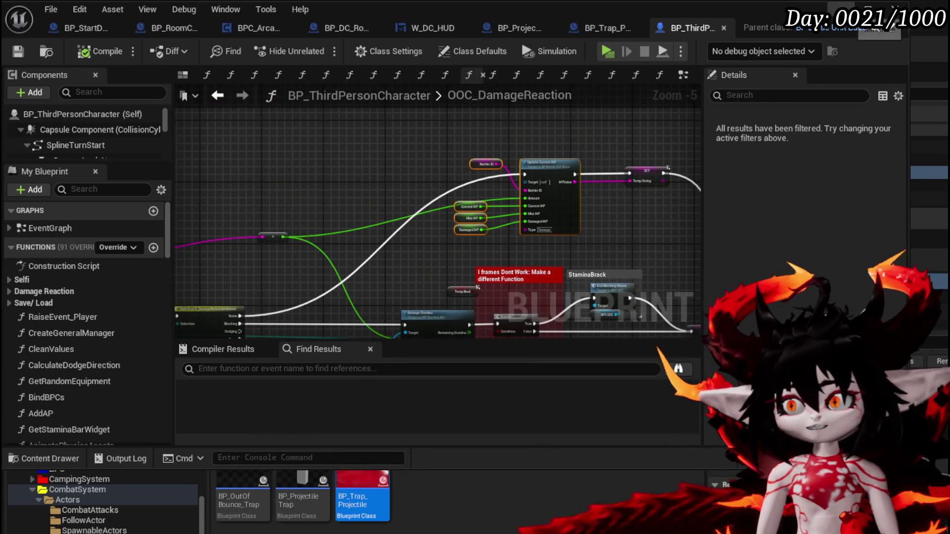
# Play-test the level, stop the session with Esc, and save all modified packages.
pyautogui.hotkey('alt', 'Tab')
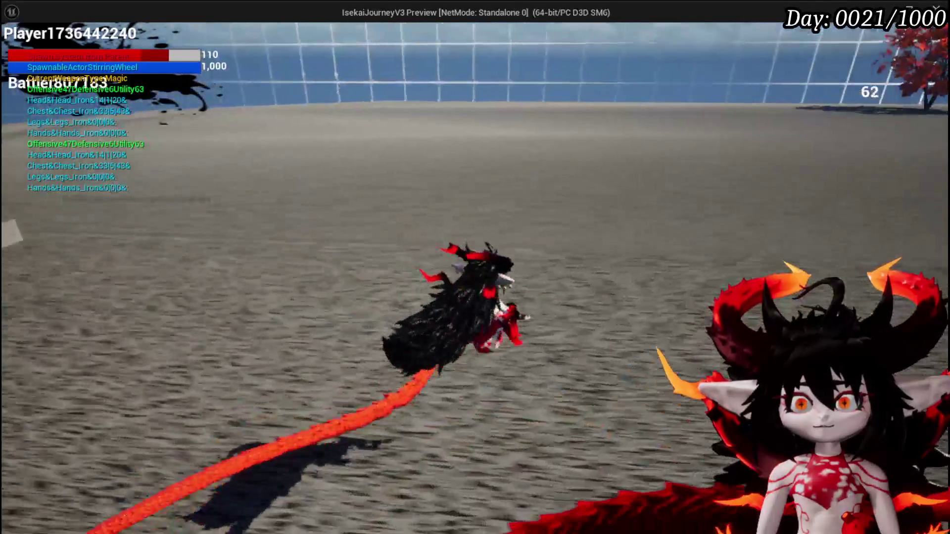
pyautogui.hotkey('alt', 'Tab')
pyautogui.press('Escape')
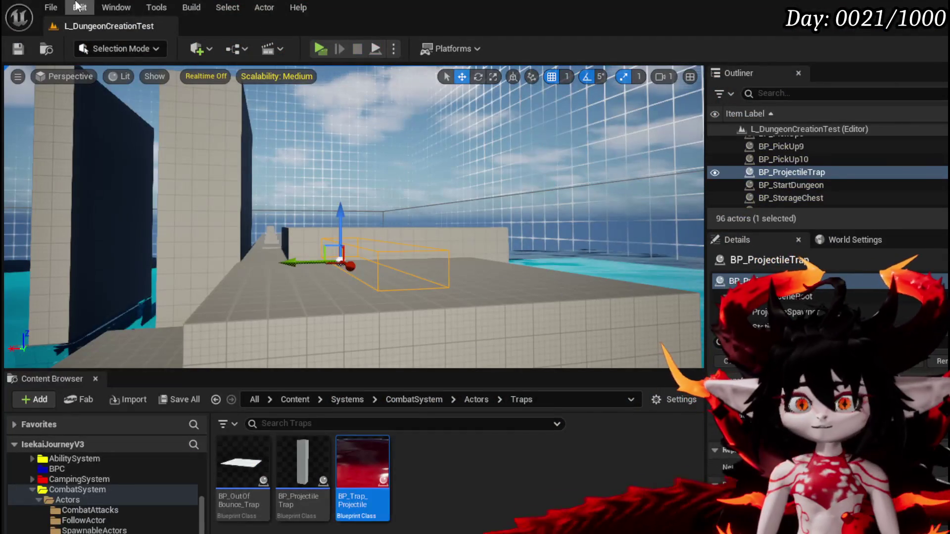
pyautogui.hotkey('ctrl', 's')
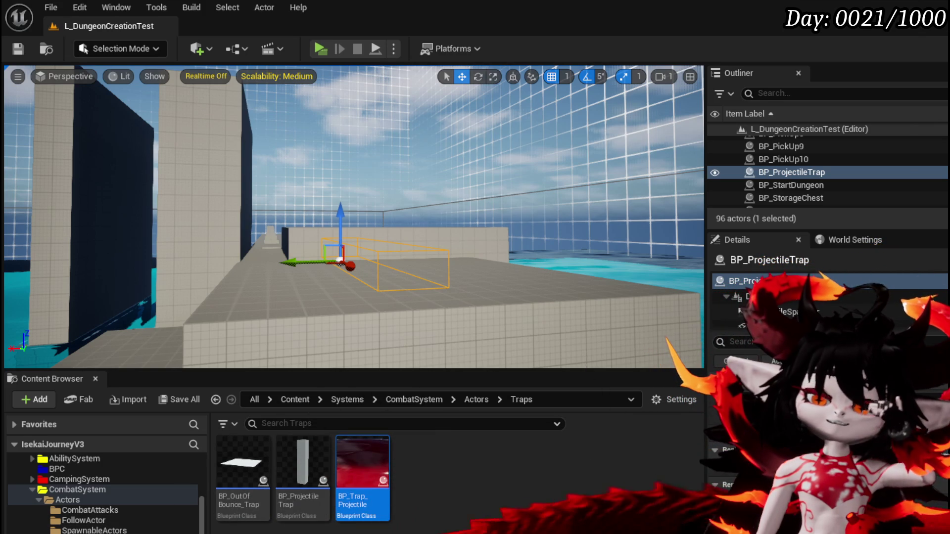
# Open BP_OutOfBounce_Trap and pan to the red comment's damage nodes.
pyautogui.doubleClick(243, 462)
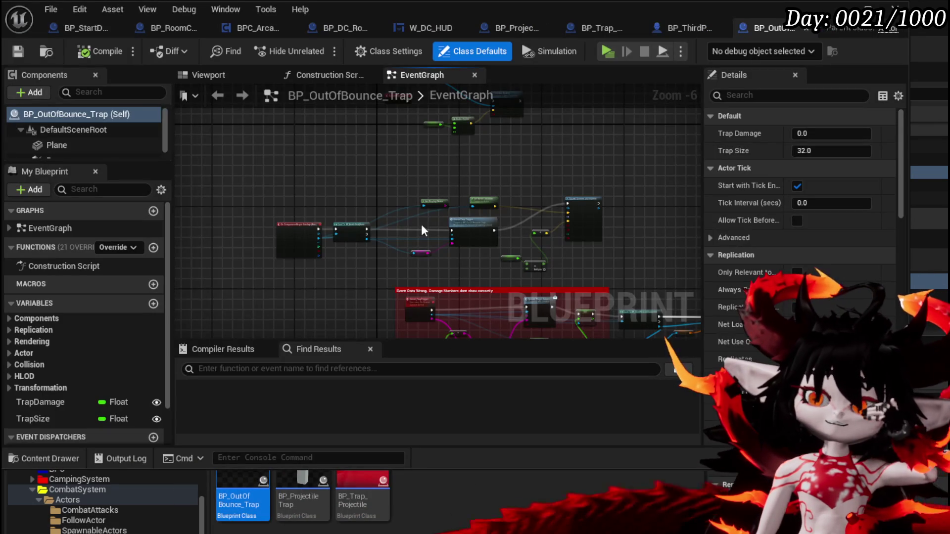
pyautogui.moveTo(440, 236); pyautogui.dragTo(265, 208)
pyautogui.scroll(4, 297, 222)
pyautogui.moveTo(322, 248)
pyautogui.mouseDown()
pyautogui.moveTo(257, 216)
pyautogui.moveTo(163, 208)
pyautogui.moveTo(321, 163)
pyautogui.mouseUp()
pyautogui.moveTo(501, 206)
pyautogui.mouseDown()
pyautogui.moveTo(450, 173)
pyautogui.moveTo(618, 141)
pyautogui.mouseUp()
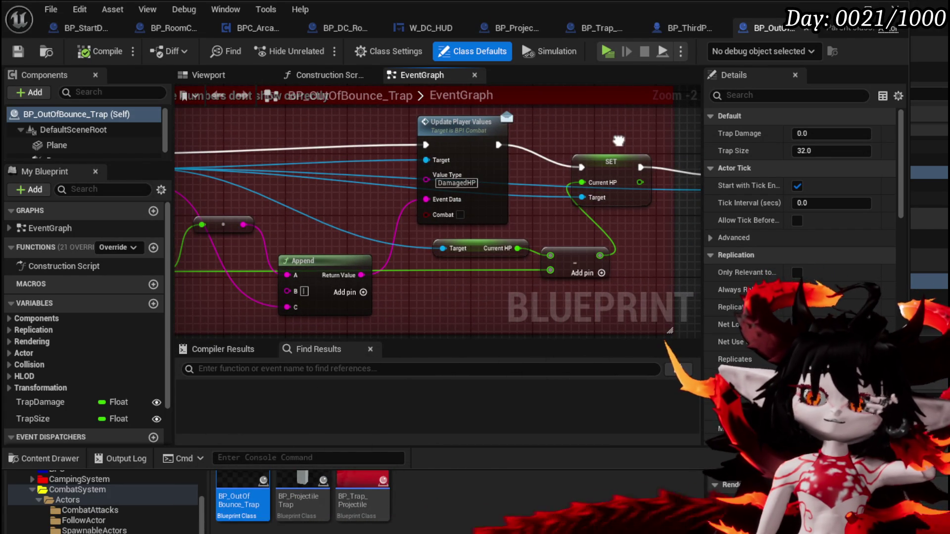
# Survey Server_TrapTrigger, SET Current HP and Cast To nodes, then select Trap Damage, conversion and Append nodes.
pyautogui.moveTo(330, 194)
pyautogui.mouseDown()
pyautogui.moveTo(470, 181)
pyautogui.moveTo(314, 178)
pyautogui.moveTo(325, 190)
pyautogui.moveTo(423, 200)
pyautogui.mouseUp()
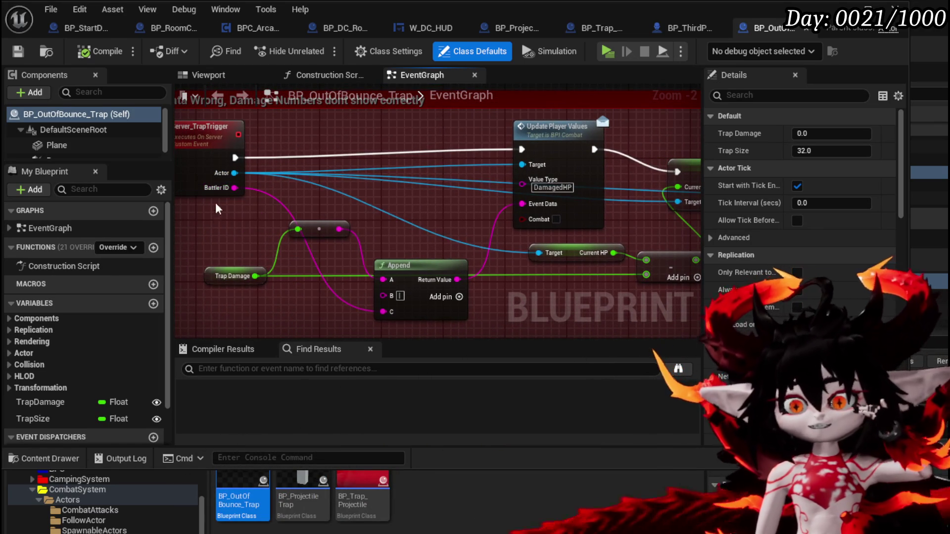
pyautogui.moveTo(321, 267)
pyautogui.mouseDown()
pyautogui.moveTo(329, 216)
pyautogui.moveTo(91, 217)
pyautogui.mouseUp()
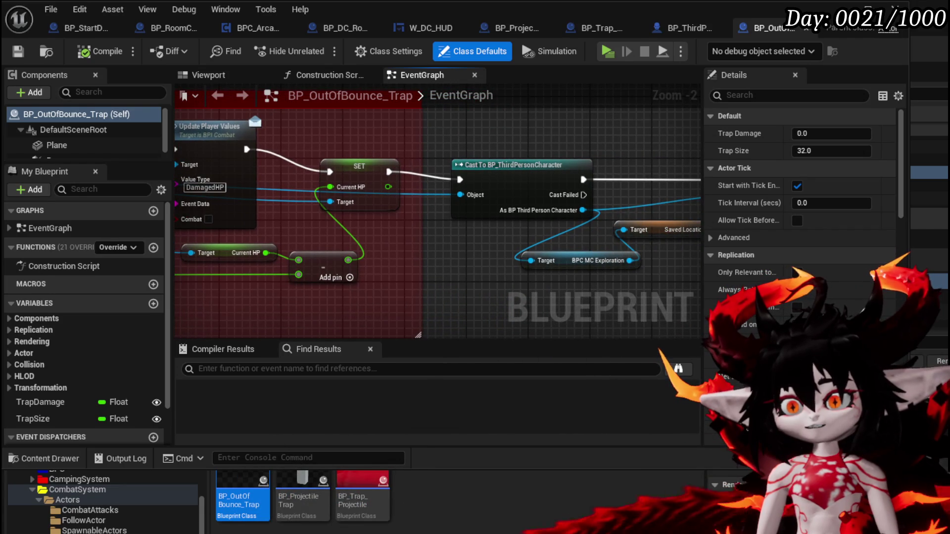
pyautogui.moveTo(443, 264)
pyautogui.mouseDown()
pyautogui.moveTo(185, 263)
pyautogui.moveTo(417, 127)
pyautogui.mouseUp()
pyautogui.moveTo(414, 194)
pyautogui.mouseDown()
pyautogui.moveTo(382, 199)
pyautogui.moveTo(426, 185)
pyautogui.moveTo(410, 163)
pyautogui.mouseUp()
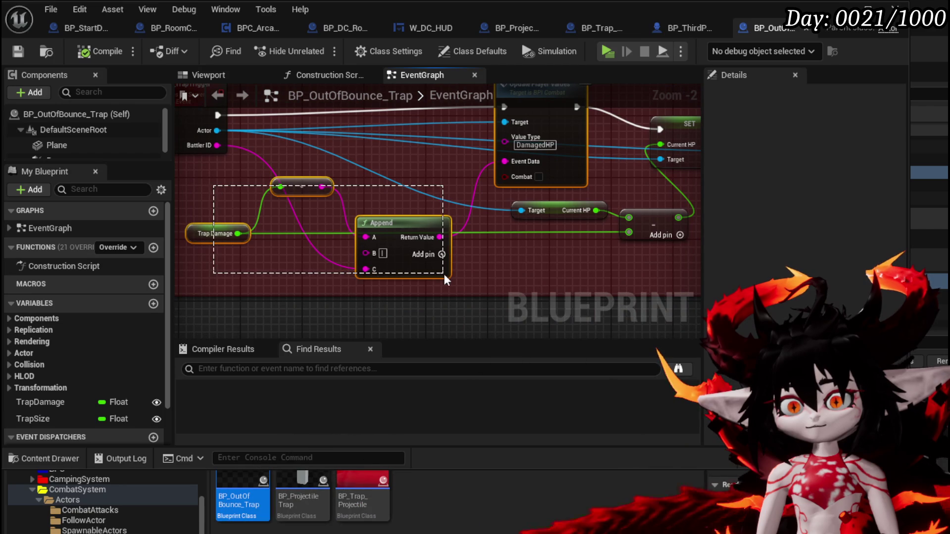
pyautogui.moveTo(444, 274); pyautogui.dragTo(444, 274)
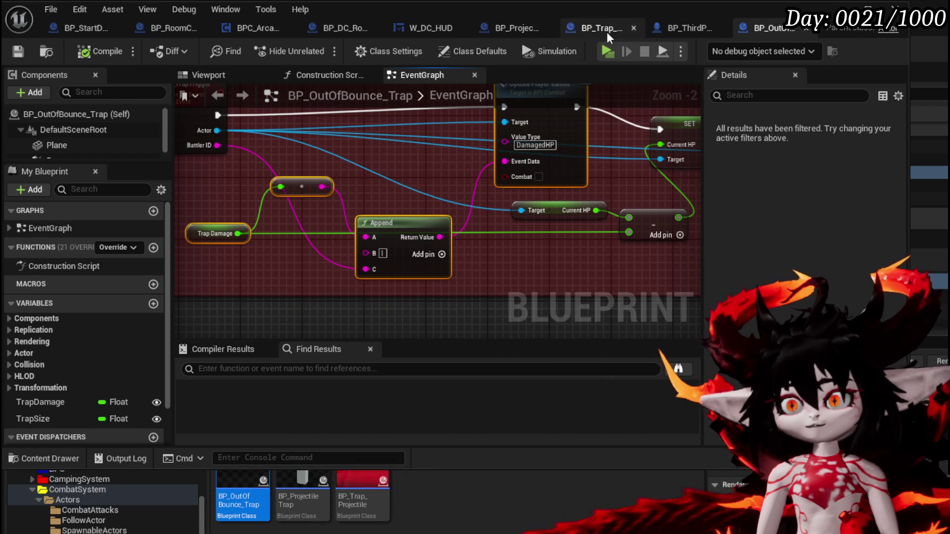
# Paste the copied damage nodes into UpdatePlayerDamagedHP and delete the unneeded Trap Damage node.
pyautogui.click(342, 23)
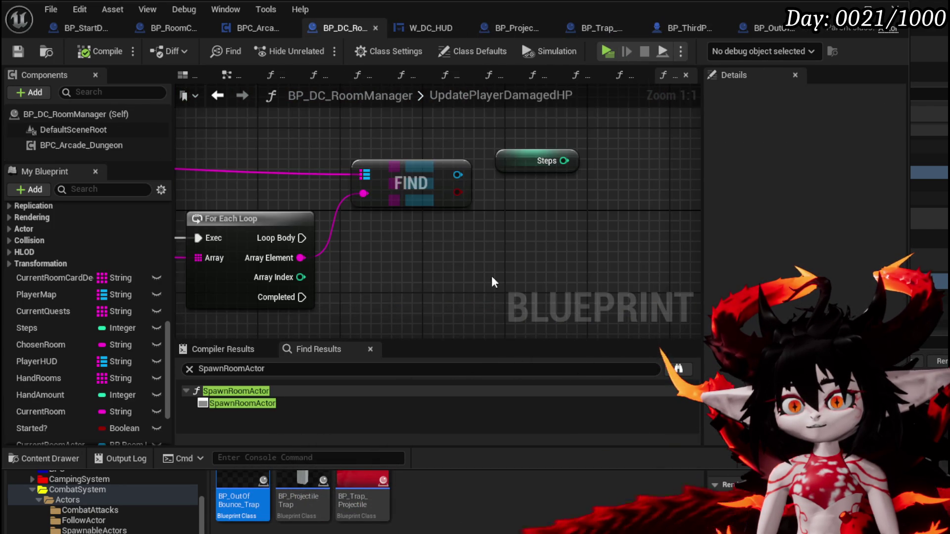
pyautogui.hotkey('ctrl', 'v')
pyautogui.scroll(-3, 444, 188)
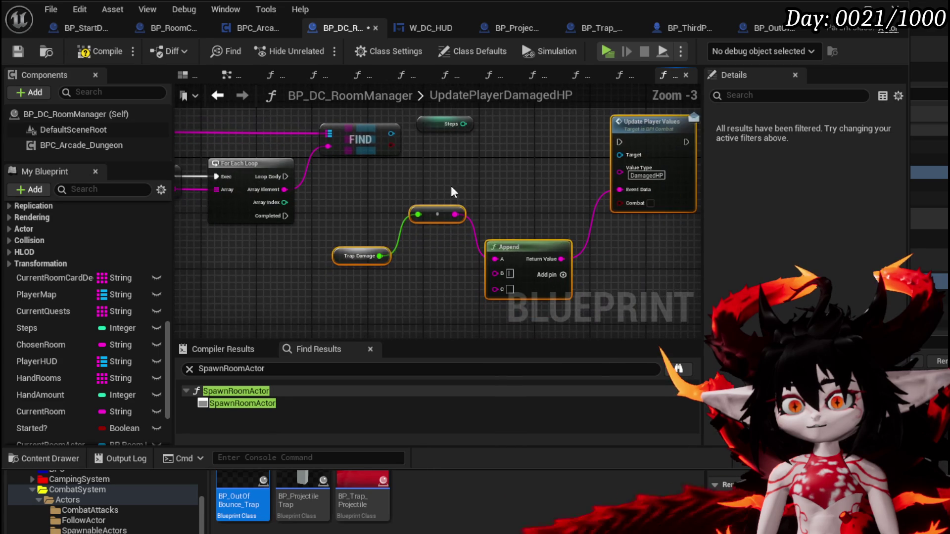
pyautogui.moveTo(330, 282); pyautogui.dragTo(355, 241)
pyautogui.press('Delete')
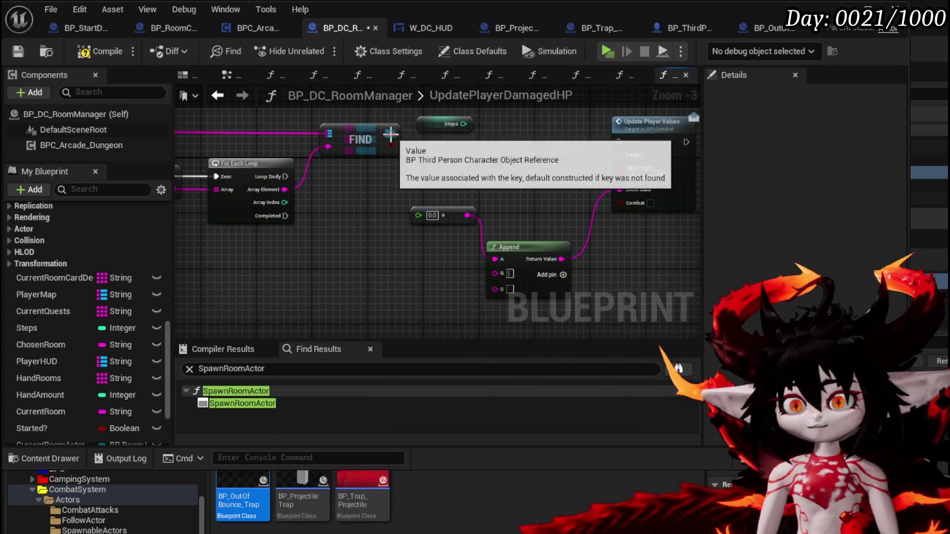
# Wire Find's Value into Update Player Values' Target and the loop's Array Element into Append C.
pyautogui.moveTo(391, 134); pyautogui.dragTo(543, 173)
pyautogui.moveTo(621, 155); pyautogui.dragTo(621, 154)
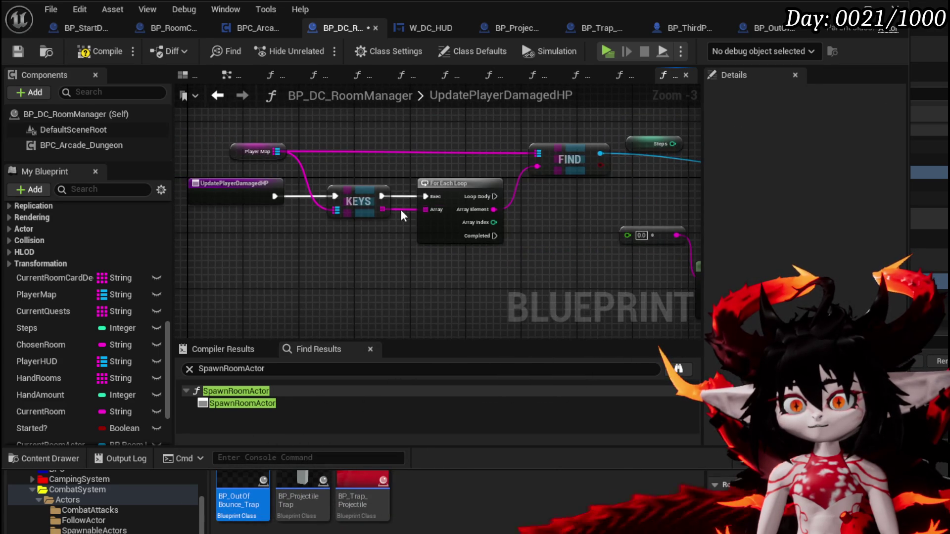
pyautogui.moveTo(487, 209)
pyautogui.mouseDown()
pyautogui.moveTo(586, 300)
pyautogui.moveTo(464, 311)
pyautogui.mouseUp()
pyautogui.moveTo(403, 233); pyautogui.dragTo(471, 212)
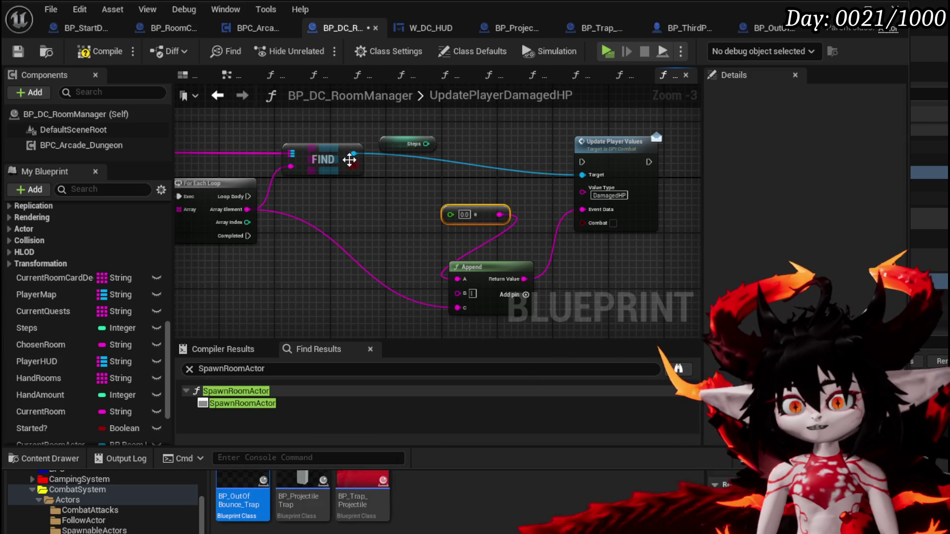
# Add a Get Max HP node reading from the found character value.
pyautogui.moveTo(379, 206); pyautogui.dragTo(351, 228)
pyautogui.write('Get Cu')
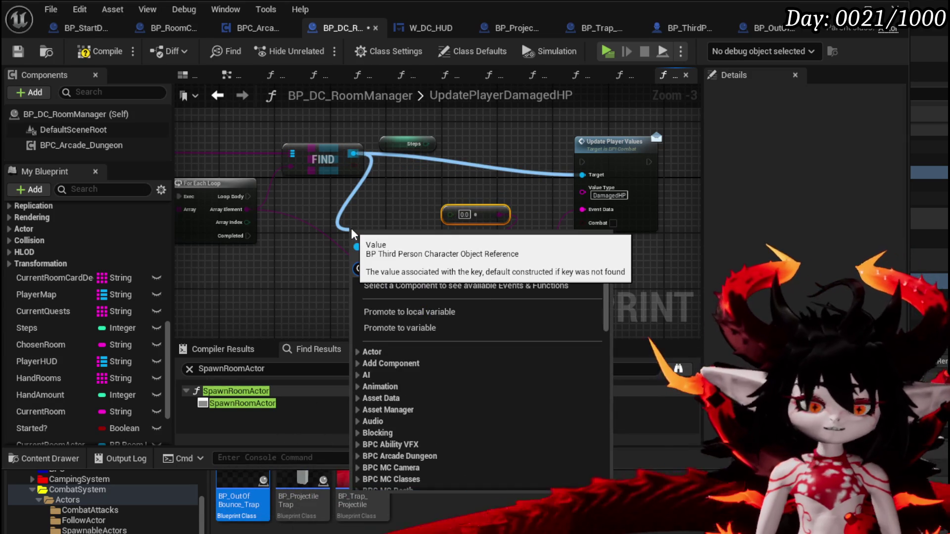
pyautogui.write('rre')
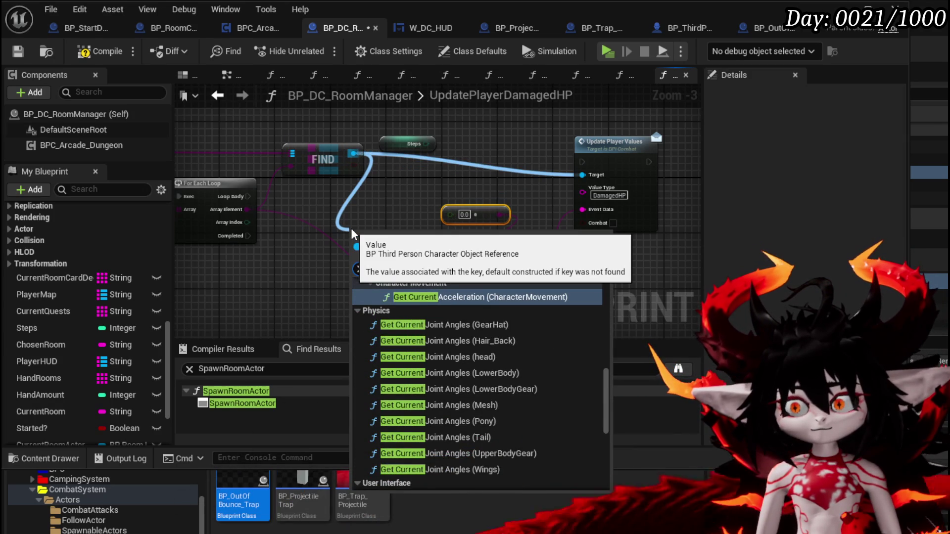
pyautogui.press('BackSpace')
pyautogui.press('BackSpace')
pyautogui.press('BackSpace')
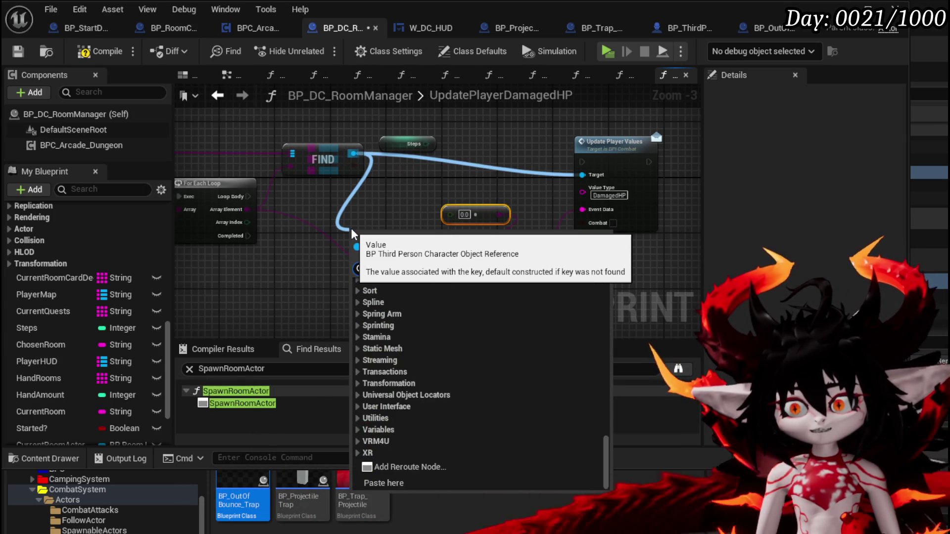
pyautogui.write('Get max')
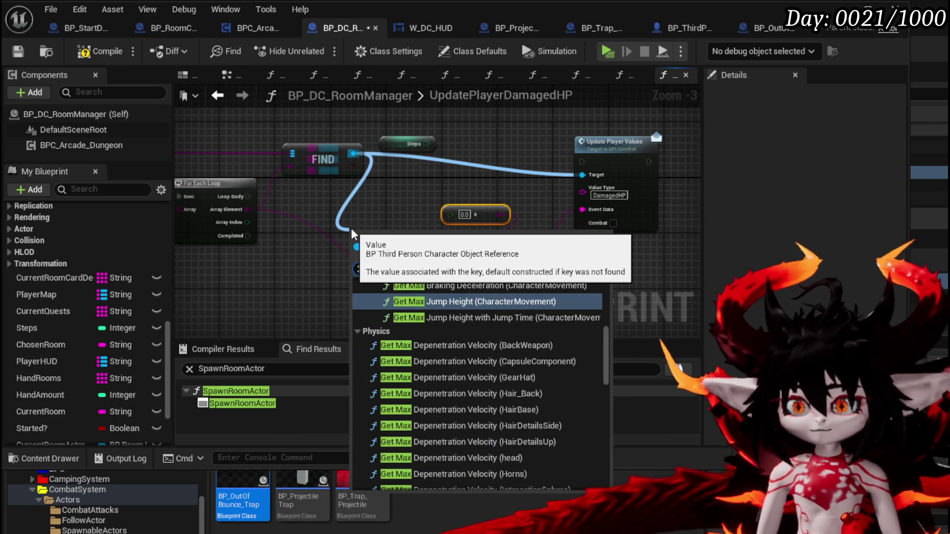
pyautogui.write(' hp')
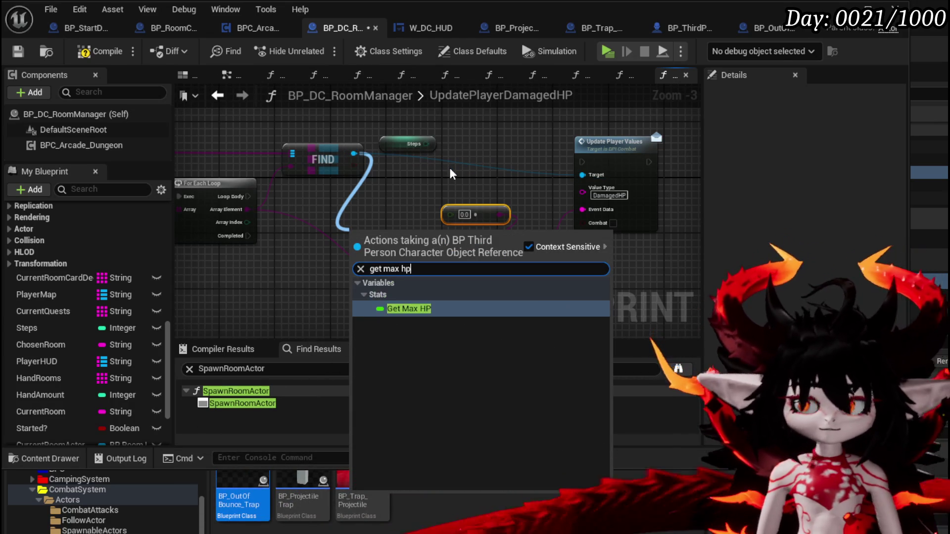
pyautogui.click(423, 308)
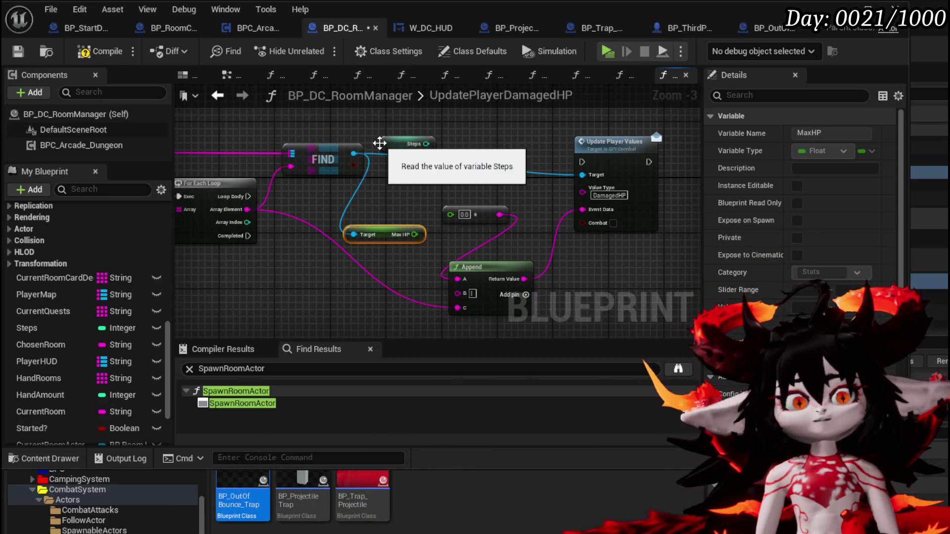
# Shift the 0.0, Append and Update Player Values nodes right and drive Update Player Values from the Loop Body.
pyautogui.moveTo(433, 193); pyautogui.dragTo(339, 174)
pyautogui.moveTo(372, 216); pyautogui.dragTo(456, 229)
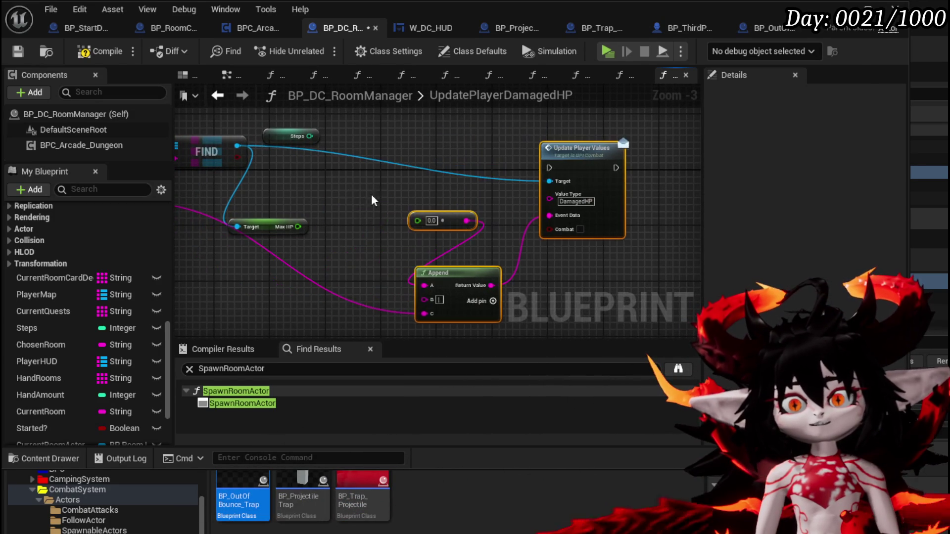
pyautogui.moveTo(316, 212)
pyautogui.mouseDown()
pyautogui.moveTo(574, 205)
pyautogui.moveTo(428, 191)
pyautogui.moveTo(471, 192)
pyautogui.moveTo(488, 203)
pyautogui.mouseUp()
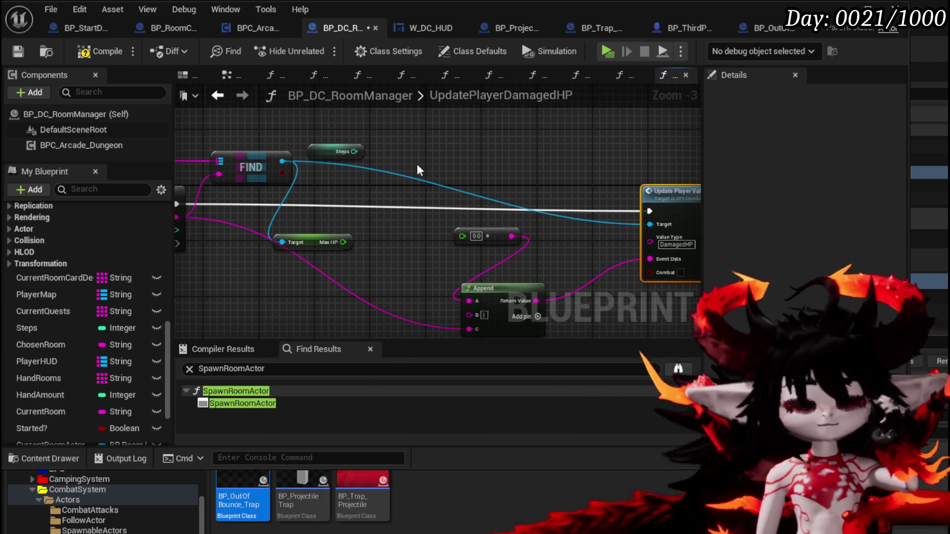
pyautogui.scroll(2, 415, 165)
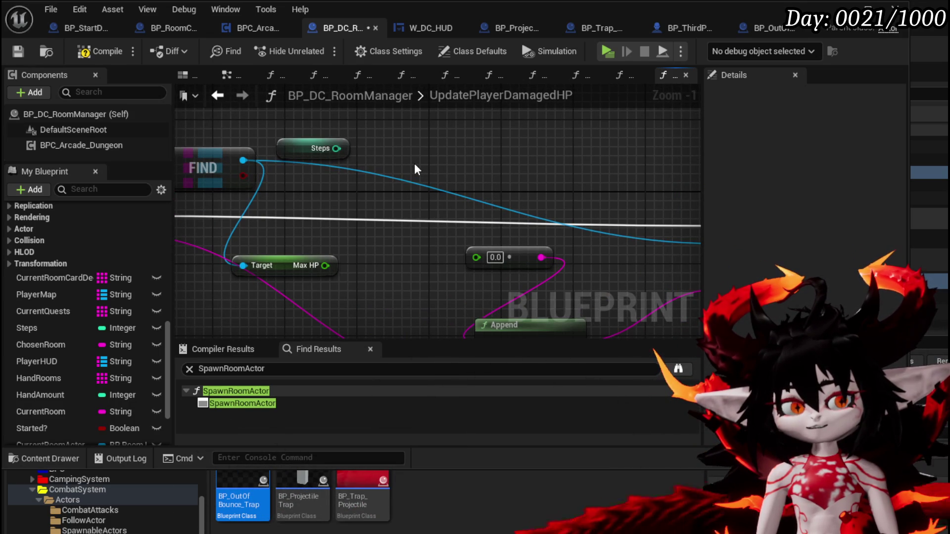
# Position the Max HP and Steps getters beside FIND and pull a divide operation from Max HP.
pyautogui.moveTo(290, 264)
pyautogui.mouseDown()
pyautogui.moveTo(379, 192)
pyautogui.moveTo(353, 183)
pyautogui.mouseUp()
pyautogui.moveTo(305, 156); pyautogui.dragTo(341, 222)
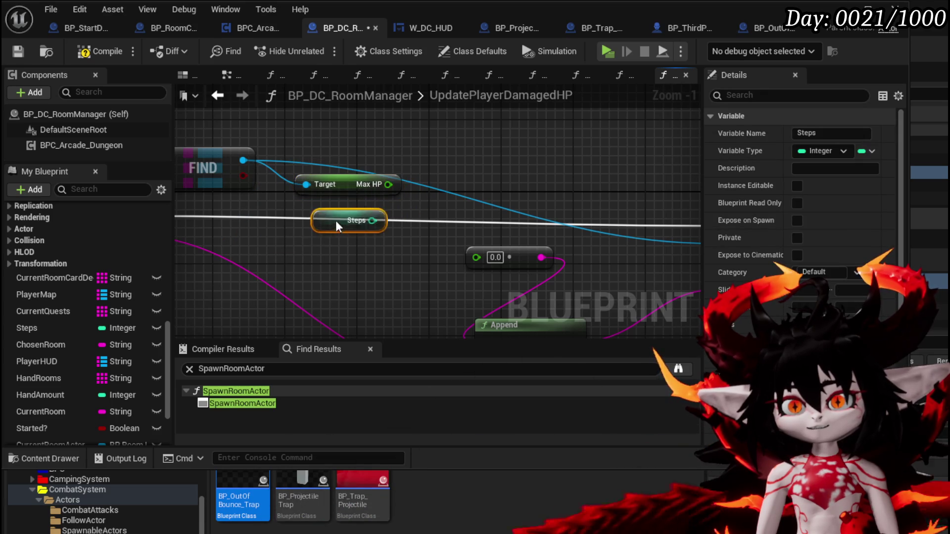
pyautogui.moveTo(359, 187); pyautogui.dragTo(333, 124)
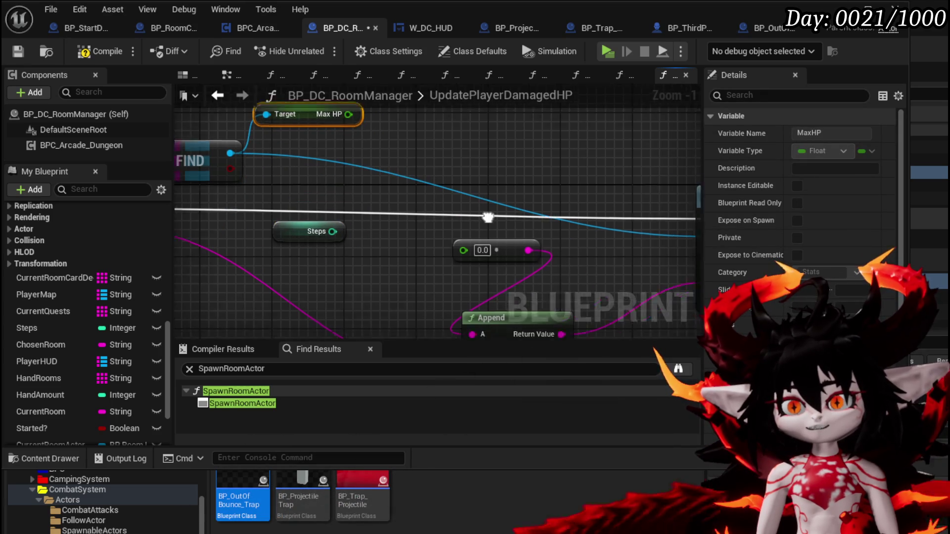
pyautogui.moveTo(403, 228); pyautogui.dragTo(431, 145)
pyautogui.moveTo(315, 250)
pyautogui.mouseDown()
pyautogui.moveTo(330, 235)
pyautogui.moveTo(339, 190)
pyautogui.mouseUp()
pyautogui.click(397, 160)
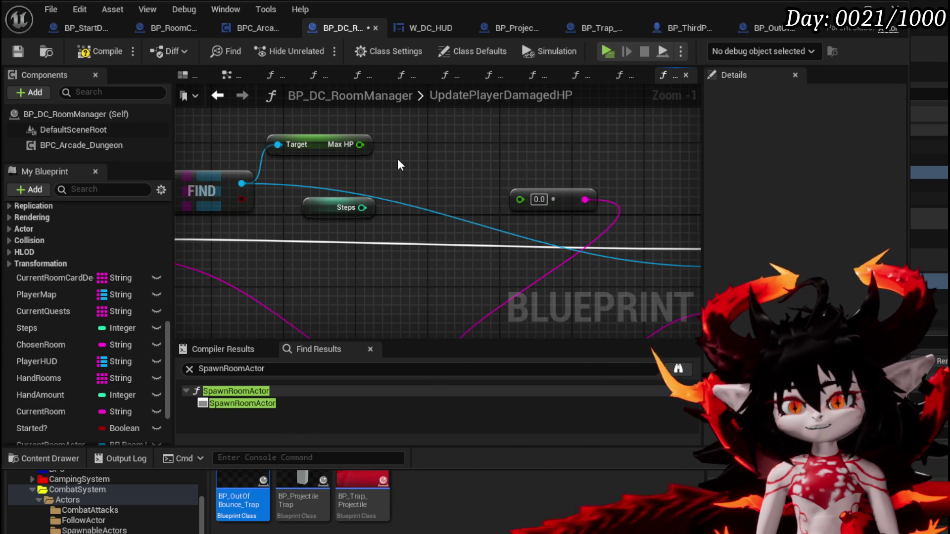
pyautogui.moveTo(360, 144); pyautogui.dragTo(427, 145)
# Add a Divide node dividing Max HP by 100 and place it just below the Max HP getter.
pyautogui.write('/')
pyautogui.click(471, 221)
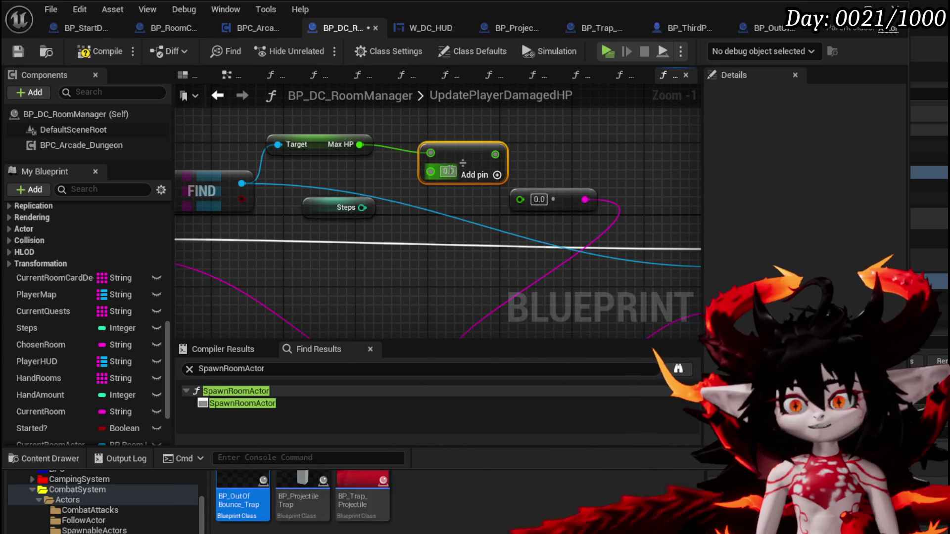
pyautogui.write('100')
pyautogui.moveTo(450, 155); pyautogui.dragTo(412, 164)
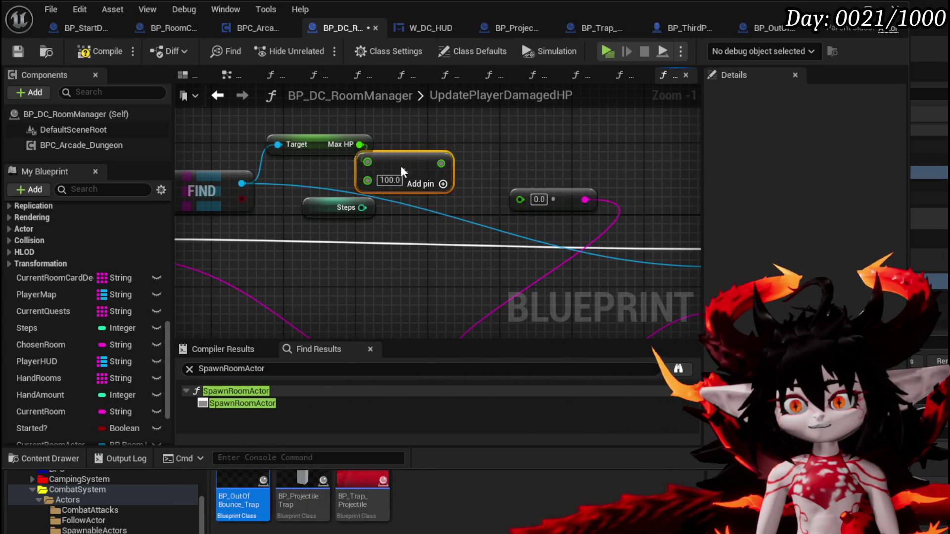
pyautogui.keyDown('ctrl'); pyautogui.click(317, 144); pyautogui.keyUp('ctrl')
pyautogui.moveTo(354, 164)
pyautogui.mouseDown()
pyautogui.moveTo(327, 132)
pyautogui.moveTo(420, 146)
pyautogui.moveTo(405, 163)
pyautogui.mouseUp()
pyautogui.click(364, 144)
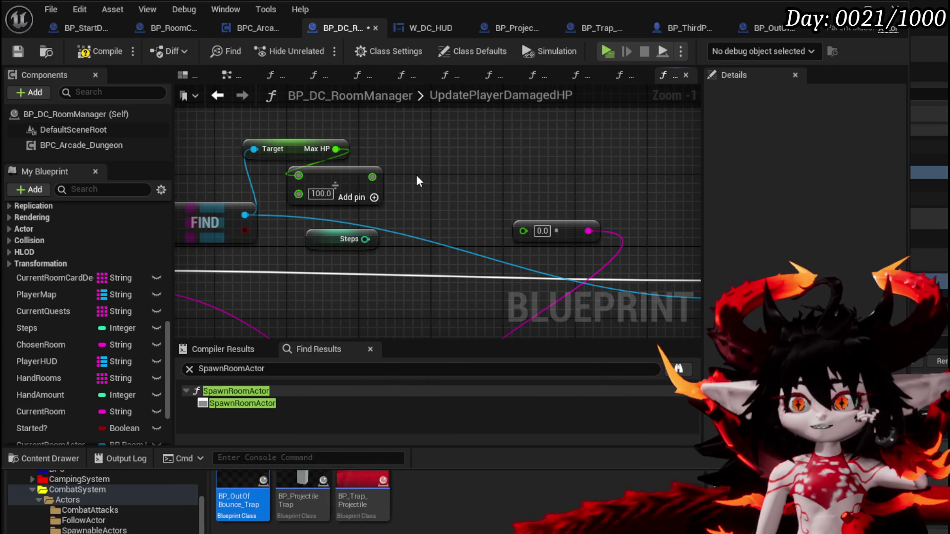
pyautogui.moveTo(365, 239)
pyautogui.mouseDown()
pyautogui.moveTo(303, 195)
pyautogui.moveTo(537, 233)
pyautogui.moveTo(277, 195)
pyautogui.moveTo(453, 204)
pyautogui.mouseUp()
pyautogui.moveTo(420, 156); pyautogui.dragTo(446, 183)
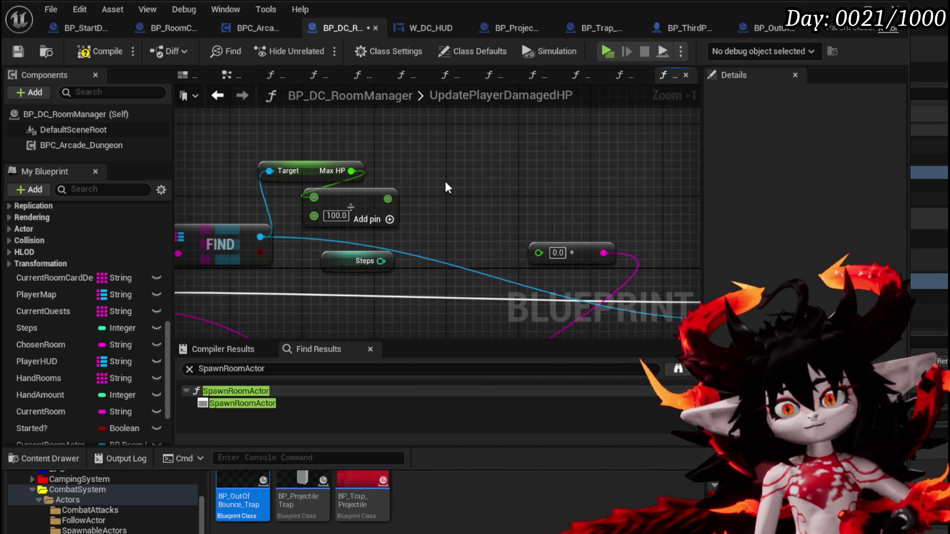
# Add a Make Literal Int node set to 100 near the Max HP getter.
pyautogui.rightClick(442, 173)
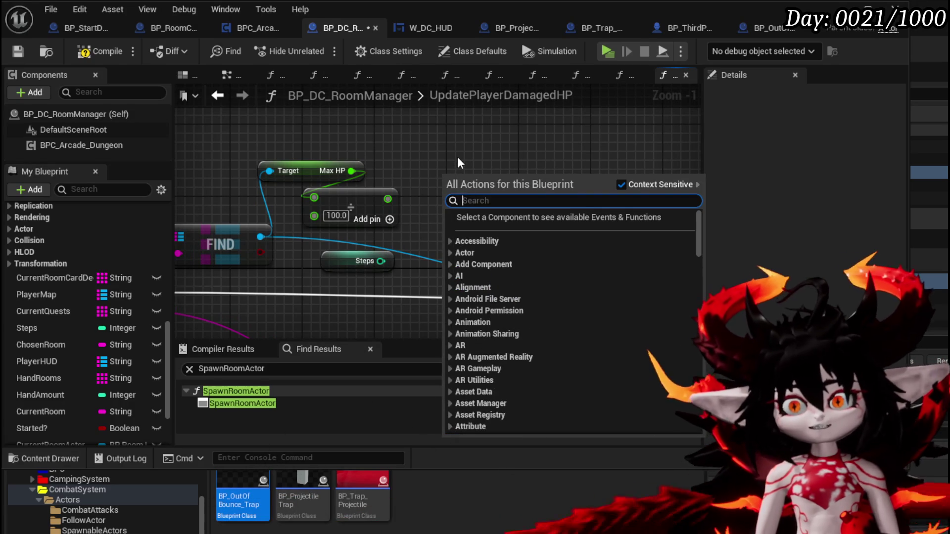
pyautogui.write('make int')
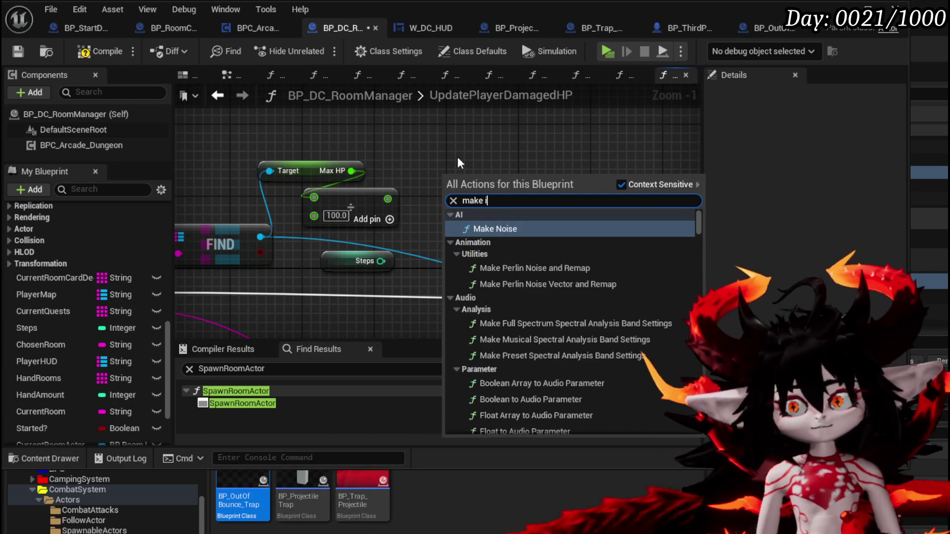
pyautogui.click(528, 227)
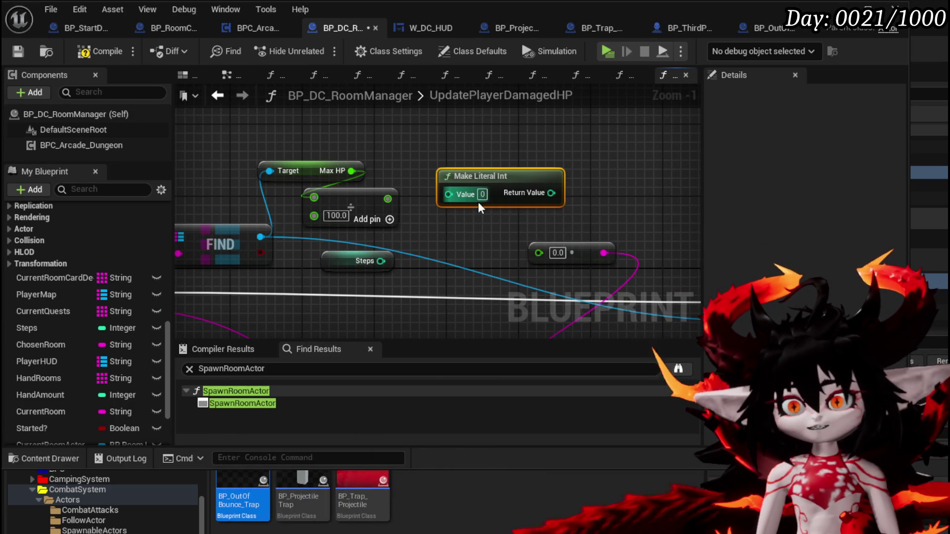
pyautogui.click(481, 194)
pyautogui.write('100')
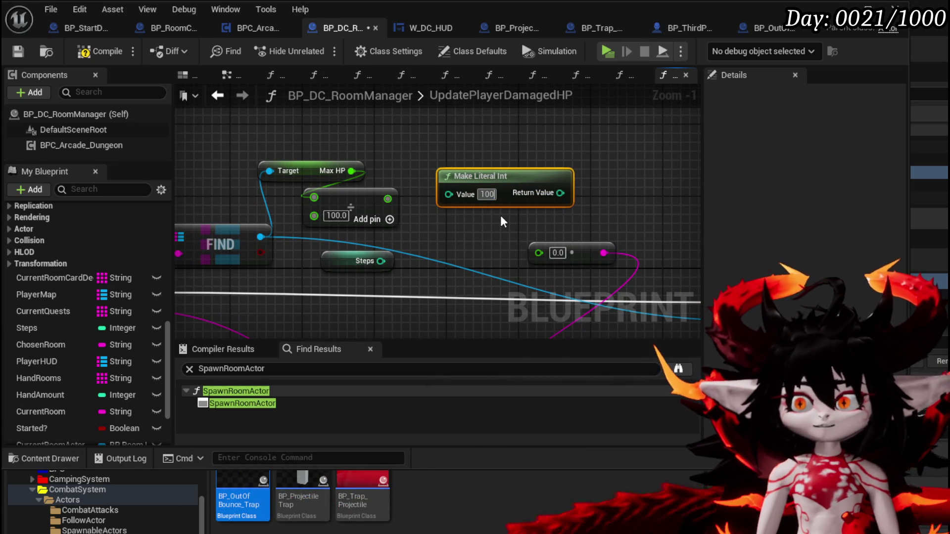
pyautogui.moveTo(505, 183)
pyautogui.mouseDown()
pyautogui.moveTo(335, 121)
pyautogui.moveTo(398, 161)
pyautogui.mouseUp()
# Add a Subtract node computing the literal 100 minus Steps, and arrange those nodes.
pyautogui.write('-')
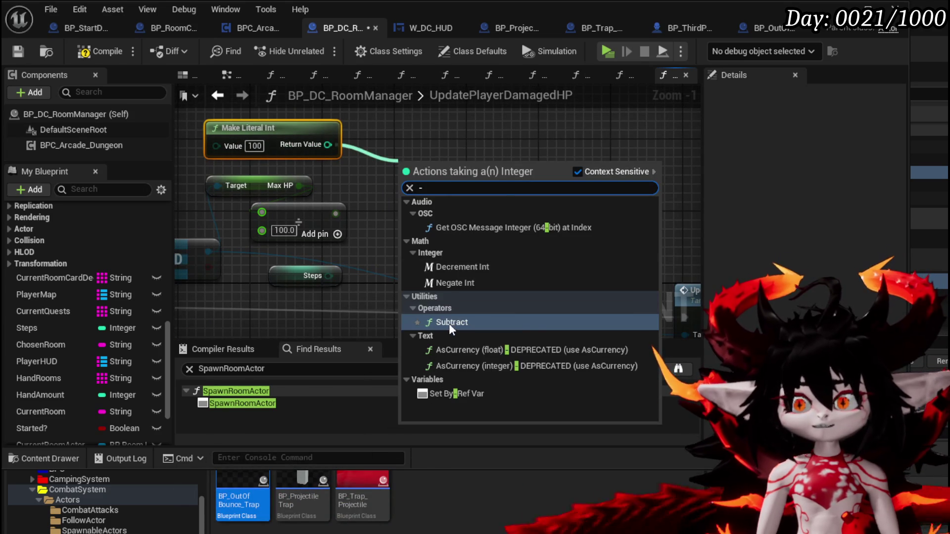
pyautogui.click(449, 321)
pyautogui.moveTo(276, 184); pyautogui.dragTo(271, 116)
pyautogui.moveTo(435, 230); pyautogui.dragTo(413, 173)
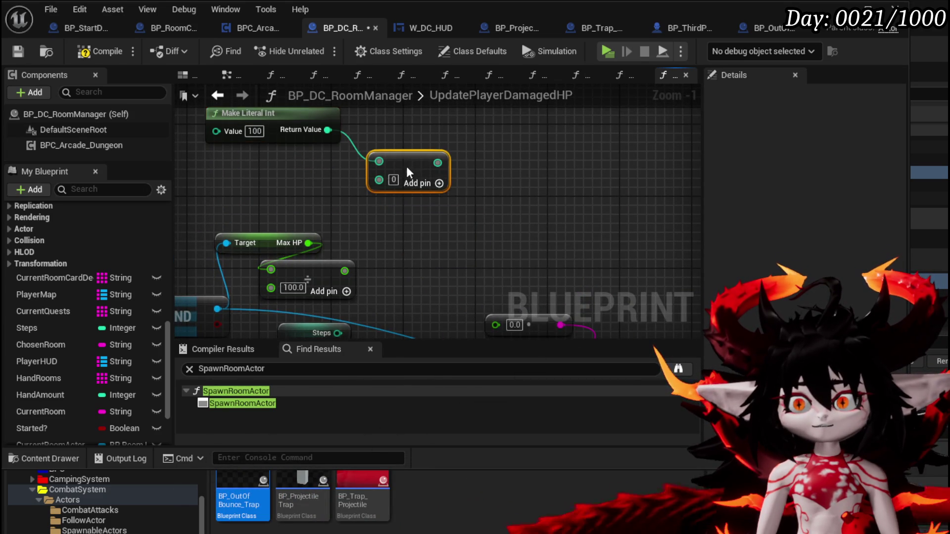
pyautogui.moveTo(313, 285)
pyautogui.mouseDown()
pyautogui.moveTo(289, 121)
pyautogui.moveTo(381, 130)
pyautogui.mouseUp()
pyautogui.moveTo(309, 194); pyautogui.dragTo(291, 207)
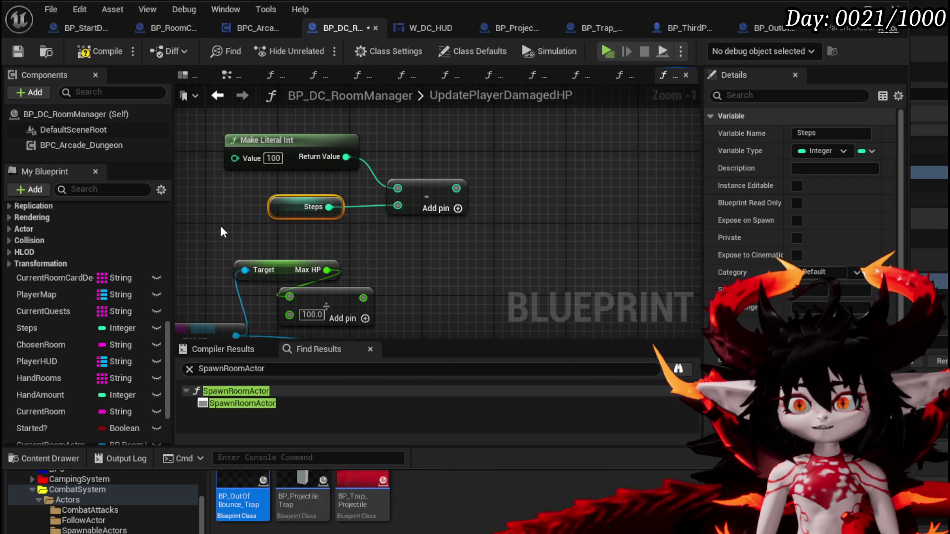
pyautogui.moveTo(236, 224); pyautogui.dragTo(487, 164)
pyautogui.moveTo(422, 182)
pyautogui.mouseDown()
pyautogui.moveTo(376, 182)
pyautogui.moveTo(407, 183)
pyautogui.mouseUp()
pyautogui.click(485, 156)
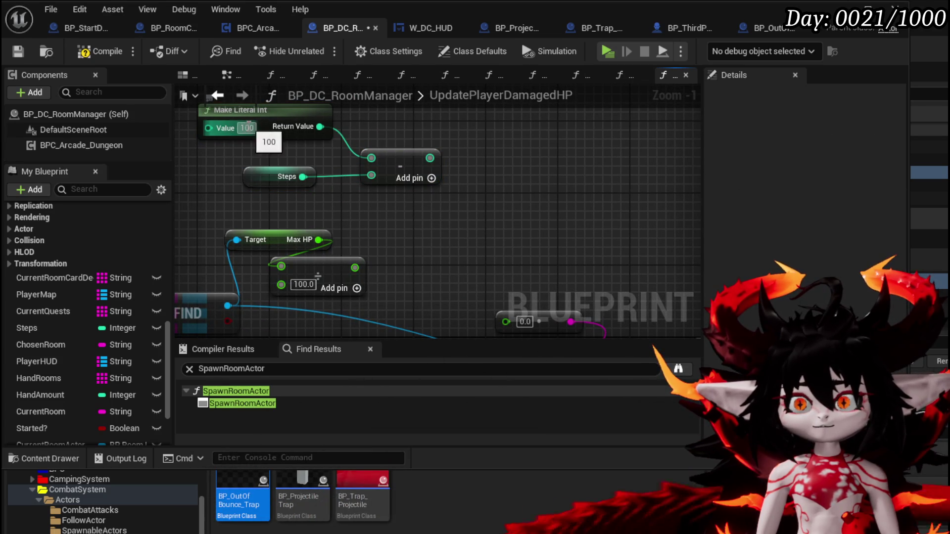
# Feed the subtraction result into a new Multiply node and pull a wire from the Divide result.
pyautogui.moveTo(402, 238)
pyautogui.mouseDown()
pyautogui.moveTo(402, 193)
pyautogui.moveTo(422, 241)
pyautogui.mouseUp()
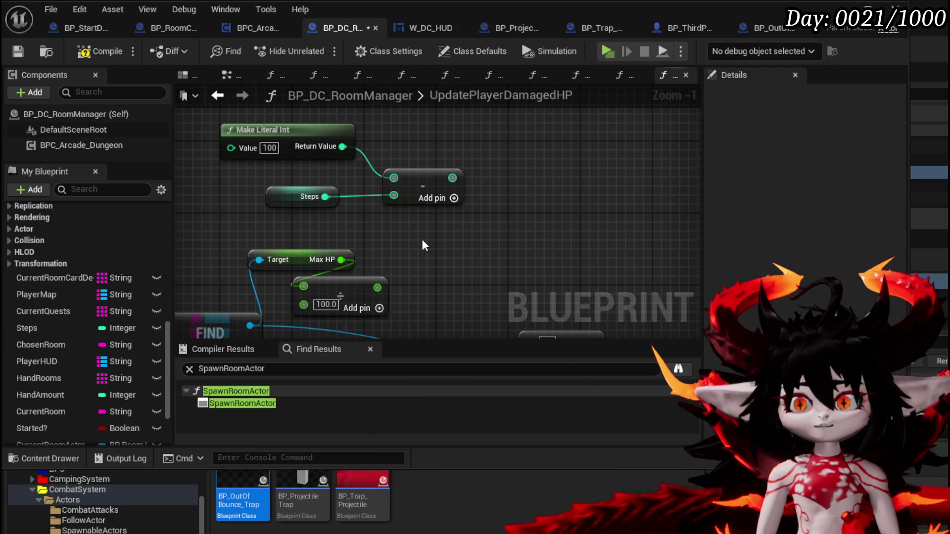
pyautogui.moveTo(452, 178)
pyautogui.mouseDown()
pyautogui.moveTo(471, 241)
pyautogui.moveTo(458, 244)
pyautogui.mouseUp()
pyautogui.write('*')
pyautogui.click(507, 310)
pyautogui.moveTo(377, 288)
pyautogui.mouseDown()
pyautogui.moveTo(429, 283)
pyautogui.moveTo(594, 302)
pyautogui.moveTo(643, 331)
pyautogui.moveTo(448, 199)
pyautogui.mouseUp()
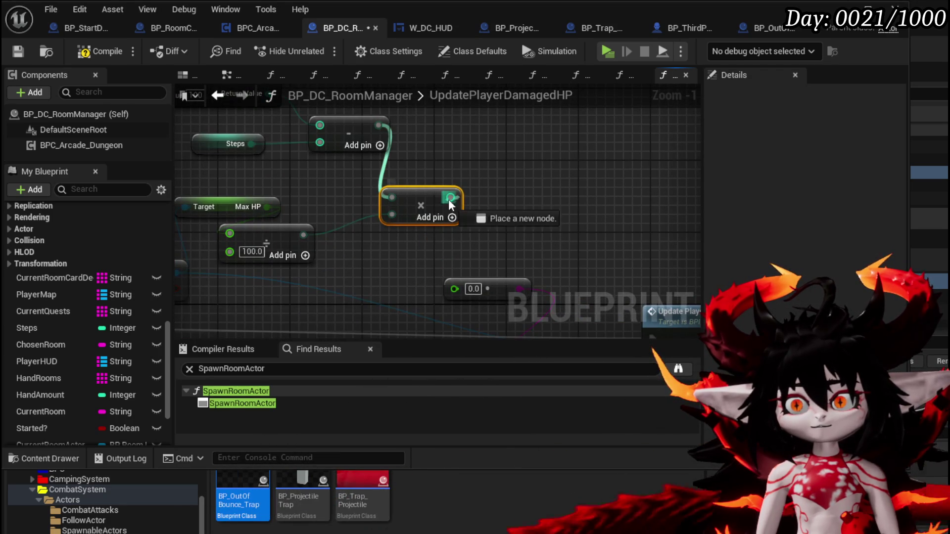
# Convert the Multiply node's second input to float and connect the Max HP ÷ 100.0 result into it.
pyautogui.moveTo(457, 289); pyautogui.dragTo(455, 289)
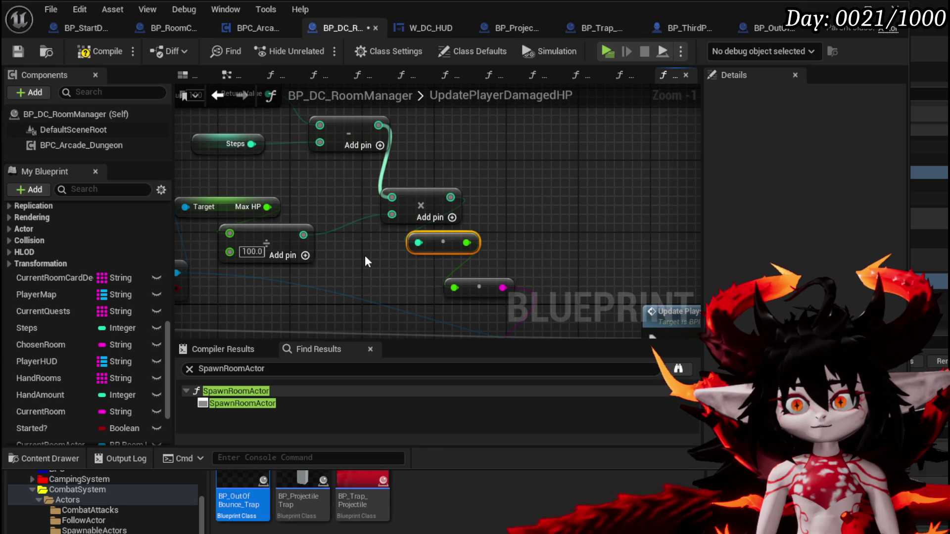
pyautogui.click(301, 237)
pyautogui.rightClick(301, 236)
pyautogui.moveTo(301, 236); pyautogui.dragTo(338, 224)
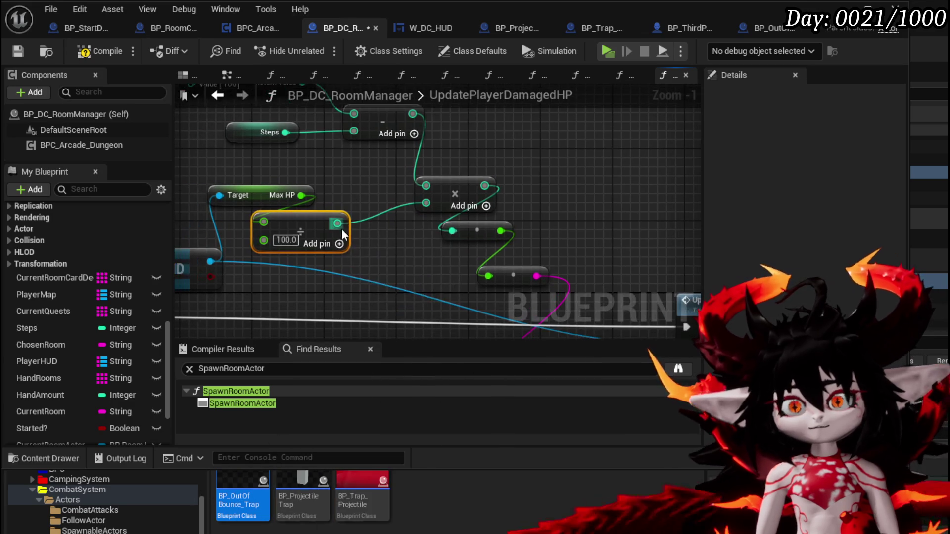
pyautogui.rightClick(338, 223)
pyautogui.moveTo(389, 175); pyautogui.dragTo(364, 197)
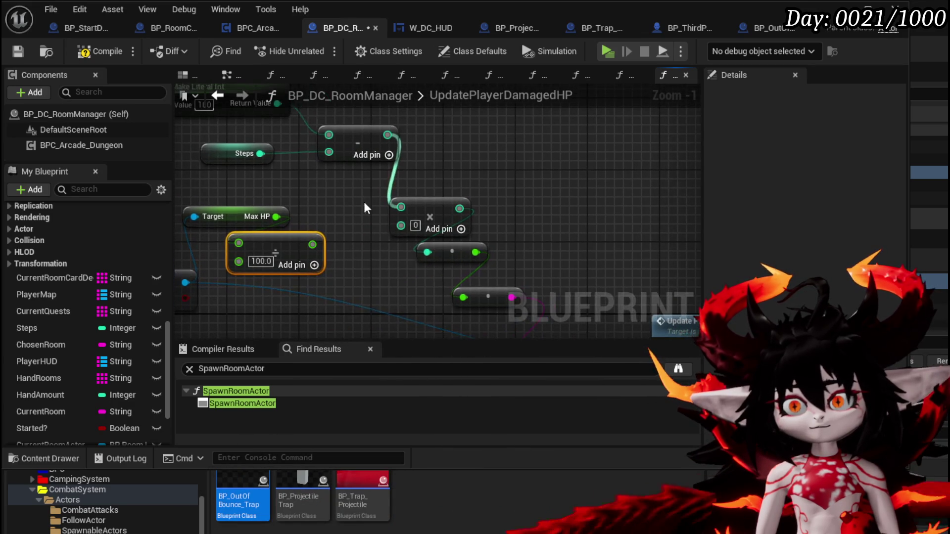
pyautogui.rightClick(399, 228)
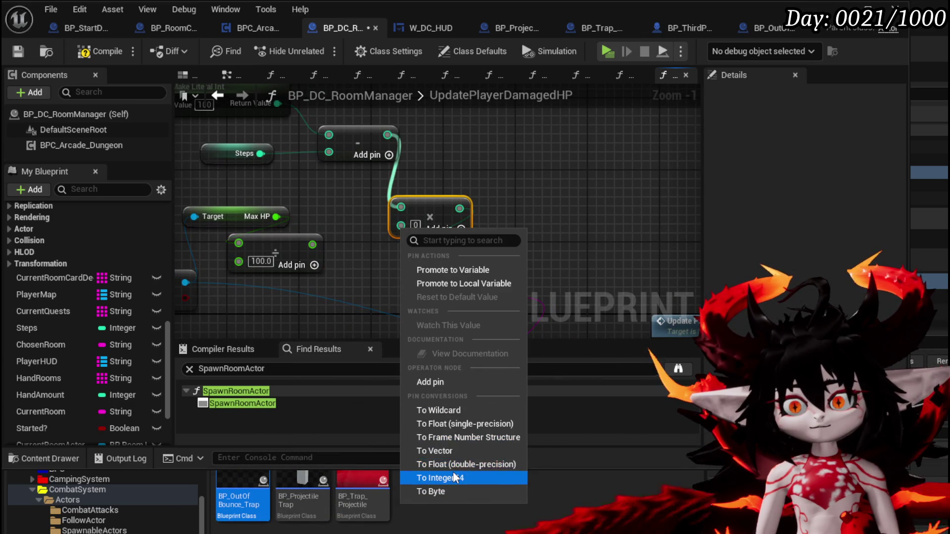
pyautogui.click(443, 428)
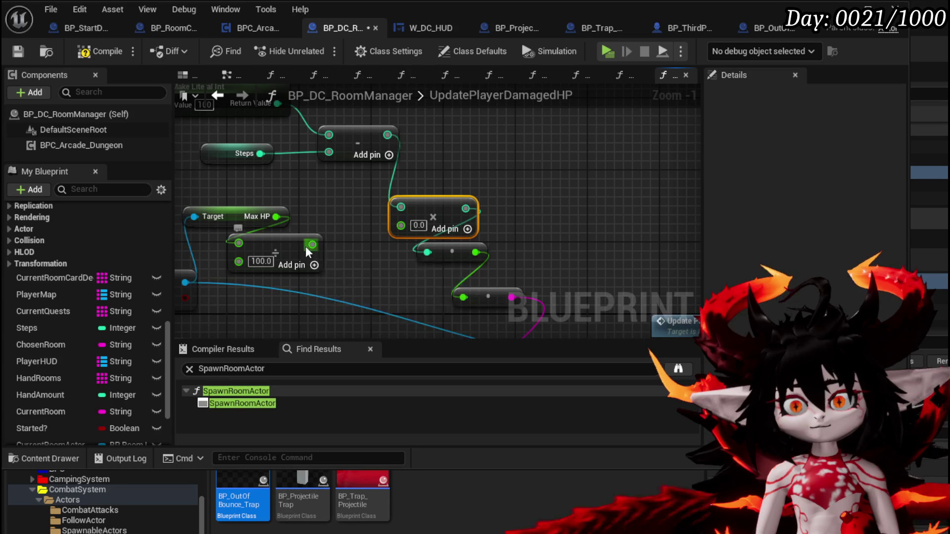
pyautogui.moveTo(306, 249); pyautogui.dragTo(359, 242)
# Wire the Multiply product directly onward and delete the leftover conversion node.
pyautogui.rightClick(460, 208)
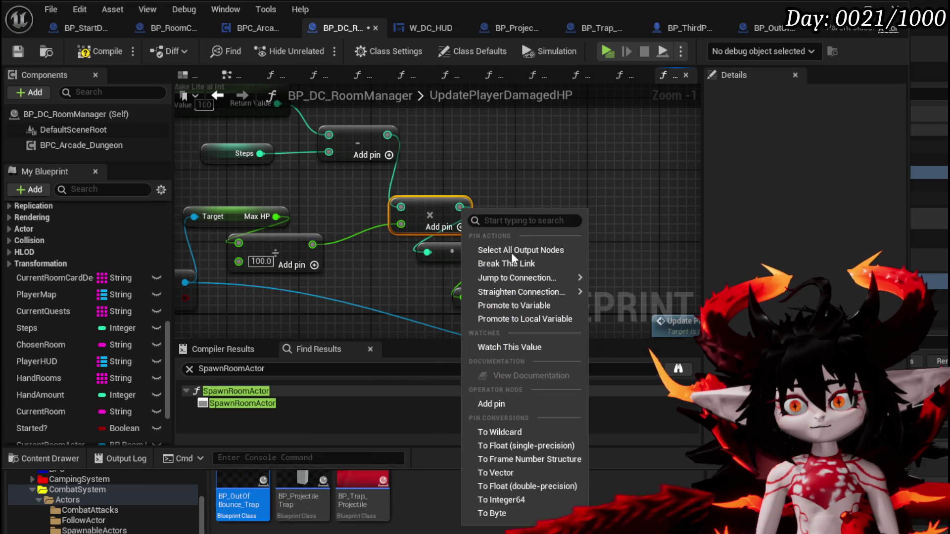
pyautogui.click(513, 447)
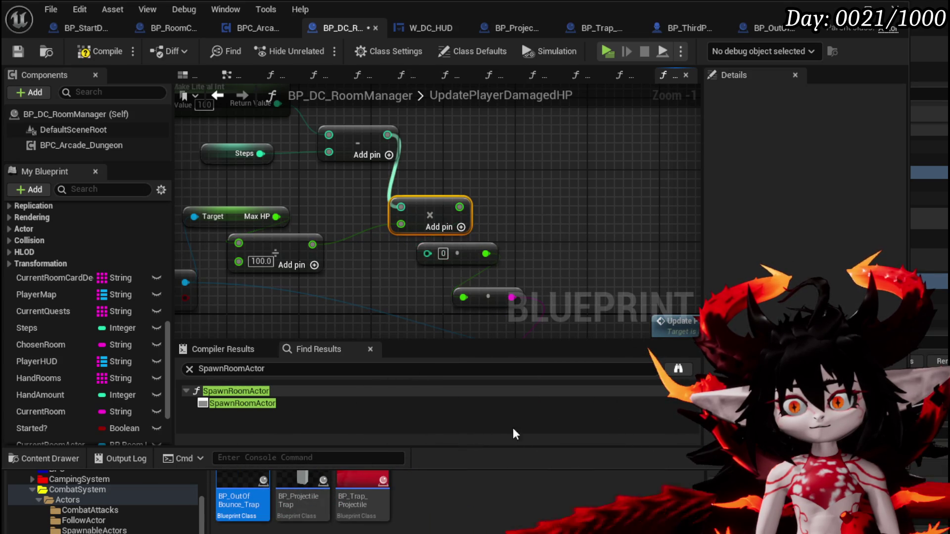
pyautogui.moveTo(465, 214); pyautogui.dragTo(463, 297)
pyautogui.click(457, 253)
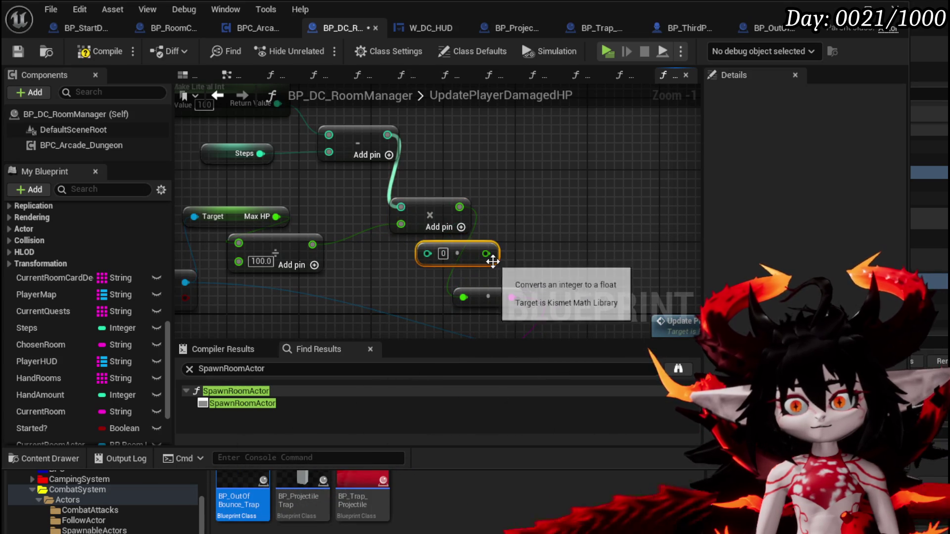
pyautogui.press('Delete')
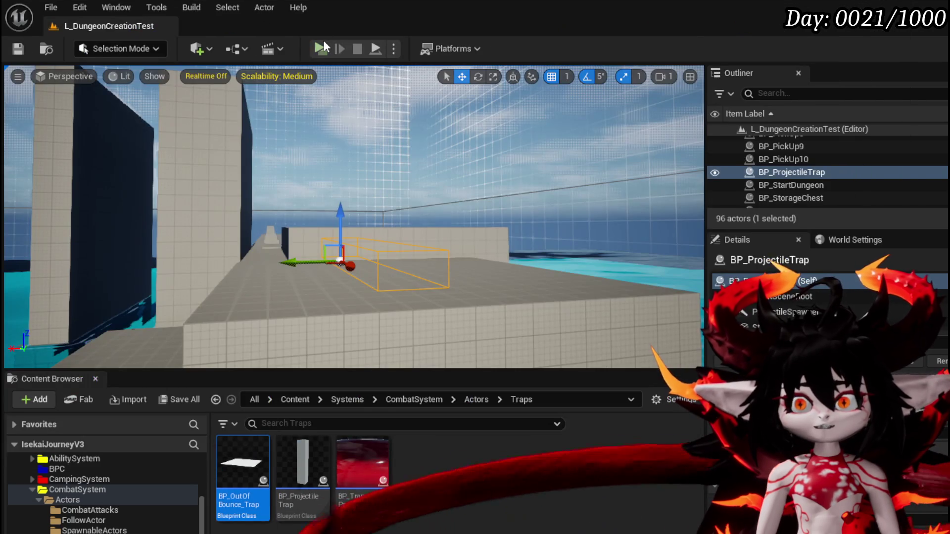
# Play the level, walk through the rock arena to the wheel gate, pick Canyon, then stop.
pyautogui.click(322, 47)
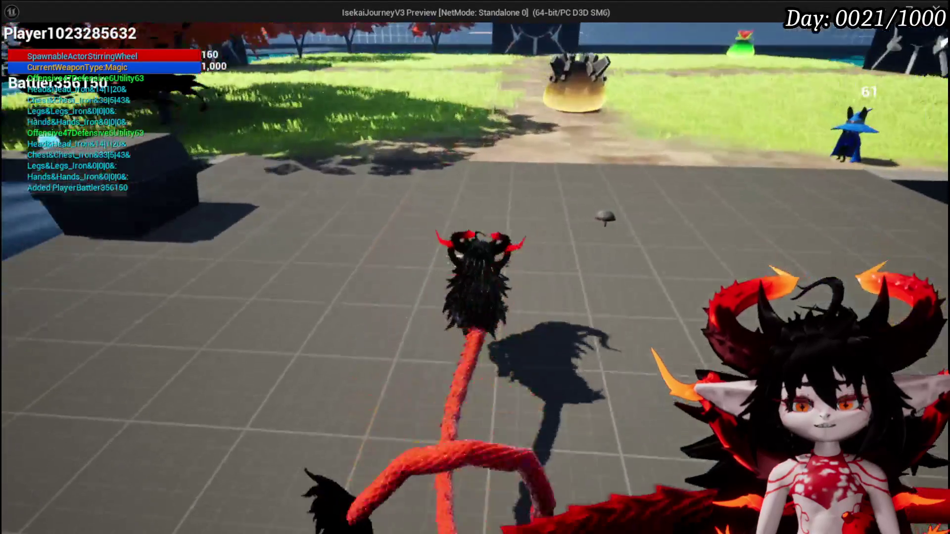
pyautogui.press('w')
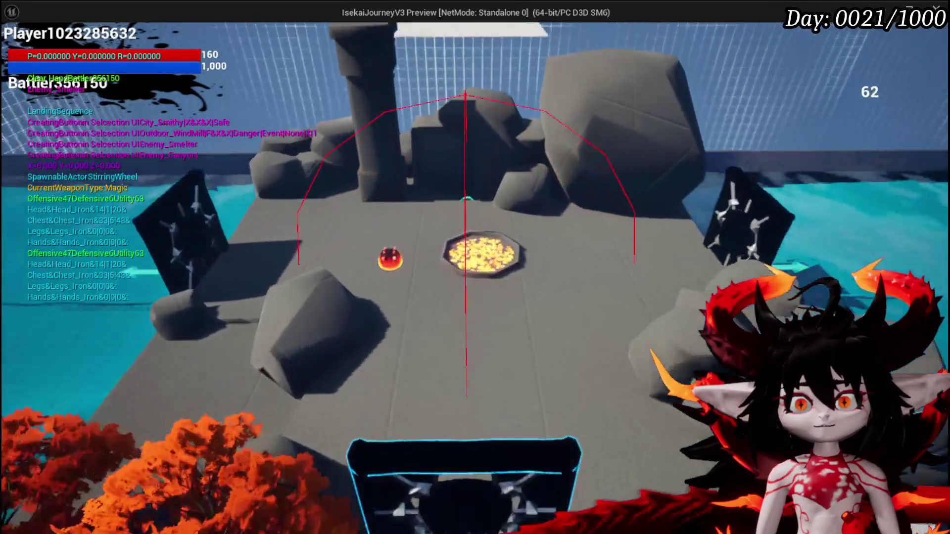
pyautogui.press('w')
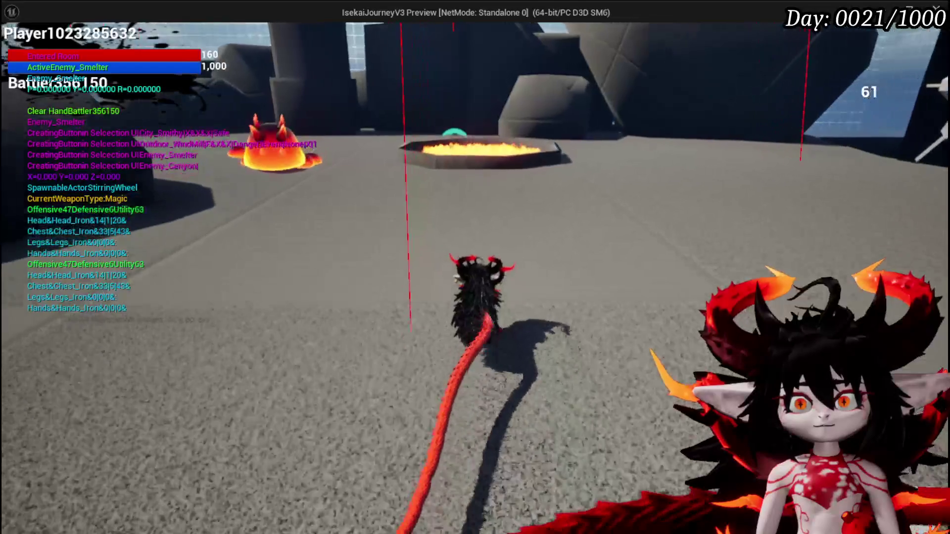
pyautogui.press('w')
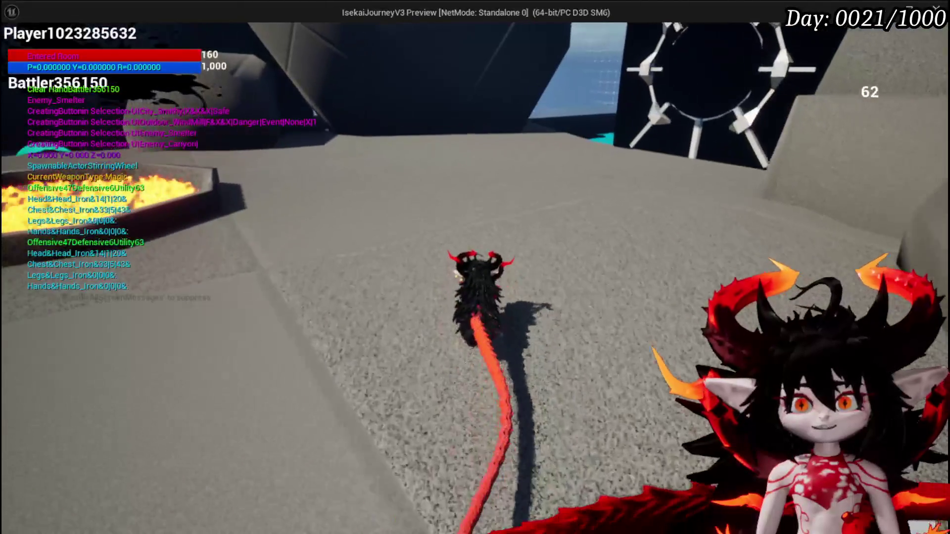
pyautogui.press('w')
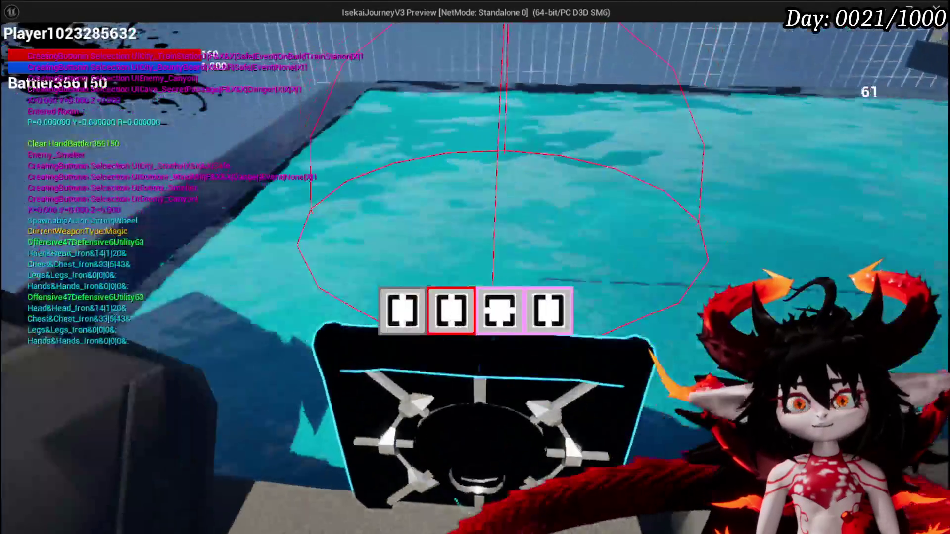
pyautogui.moveTo(491, 332)
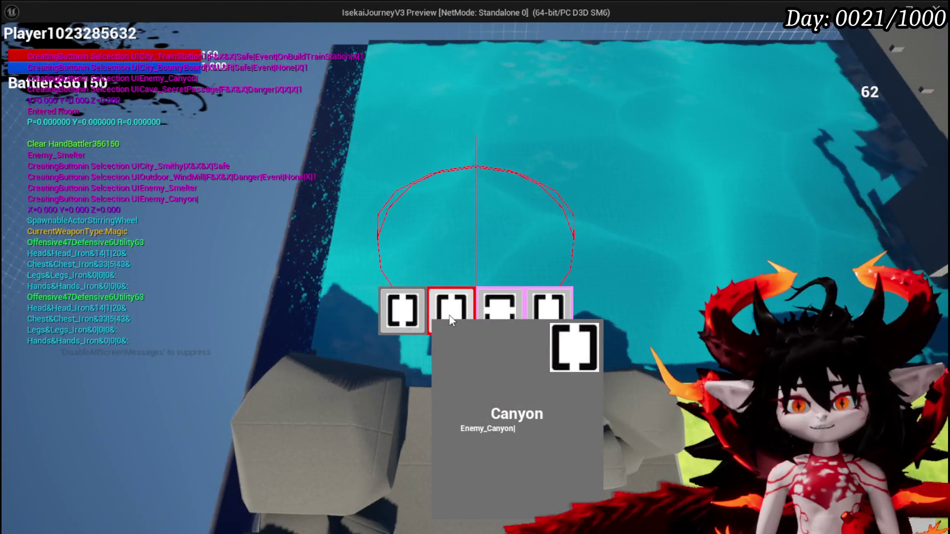
pyautogui.click(451, 320)
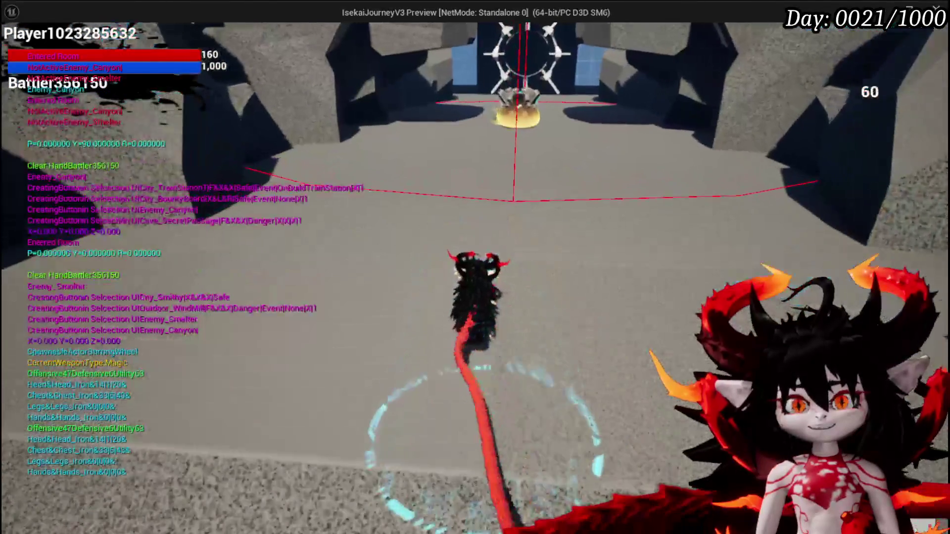
pyautogui.press('Escape')
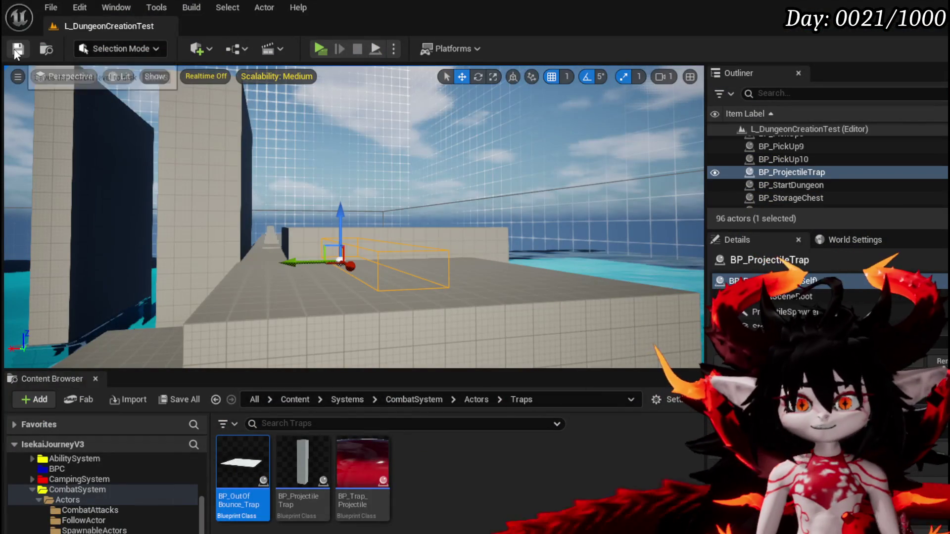
# Save the level and open the EnterRoom function in BPC_Arcade_Dungeon.
pyautogui.click(17, 50)
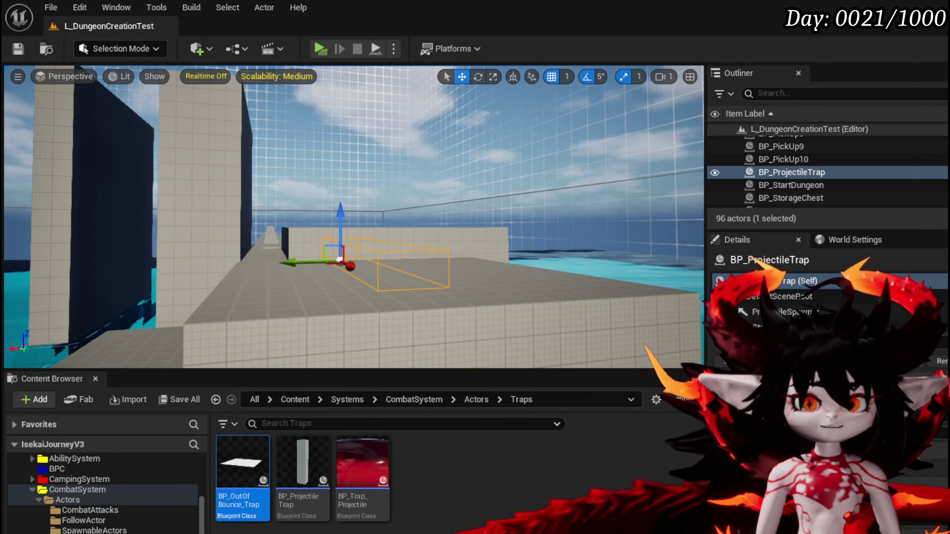
pyautogui.hotkey('alt', 'Tab')
pyautogui.scroll(-3, 446, 194)
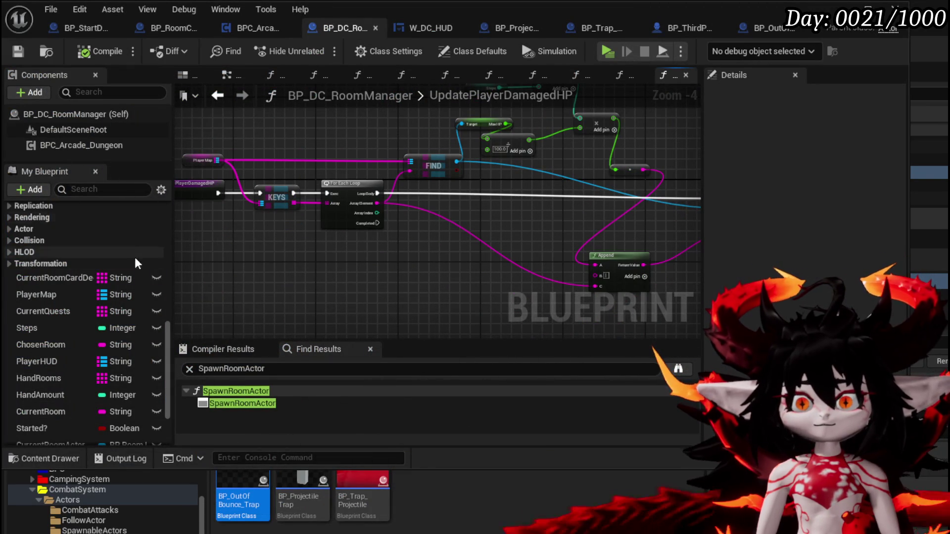
pyautogui.moveTo(176, 212); pyautogui.dragTo(239, 221)
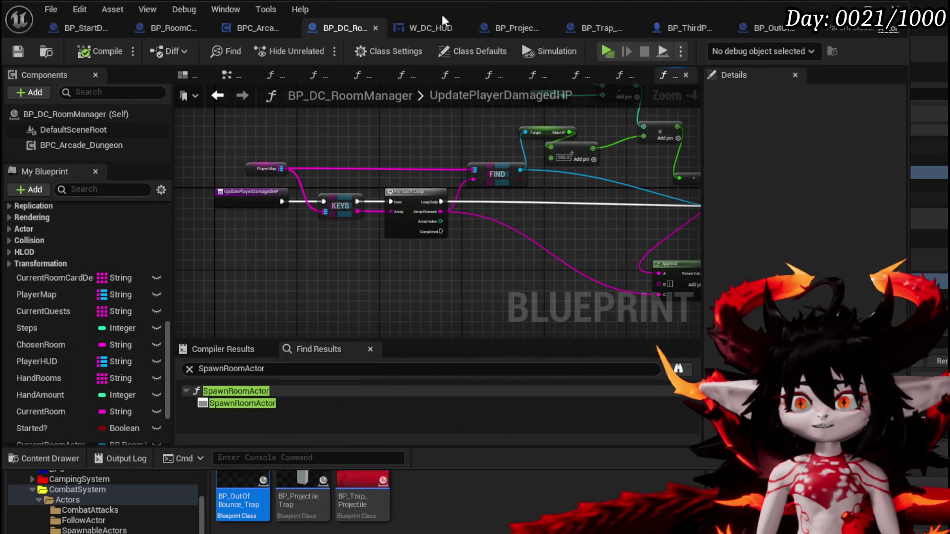
pyautogui.click(261, 27)
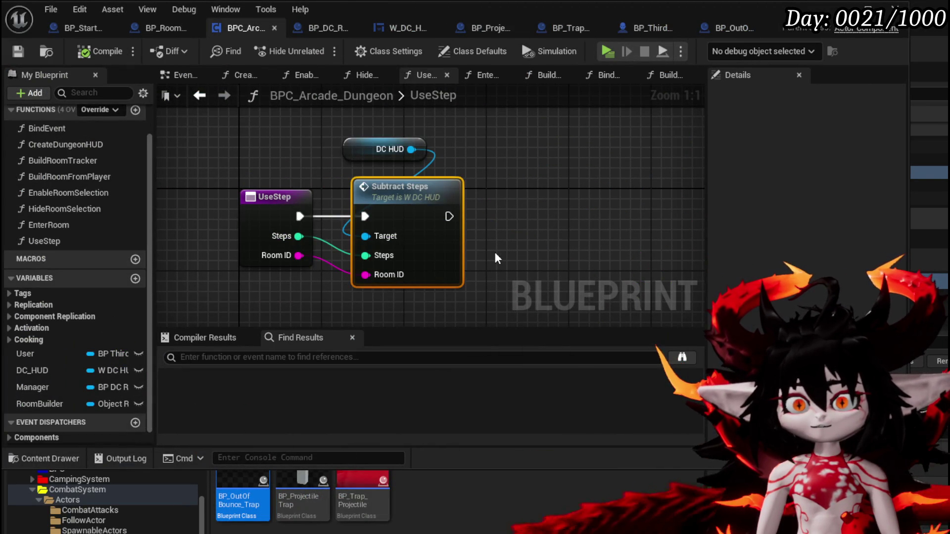
pyautogui.doubleClick(78, 225)
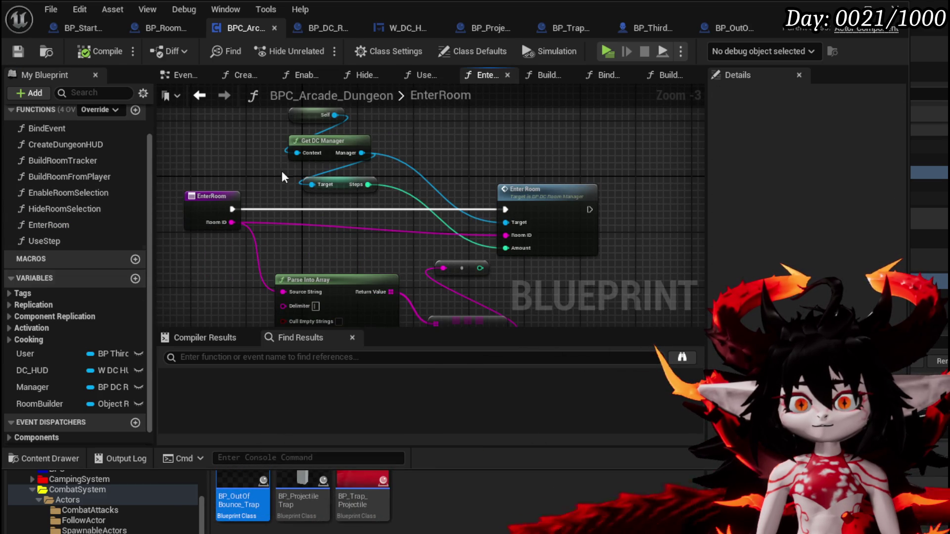
# Call Update Player Damaged HP from the DC Manager after Enter Room, then start a play test.
pyautogui.moveTo(284, 164); pyautogui.dragTo(394, 163)
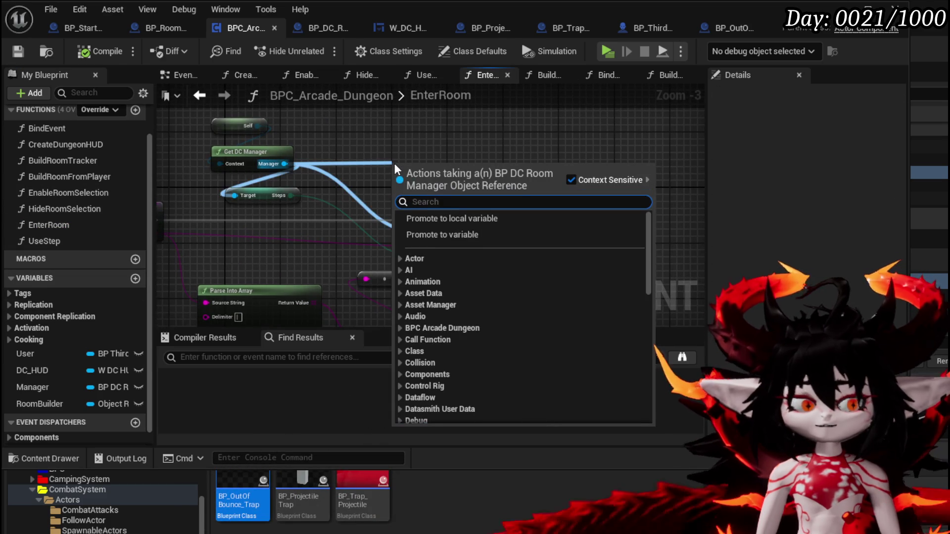
pyautogui.write('Update')
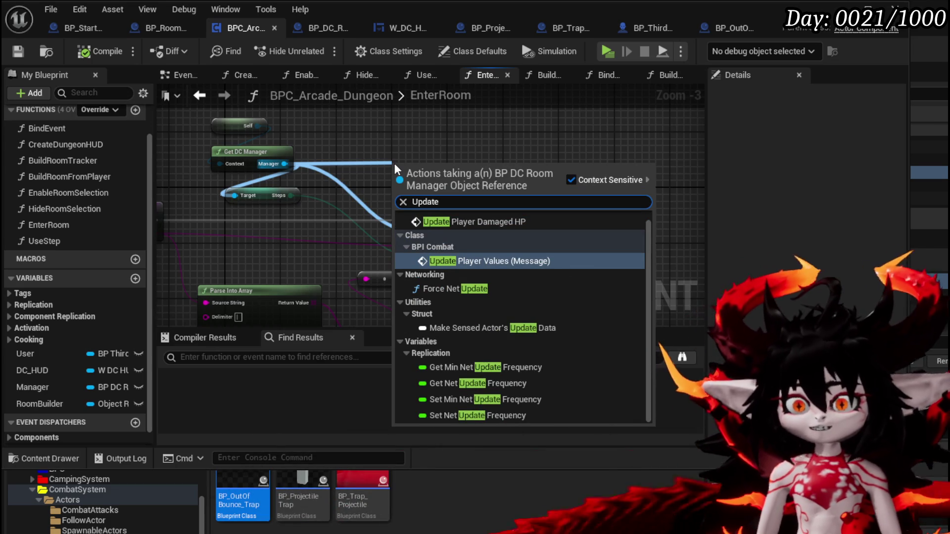
pyautogui.click(487, 223)
pyautogui.moveTo(436, 172); pyautogui.dragTo(592, 210)
pyautogui.moveTo(512, 220); pyautogui.dragTo(545, 218)
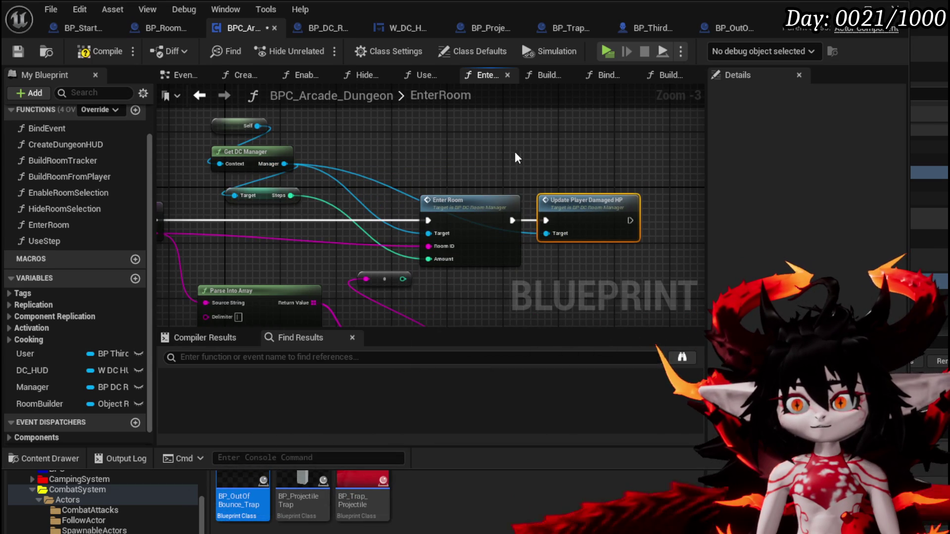
pyautogui.click(517, 152)
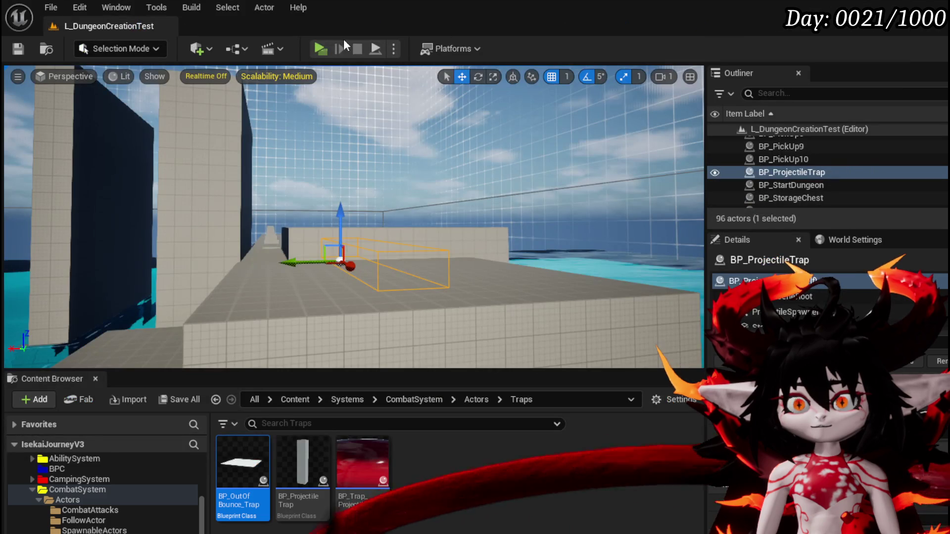
pyautogui.click(320, 48)
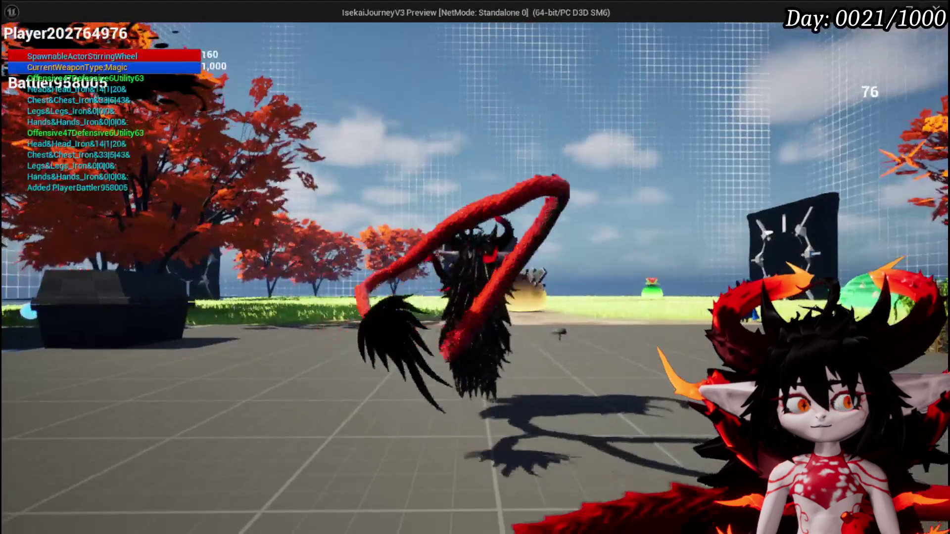
# Run to the portal gate, enter the MarketPlace room, check HP reads 150.4, then stop playing.
pyautogui.press('w')
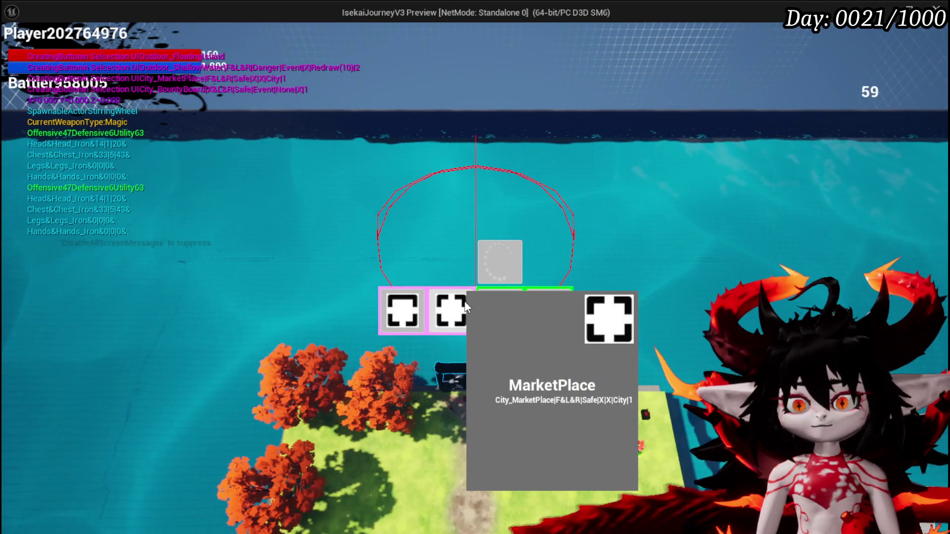
pyautogui.click(467, 307)
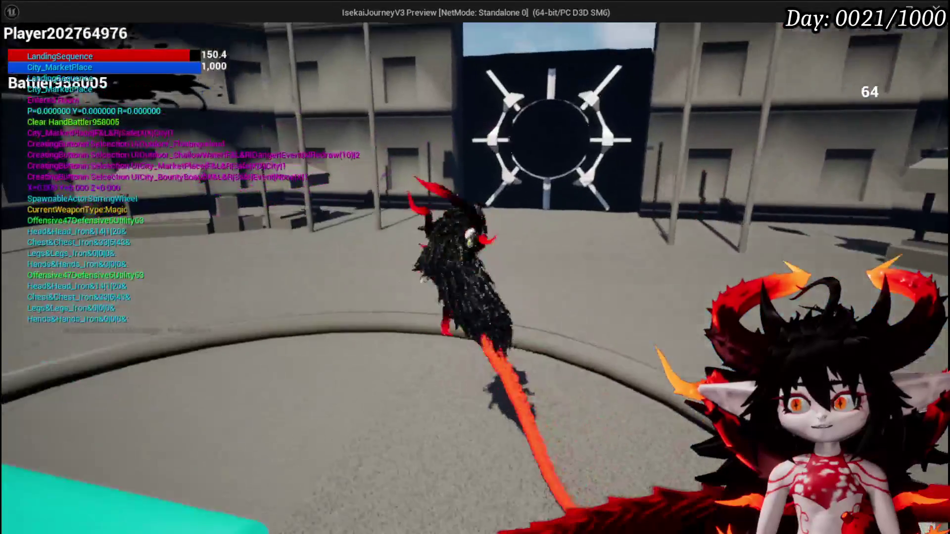
pyautogui.press('Escape')
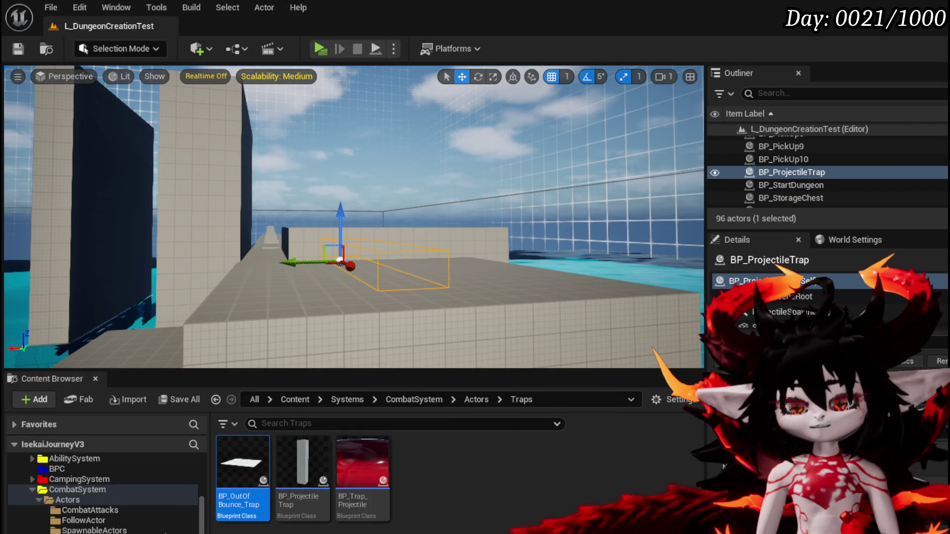
# Delete the Update Player Damaged HP call from BPC_Arcade_Dungeon's EnterRoom graph.
pyautogui.hotkey('alt', 'Tab')
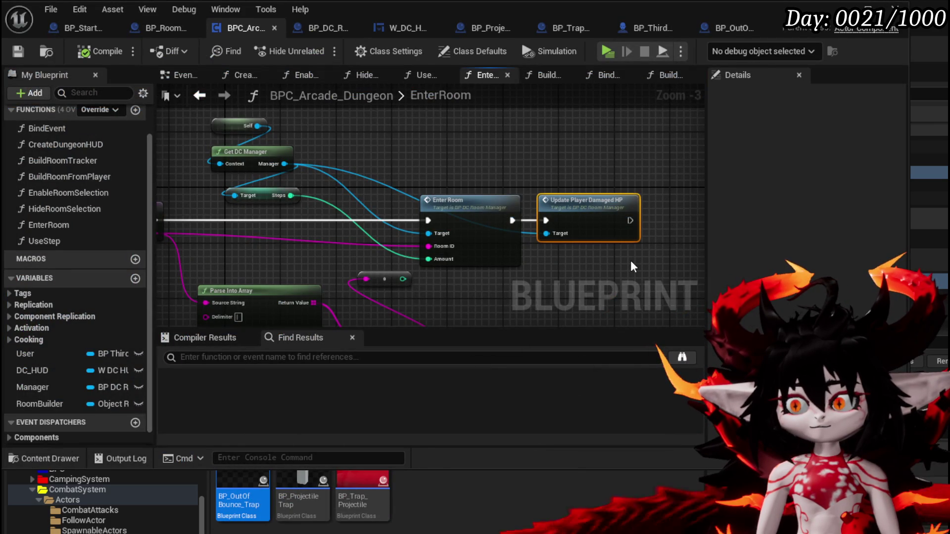
pyautogui.moveTo(585, 268); pyautogui.dragTo(629, 239)
pyautogui.moveTo(631, 238); pyautogui.dragTo(544, 266)
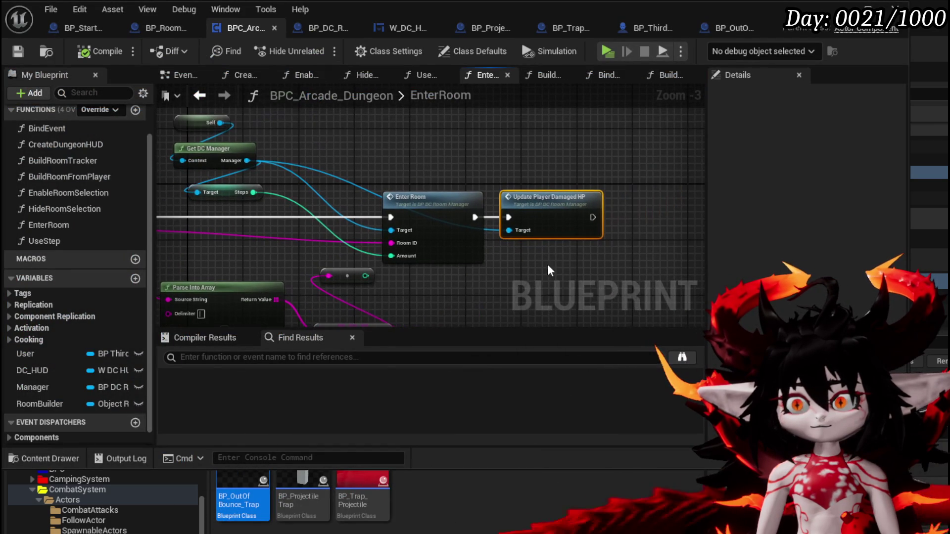
pyautogui.press('Delete')
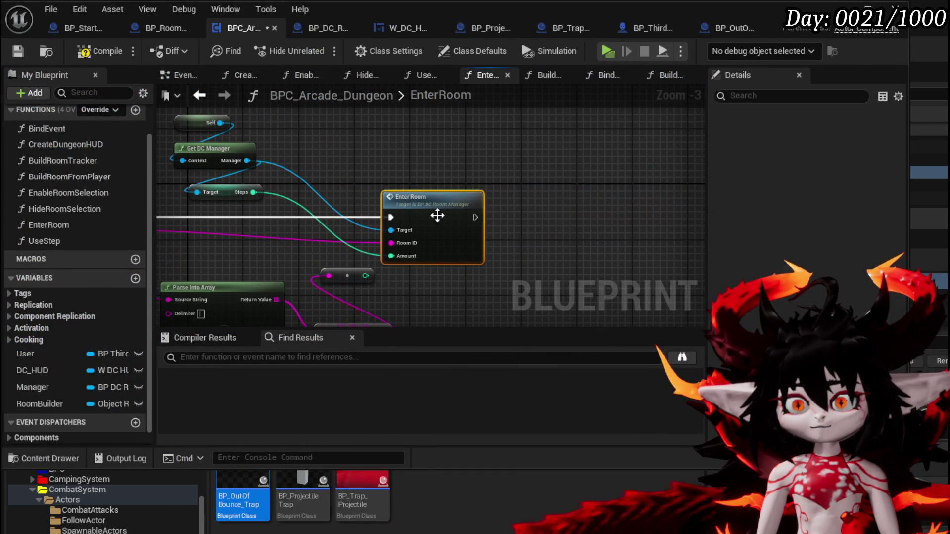
# Paste Update Player Damaged HP into BP_DC_RoomManager's EnterRoom, wired between Use Step and Print String.
pyautogui.doubleClick(437, 214)
pyautogui.moveTo(410, 248)
pyautogui.mouseDown()
pyautogui.moveTo(408, 265)
pyautogui.moveTo(315, 261)
pyautogui.moveTo(551, 267)
pyautogui.mouseUp()
pyautogui.hotkey('ctrl', 'v')
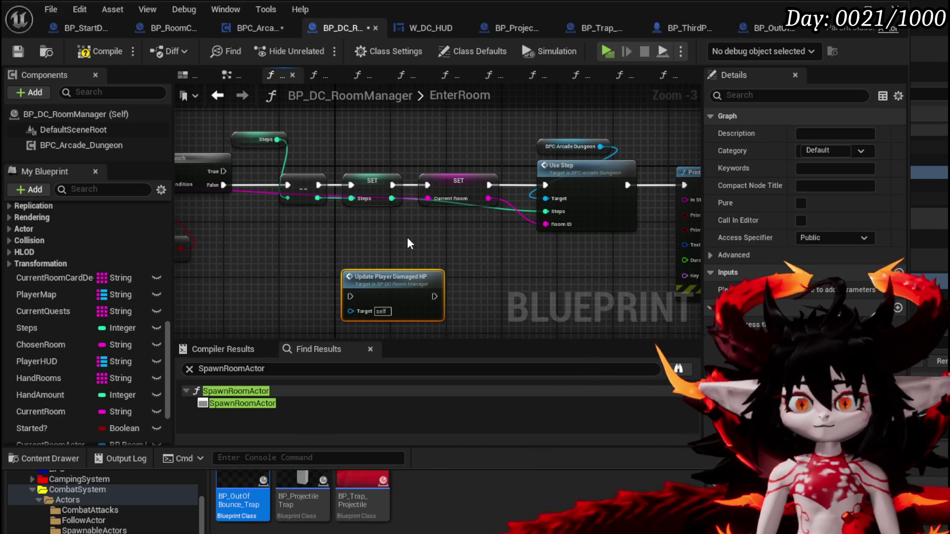
pyautogui.moveTo(407, 242)
pyautogui.mouseDown()
pyautogui.moveTo(346, 248)
pyautogui.moveTo(352, 253)
pyautogui.mouseUp()
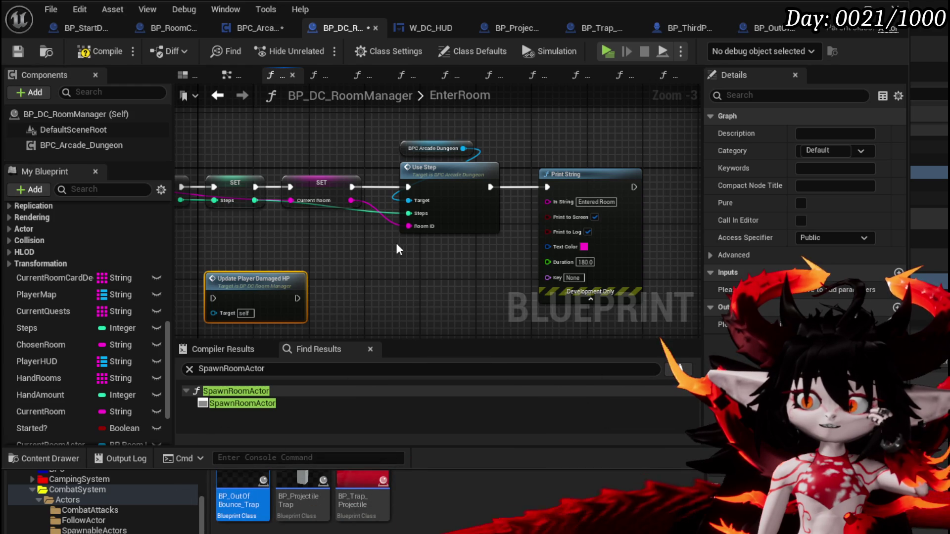
pyautogui.hotkey('ctrl', 'z')
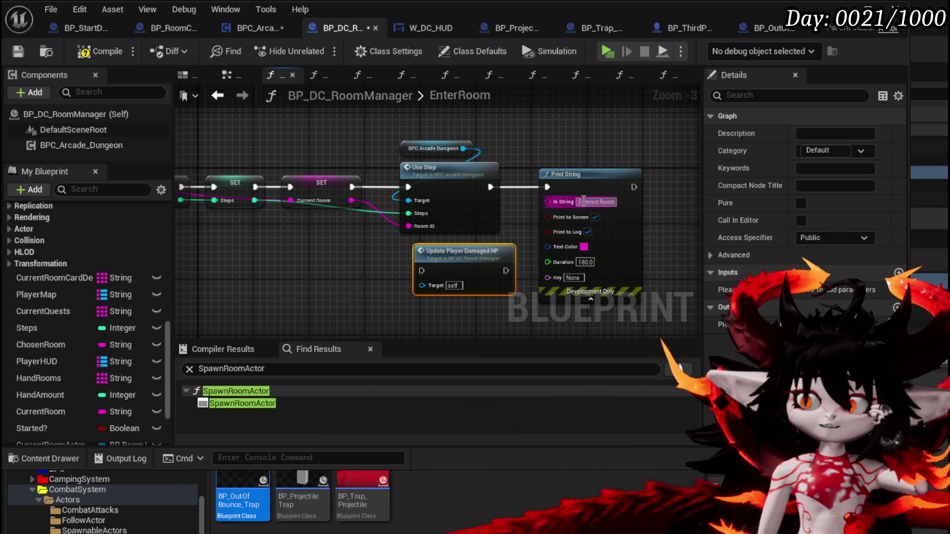
pyautogui.moveTo(598, 187); pyautogui.dragTo(696, 180)
pyautogui.moveTo(449, 252); pyautogui.dragTo(630, 217)
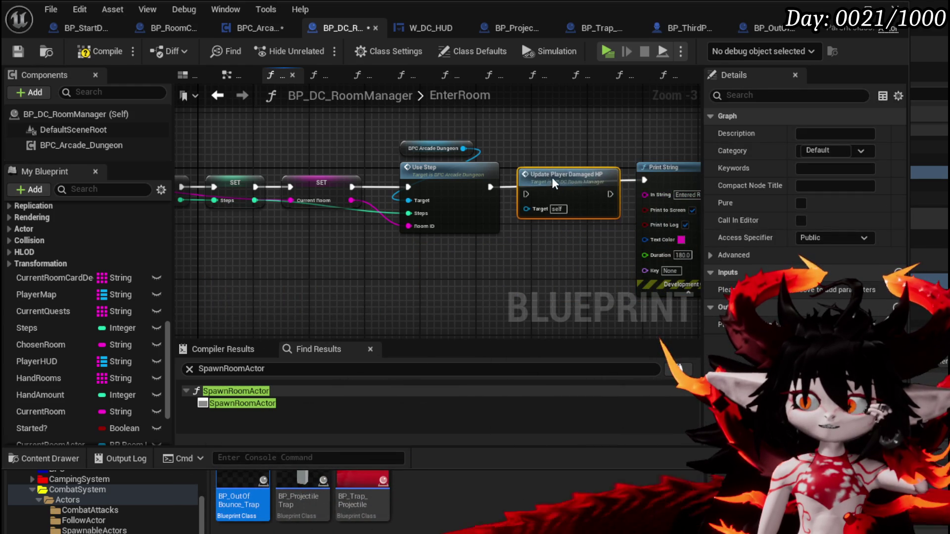
pyautogui.moveTo(553, 184); pyautogui.dragTo(546, 177)
pyautogui.moveTo(490, 187); pyautogui.dragTo(520, 187)
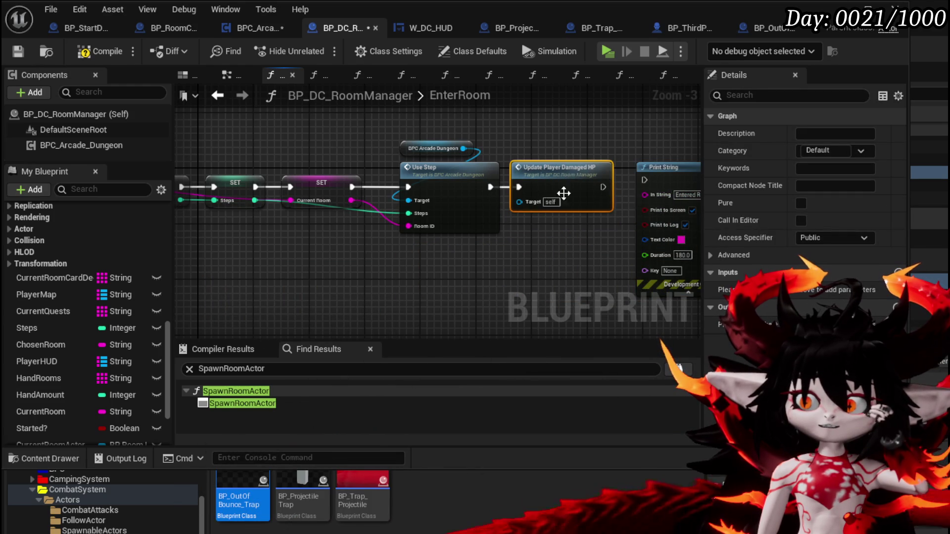
pyautogui.moveTo(648, 181); pyautogui.dragTo(655, 179)
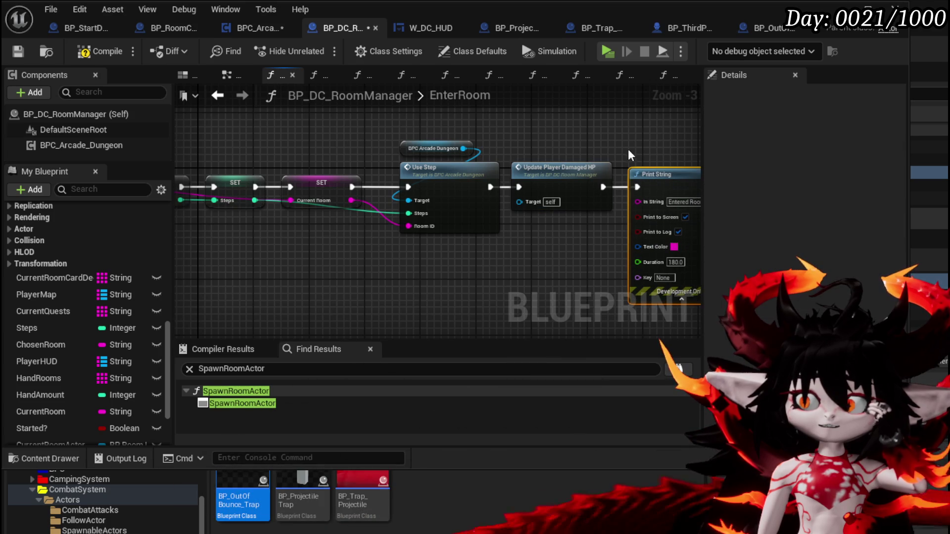
# Compile the room manager blueprint and return to BPC_Arcade_Dungeon's EnterRoom graph.
pyautogui.click(91, 53)
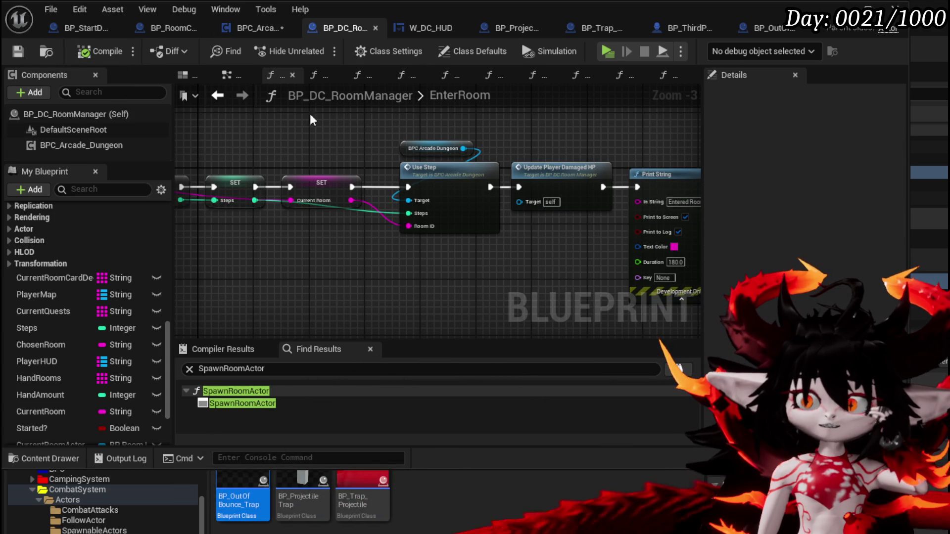
pyautogui.click(241, 35)
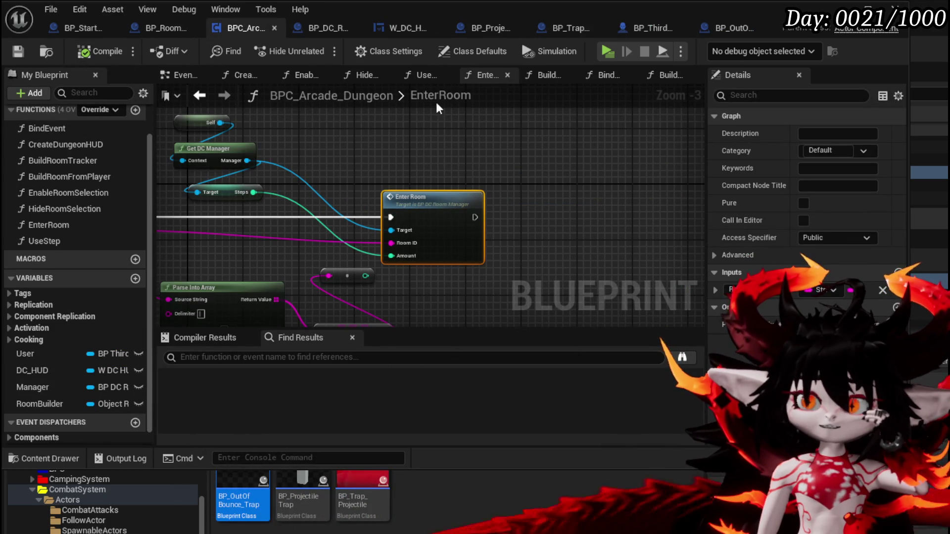
pyautogui.moveTo(494, 146); pyautogui.dragTo(571, 156)
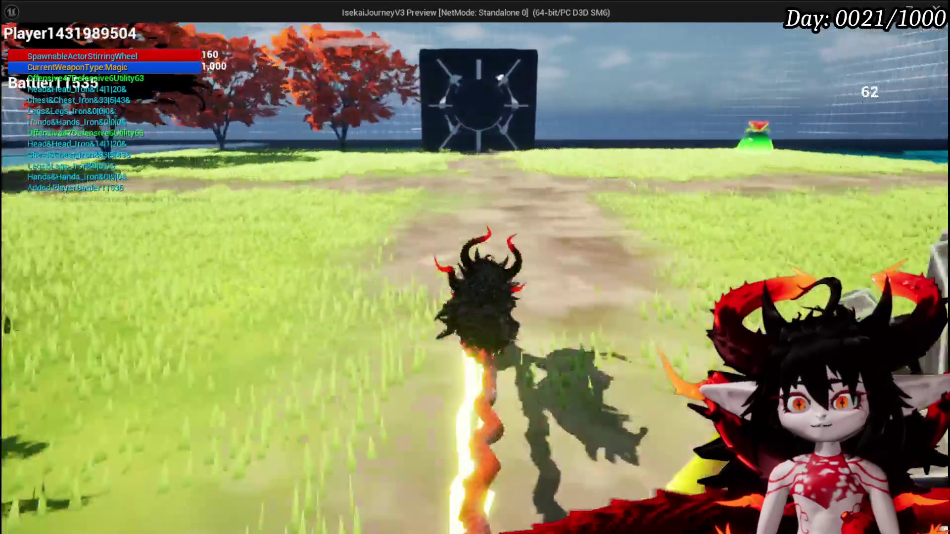
# Enter the Canyon room, run past the slimes to the gate, and choose the next room.
pyautogui.press('w')
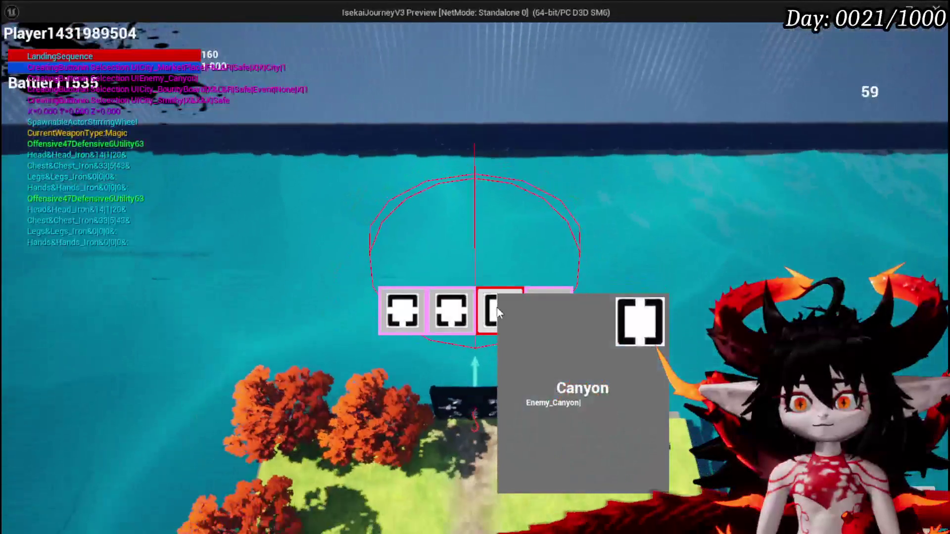
pyautogui.click(497, 311)
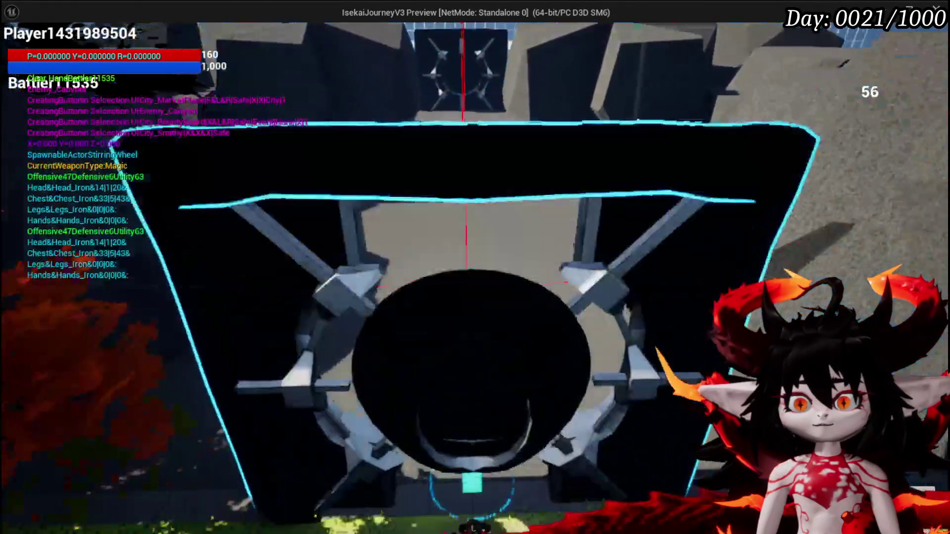
pyautogui.press('w')
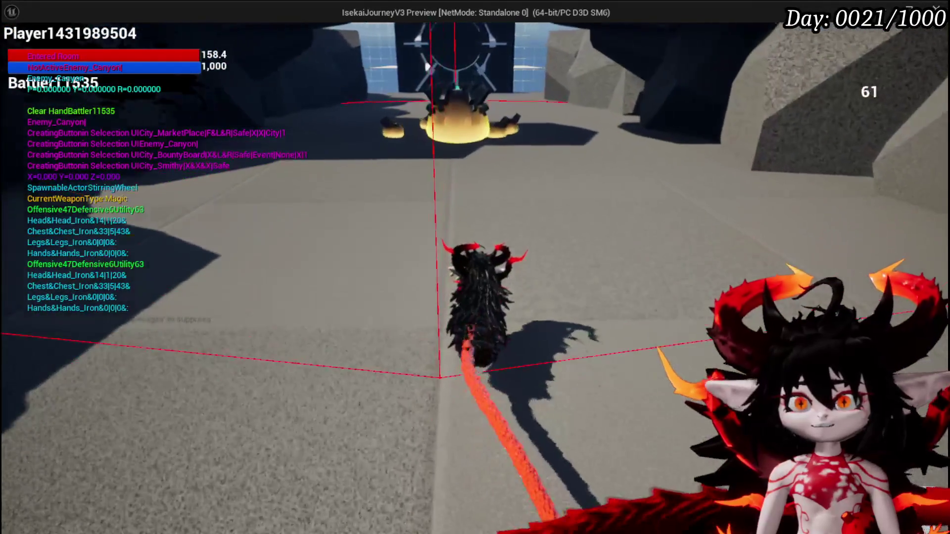
pyautogui.press('w')
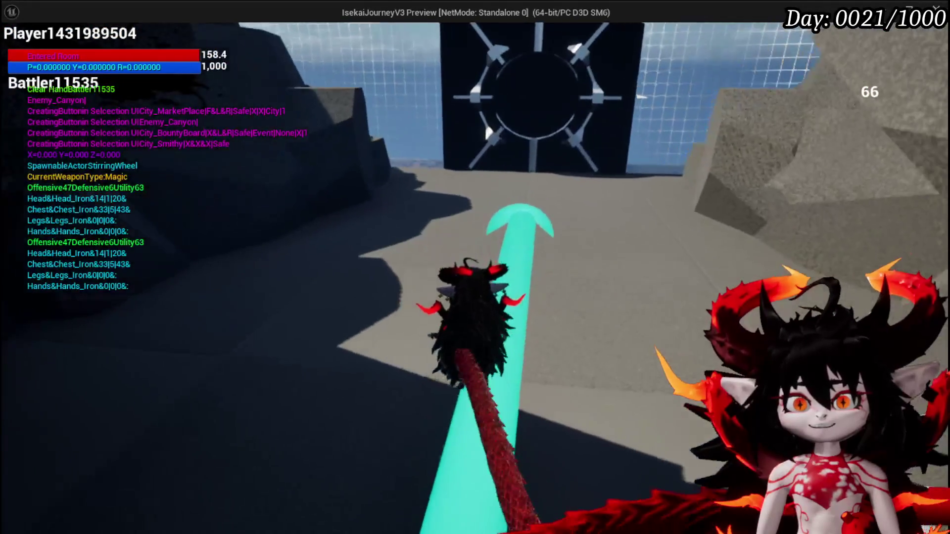
pyautogui.press('w')
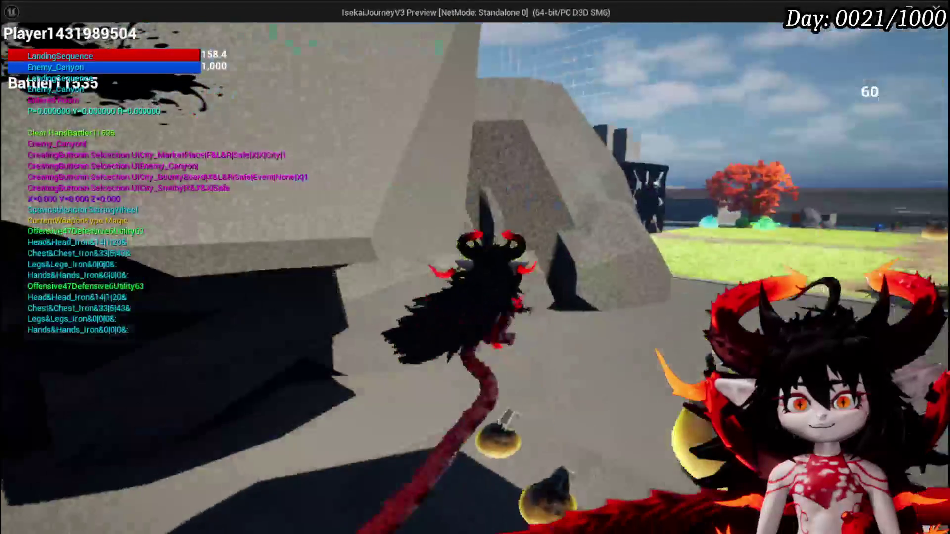
pyautogui.press('w')
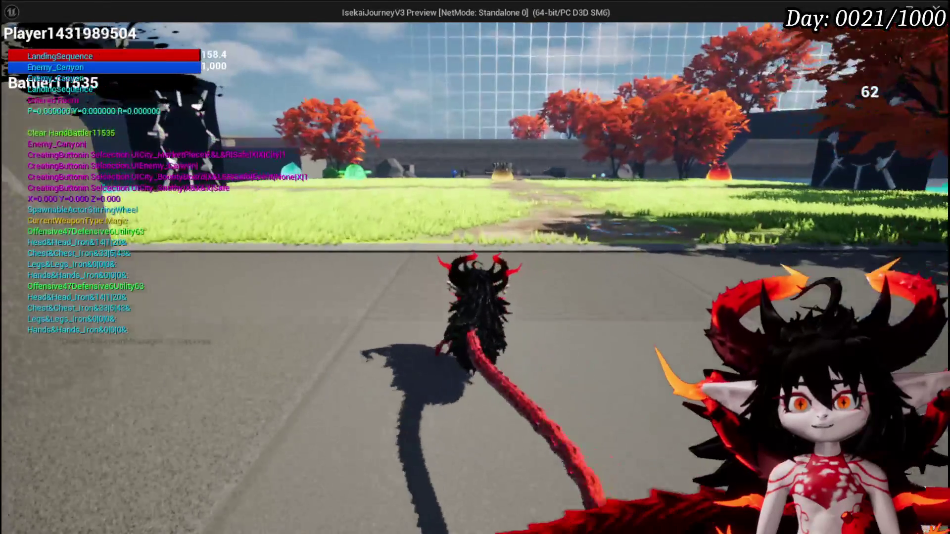
pyautogui.press('w')
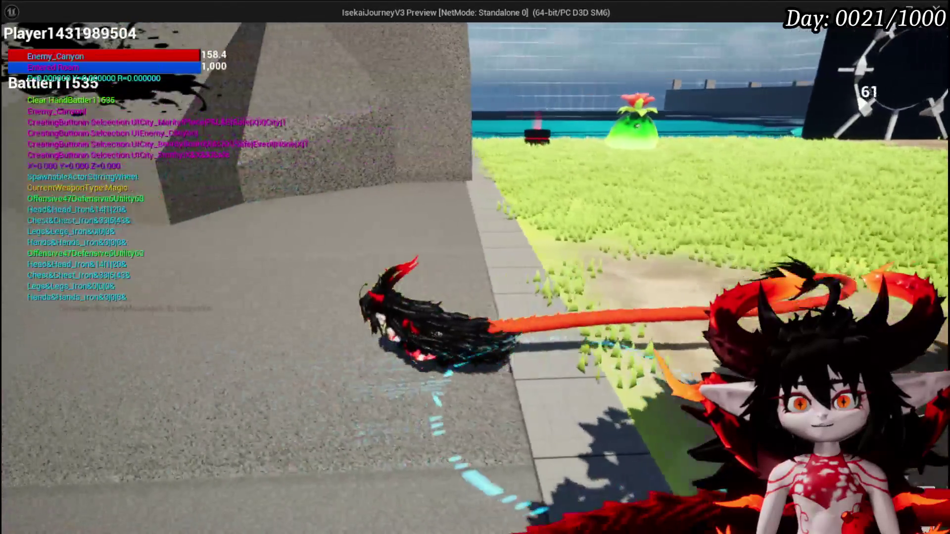
pyautogui.press('w')
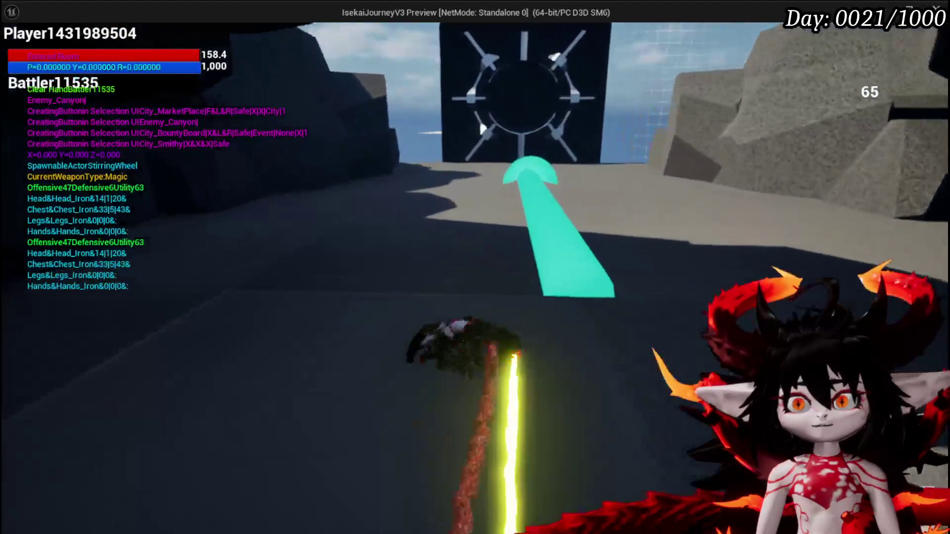
pyautogui.press('w')
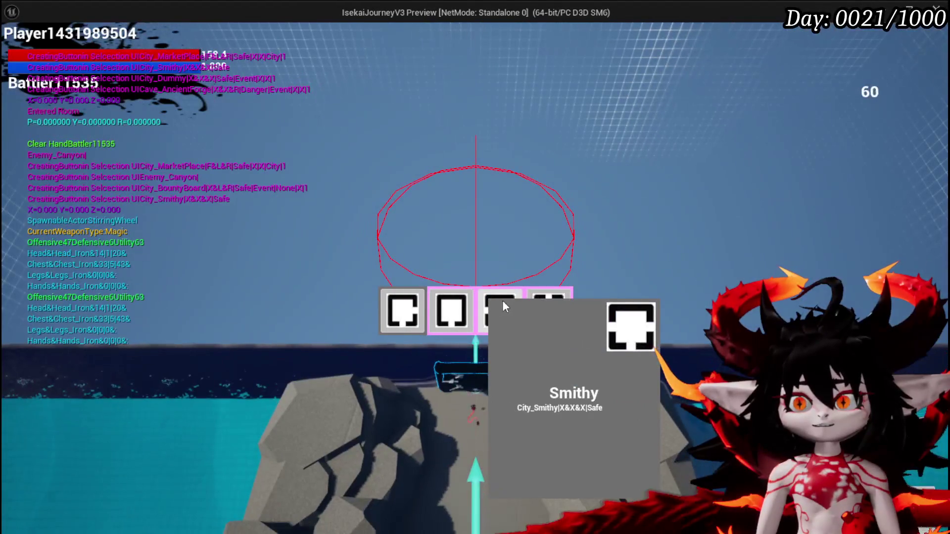
pyautogui.click(567, 314)
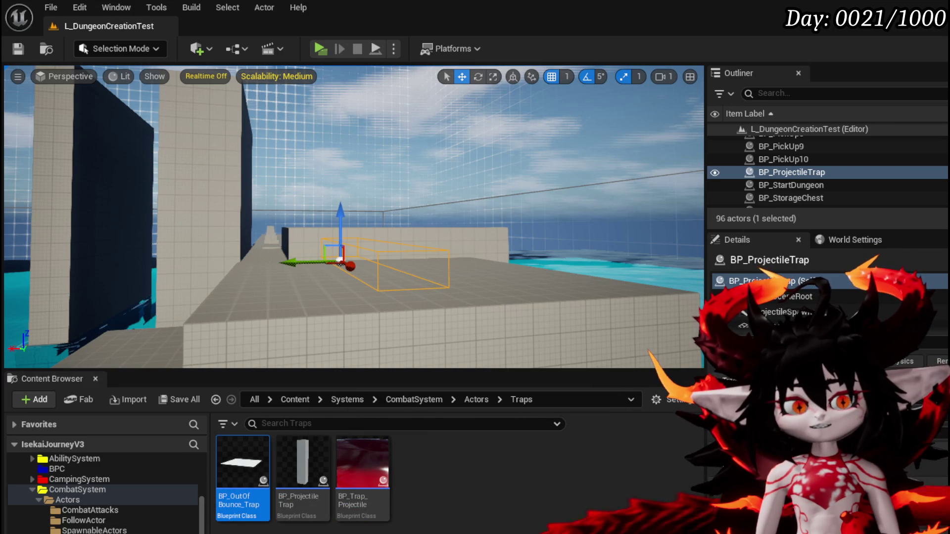
pyautogui.hotkey('alt', 'Tab')
pyautogui.moveTo(337, 154); pyautogui.dragTo(407, 170)
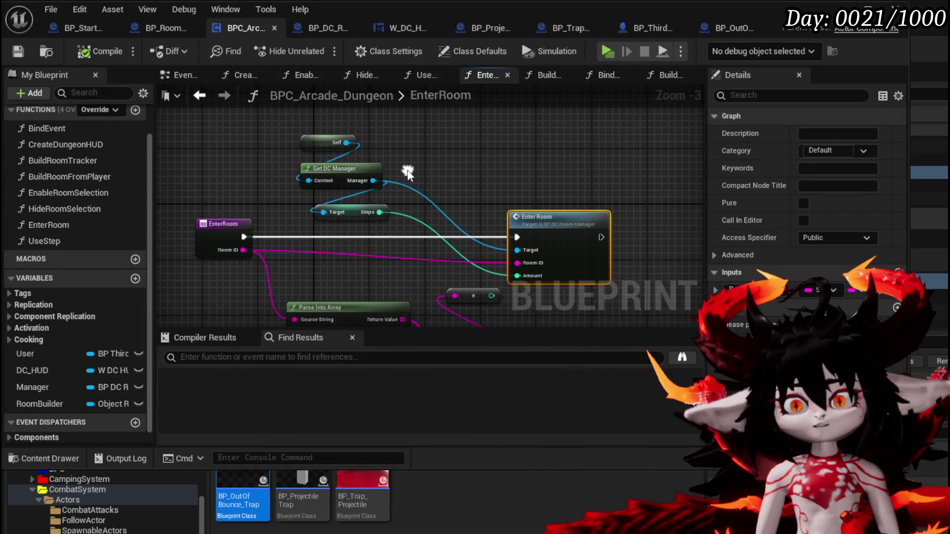
pyautogui.doubleClick(578, 225)
pyautogui.moveTo(443, 256)
pyautogui.mouseDown()
pyautogui.moveTo(387, 249)
pyautogui.moveTo(551, 248)
pyautogui.moveTo(372, 254)
pyautogui.mouseUp()
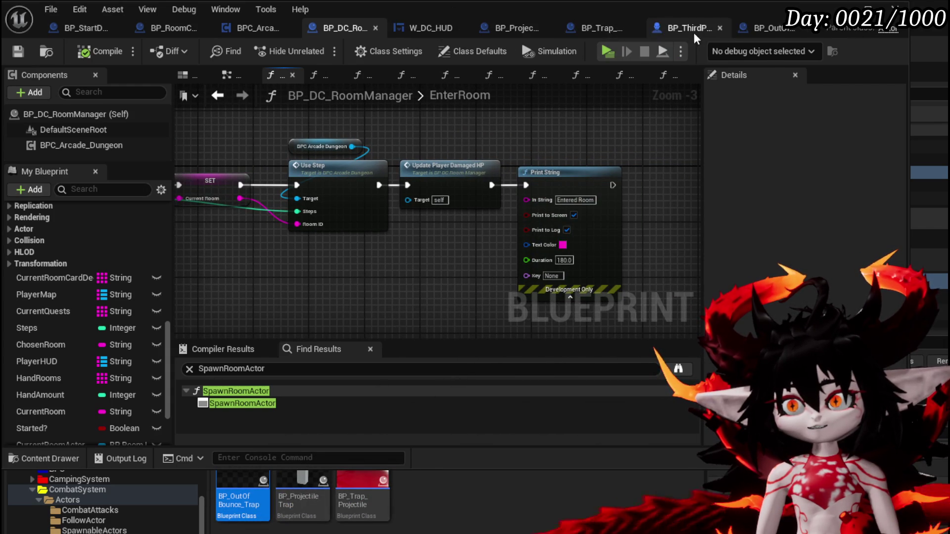
pyautogui.doubleClick(441, 163)
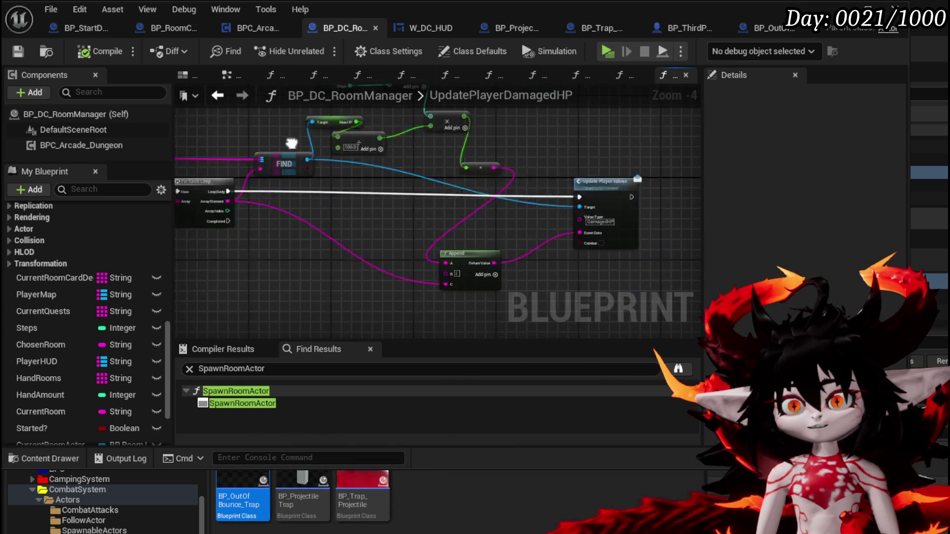
pyautogui.moveTo(335, 144); pyautogui.dragTo(430, 205)
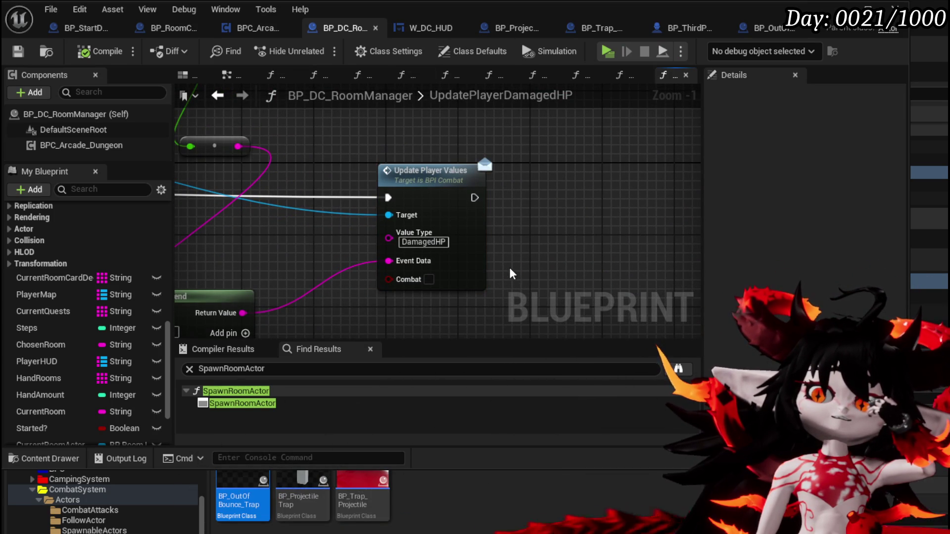
pyautogui.moveTo(508, 267)
pyautogui.mouseDown()
pyautogui.moveTo(536, 206)
pyautogui.moveTo(549, 260)
pyautogui.mouseUp()
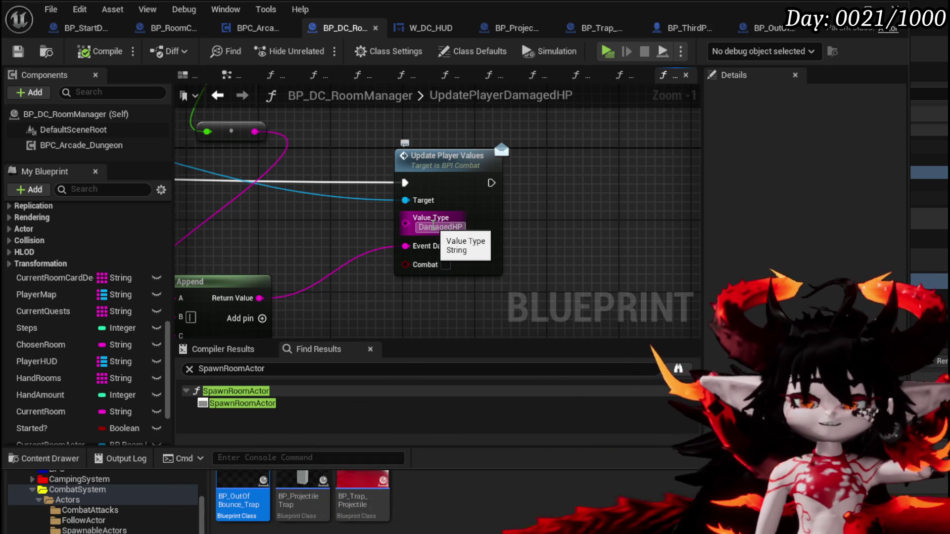
pyautogui.click(367, 448)
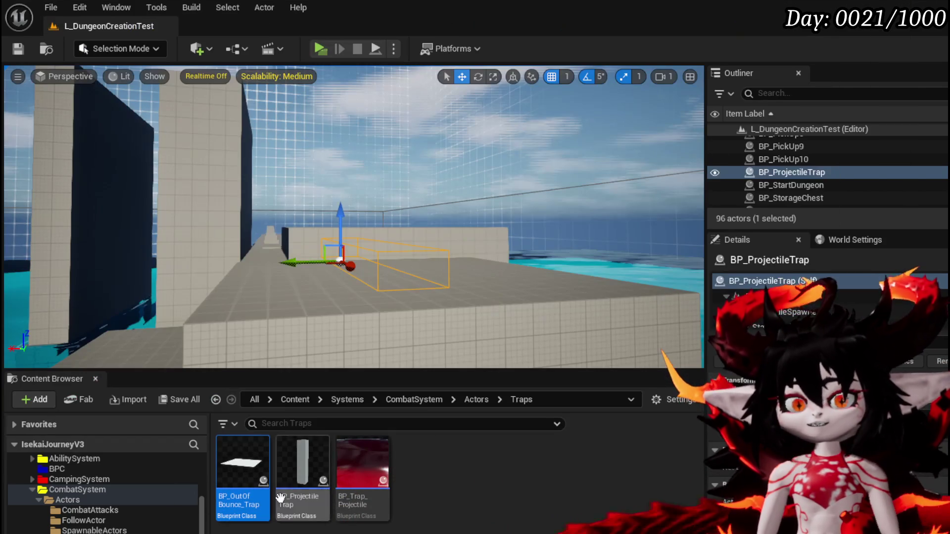
# Browse to the CombatSystem Managers folder and open GeneralUI_Manager in the Blueprint editor.
pyautogui.scroll(10, 83, 528)
pyautogui.scroll(-10, 123, 529)
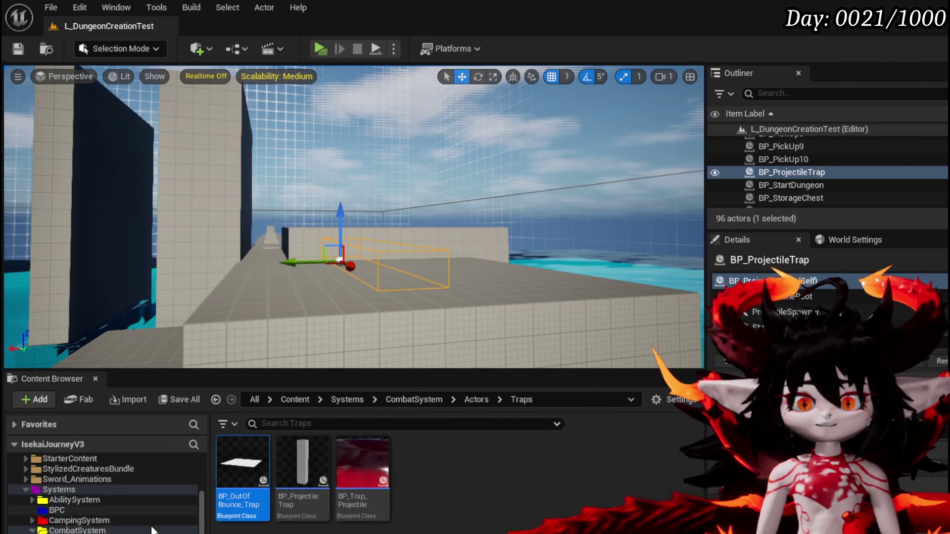
pyautogui.scroll(-5, 151, 529)
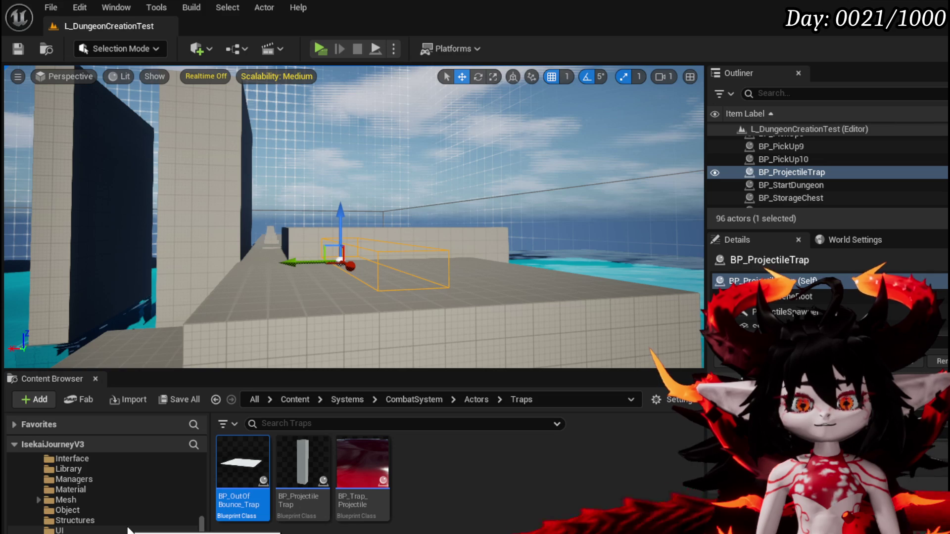
pyautogui.scroll(-3, 128, 530)
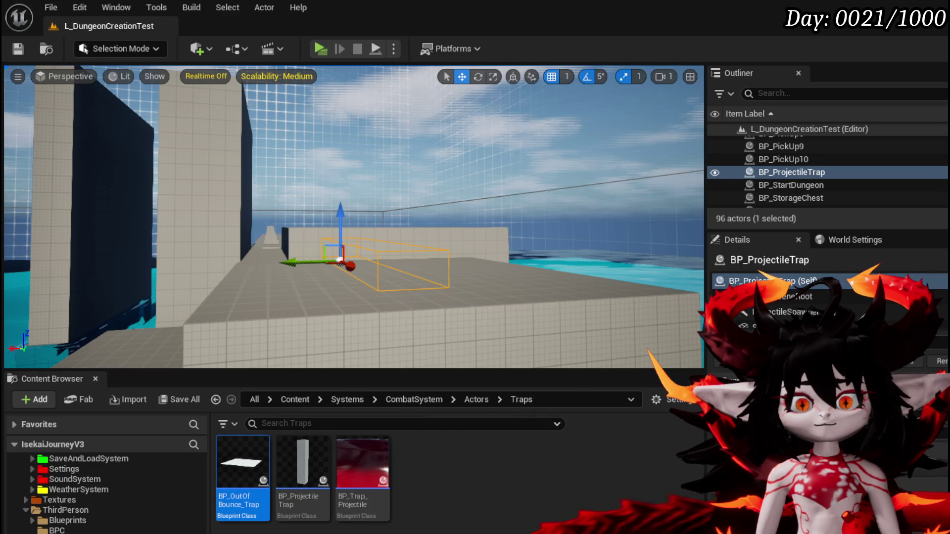
pyautogui.scroll(3, 106, 494)
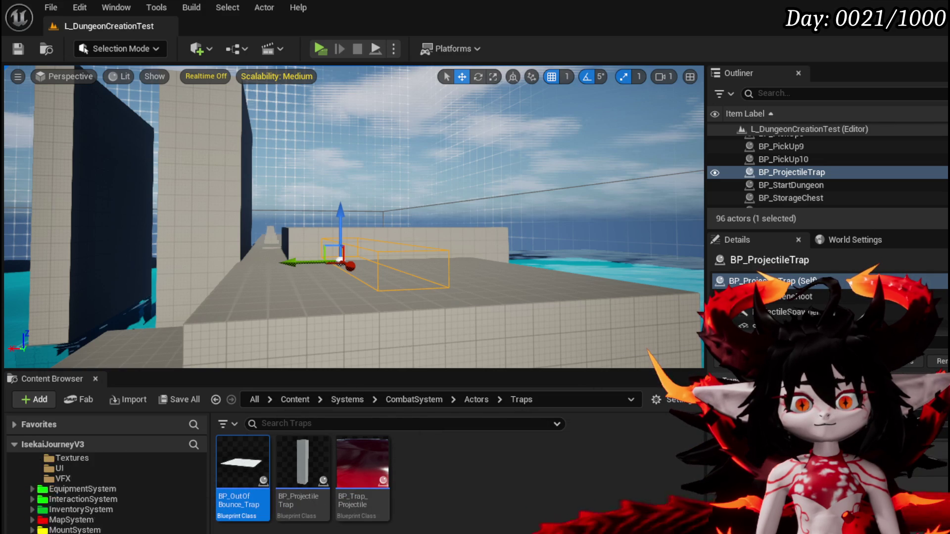
pyautogui.scroll(-3, 107, 494)
pyautogui.scroll(-5, 107, 495)
pyautogui.scroll(3, 106, 495)
pyautogui.scroll(-3, 107, 494)
pyautogui.scroll(5, 107, 495)
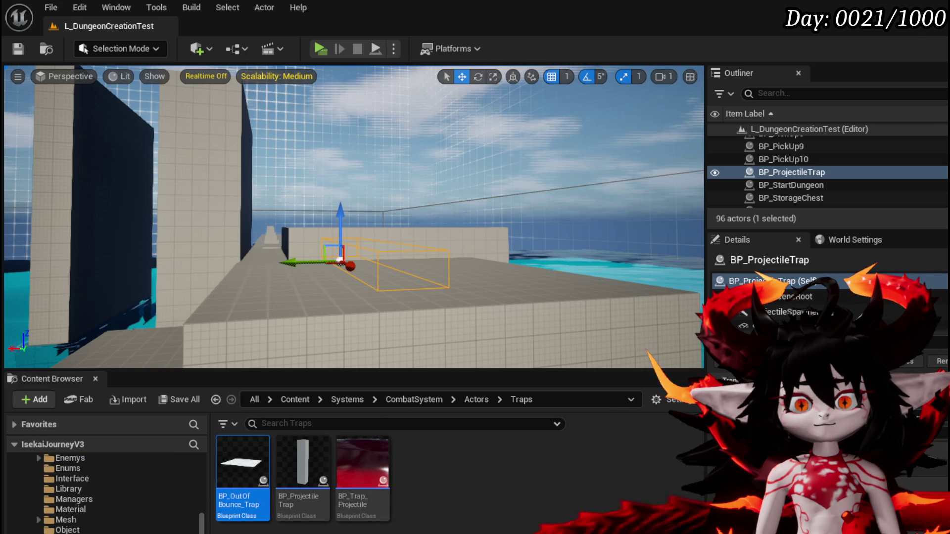
pyautogui.click(85, 500)
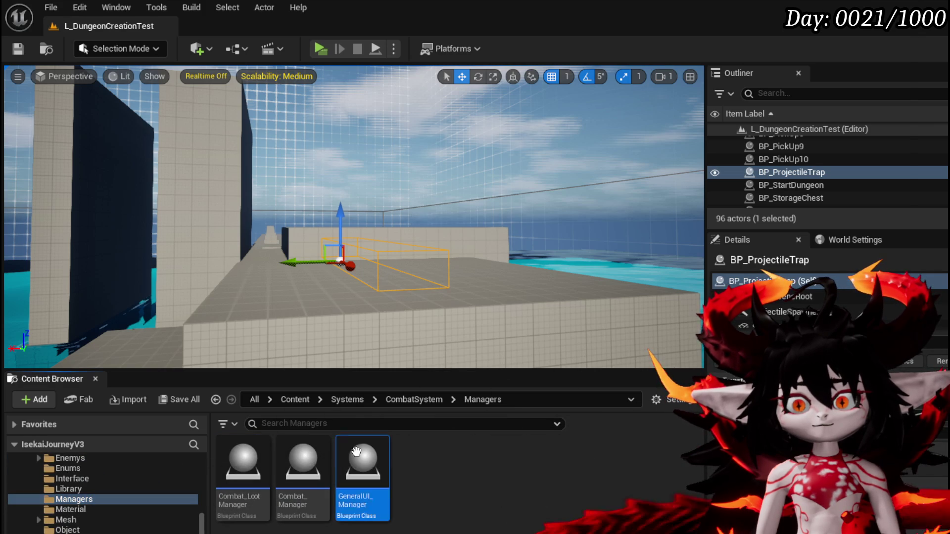
pyautogui.doubleClick(356, 452)
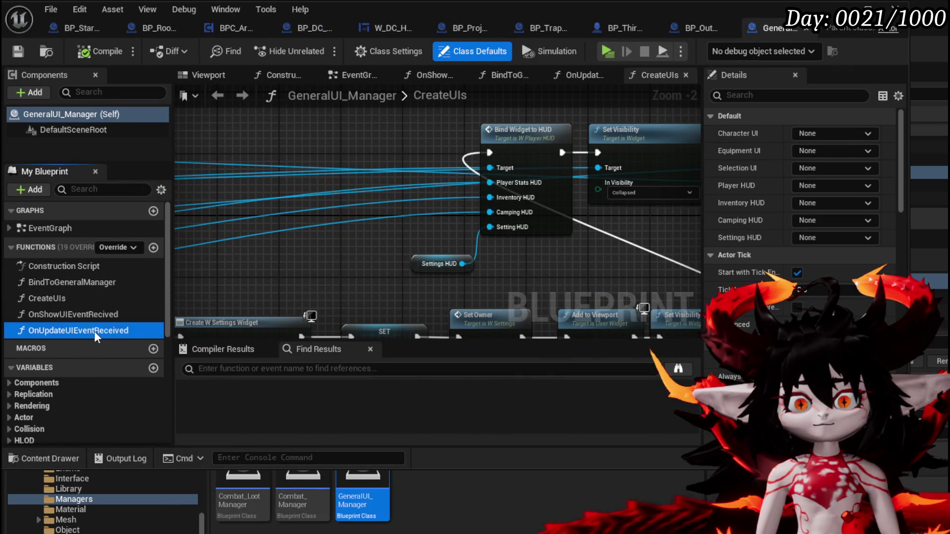
# Open OnUpdateUIEventReceived, locate the Update Values call, and jump into WP_PlayerValuesHUD's UpdateValues.
pyautogui.doubleClick(94, 331)
pyautogui.scroll(-3, 605, 184)
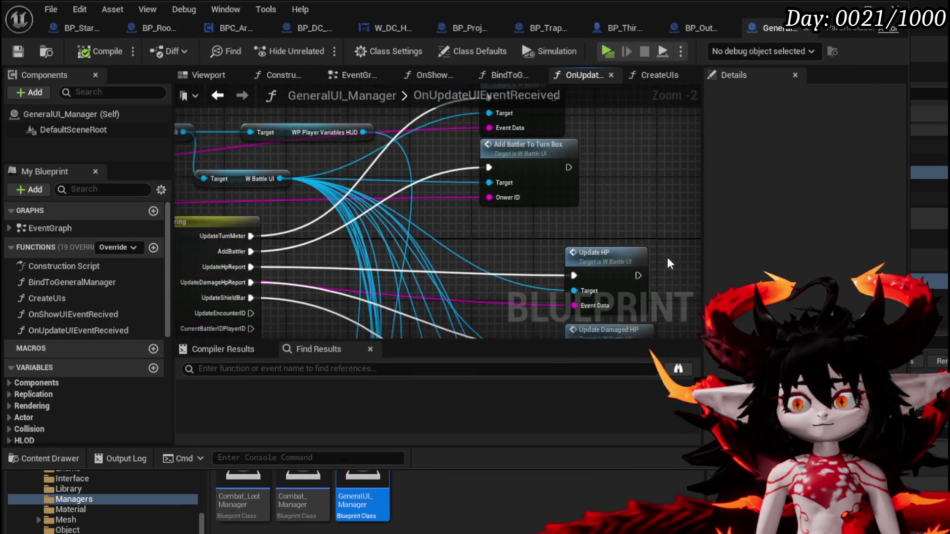
pyautogui.scroll(4, 462, 173)
pyautogui.moveTo(442, 284); pyautogui.dragTo(427, 191)
pyautogui.moveTo(433, 225)
pyautogui.mouseDown()
pyautogui.moveTo(421, 169)
pyautogui.moveTo(219, 80)
pyautogui.mouseUp()
pyautogui.click(426, 167)
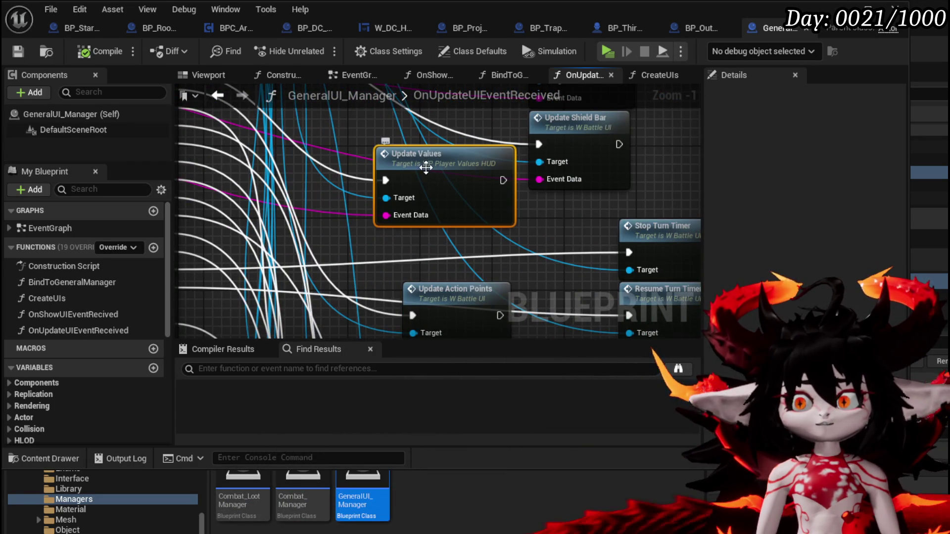
pyautogui.doubleClick(384, 166)
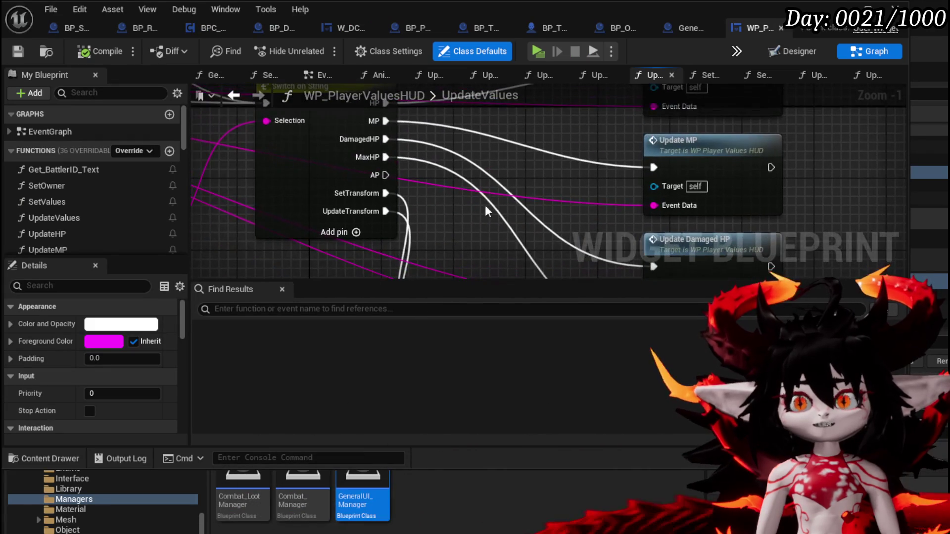
# Add a new Switch on String case pin and name index 7 SetDamagedHP.
pyautogui.click(356, 232)
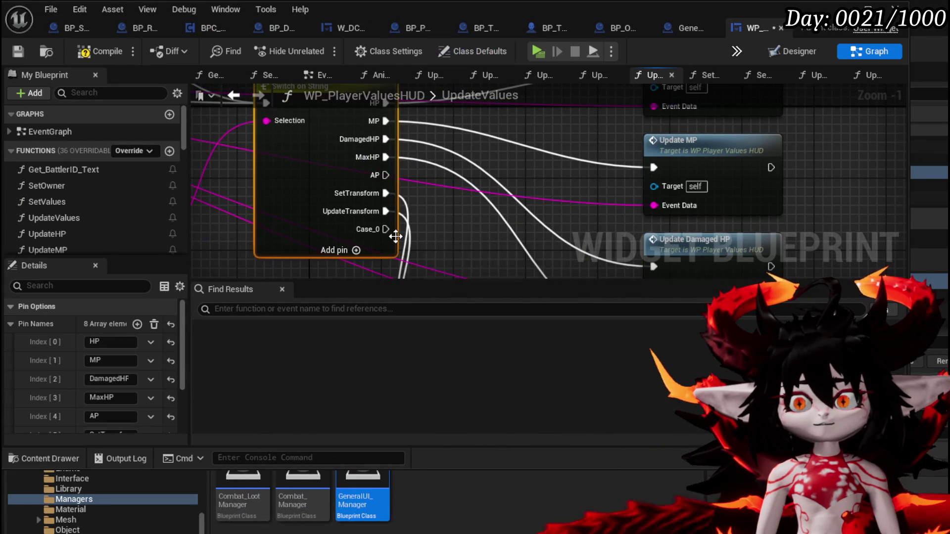
pyautogui.scroll(-3, 151, 347)
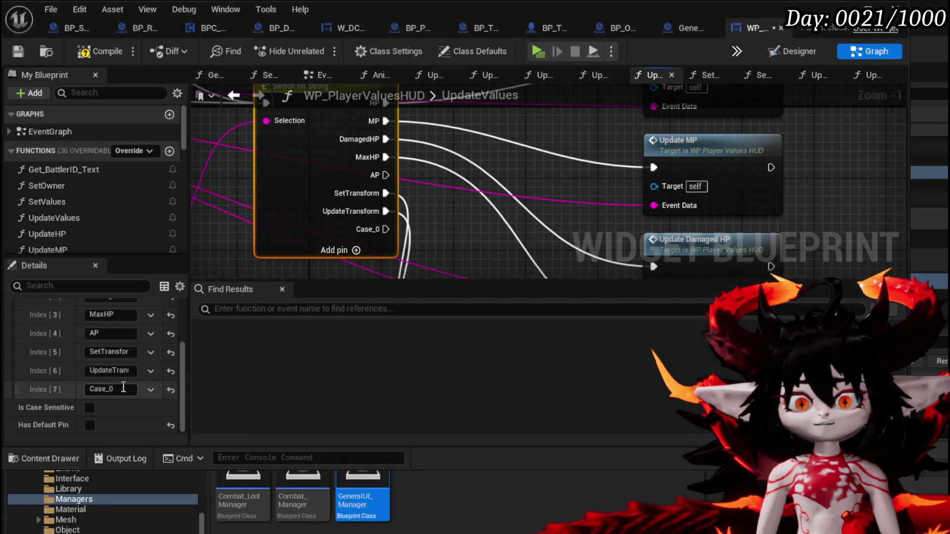
pyautogui.write('Set')
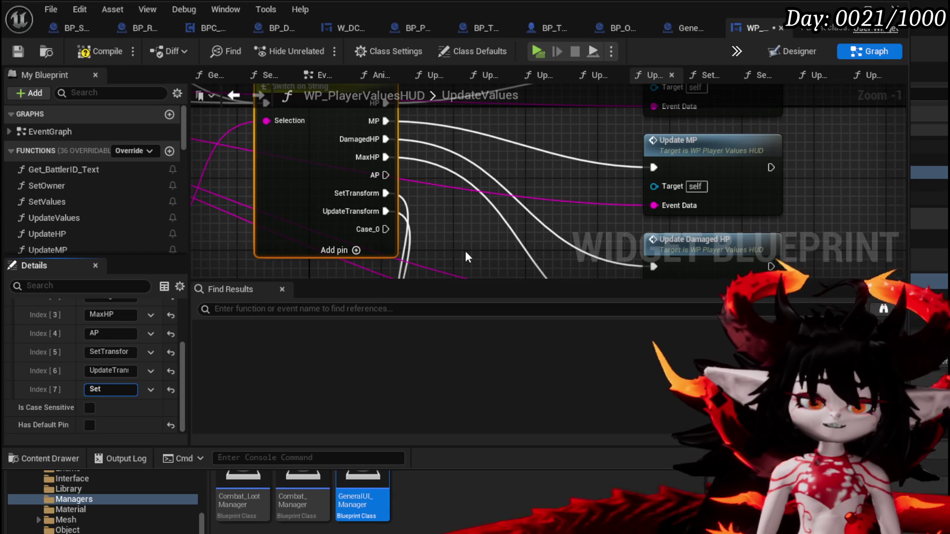
pyautogui.write('tDamagedH')
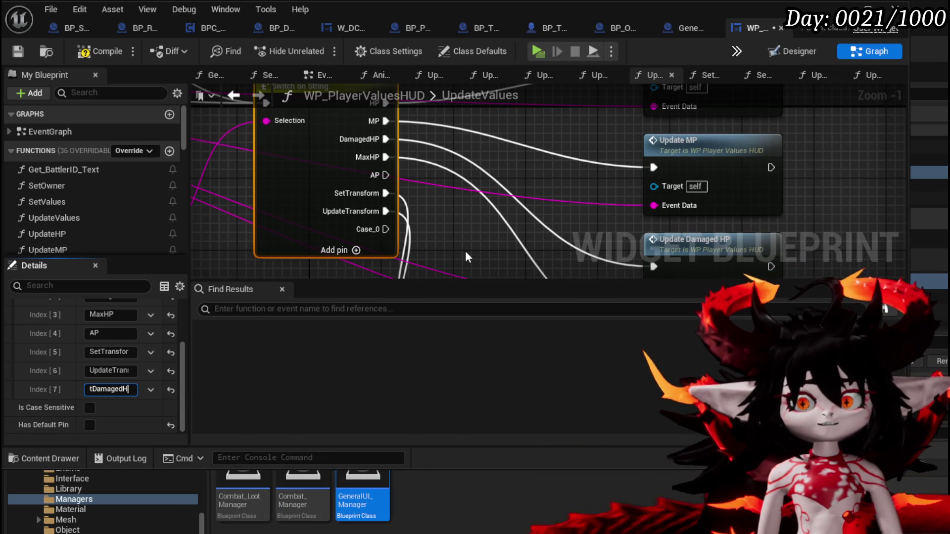
pyautogui.press('Return')
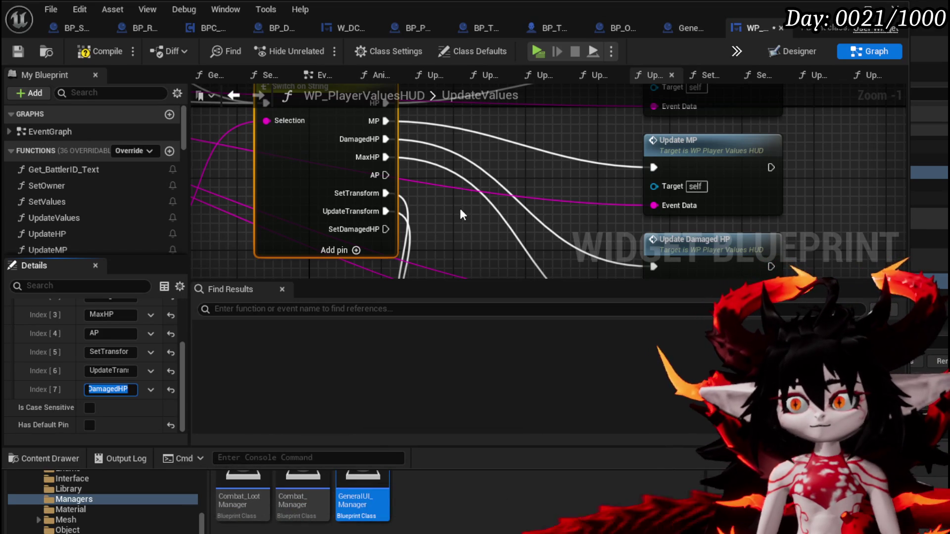
pyautogui.moveTo(459, 208); pyautogui.dragTo(385, 129)
pyautogui.scroll(-3, 385, 129)
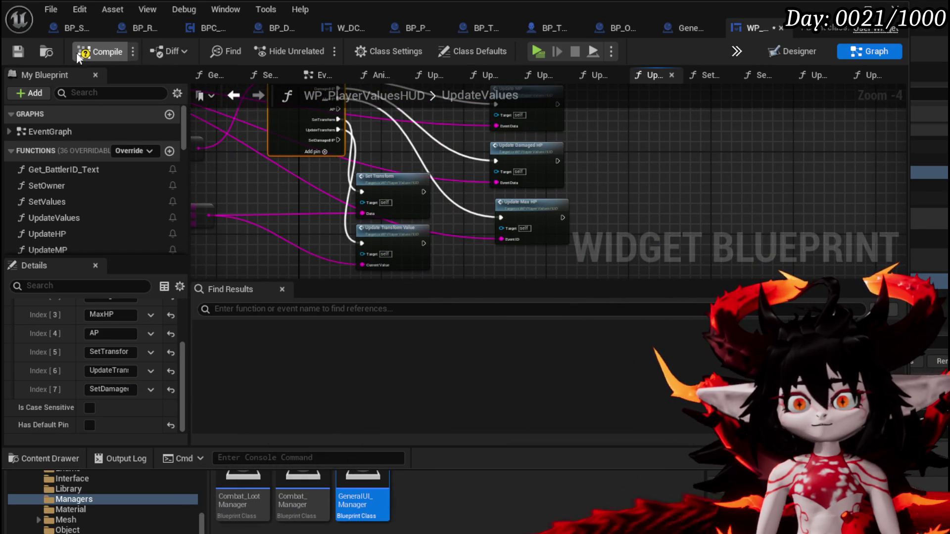
pyautogui.scroll(1, 267, 173)
pyautogui.moveTo(267, 173)
pyautogui.mouseDown()
pyautogui.moveTo(310, 203)
pyautogui.moveTo(572, 159)
pyautogui.moveTo(475, 170)
pyautogui.moveTo(331, 133)
pyautogui.mouseUp()
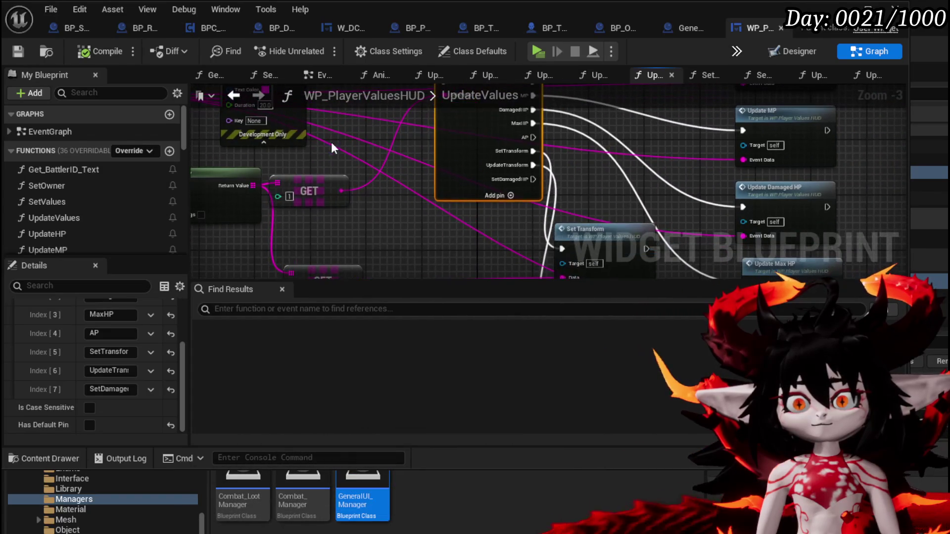
pyautogui.moveTo(340, 188)
pyautogui.mouseDown()
pyautogui.moveTo(307, 214)
pyautogui.moveTo(430, 241)
pyautogui.moveTo(403, 186)
pyautogui.mouseUp()
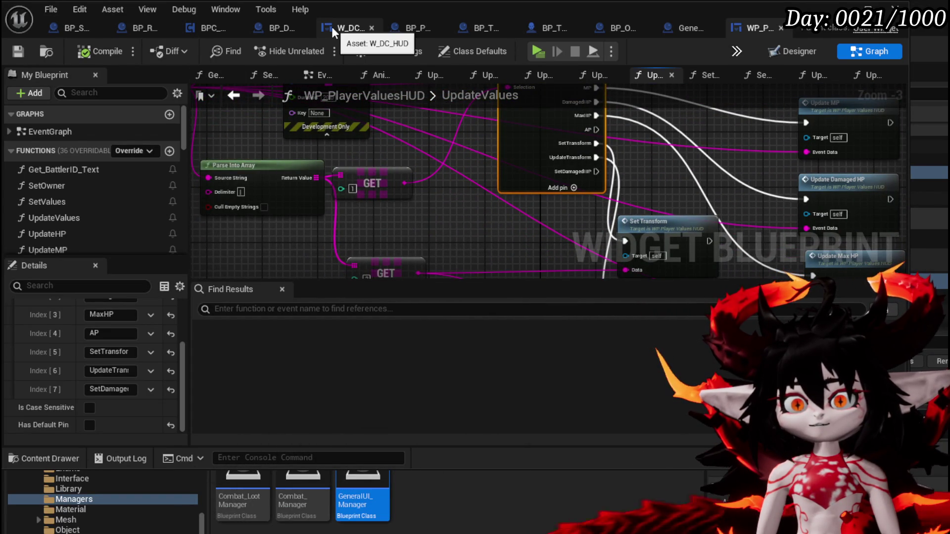
# Set Update Player Values' Value Type to SetDamagedHP in BP_DC_RoomManager, then compile and save.
pyautogui.click(277, 26)
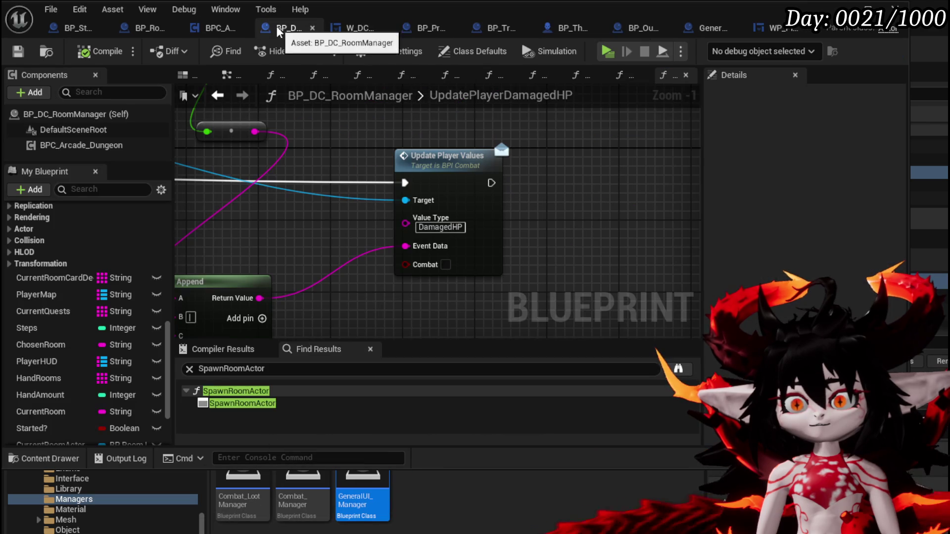
pyautogui.click(420, 229)
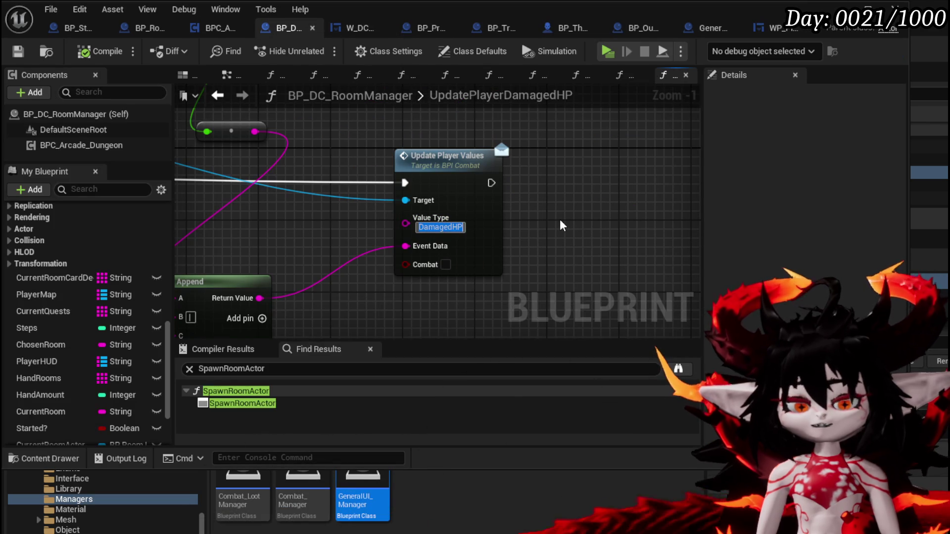
pyautogui.write('S')
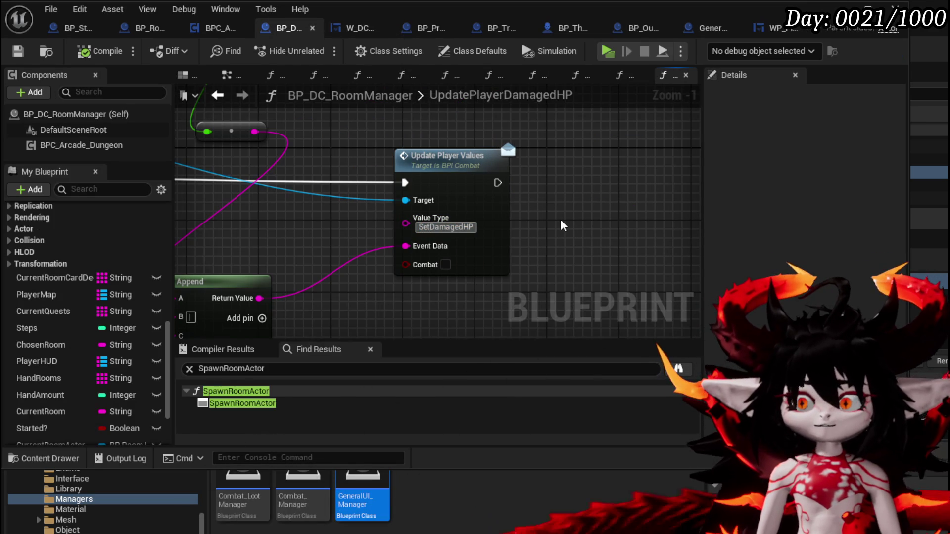
pyautogui.write('et')
pyautogui.press('Return')
pyautogui.click(94, 51)
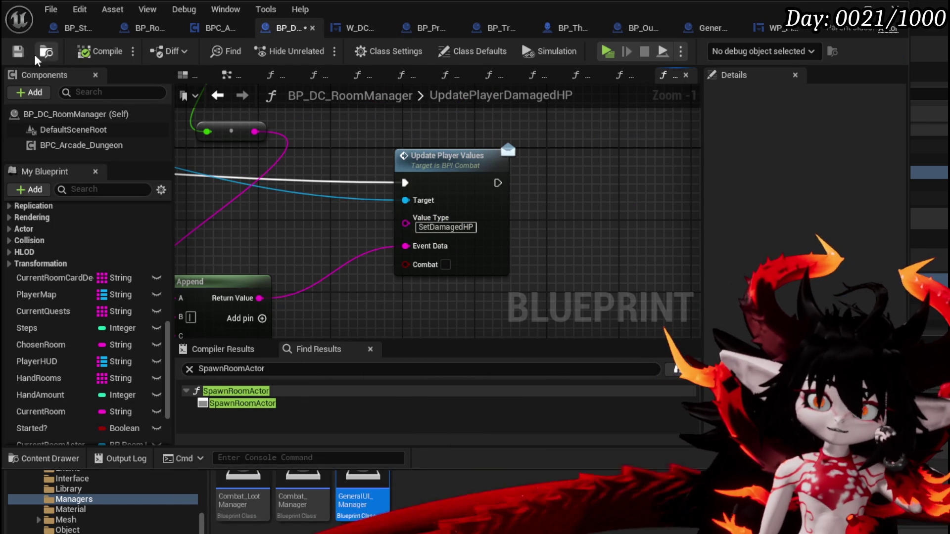
pyautogui.click(18, 51)
pyautogui.moveTo(327, 220)
pyautogui.mouseDown()
pyautogui.moveTo(396, 176)
pyautogui.moveTo(556, 263)
pyautogui.moveTo(344, 216)
pyautogui.mouseUp()
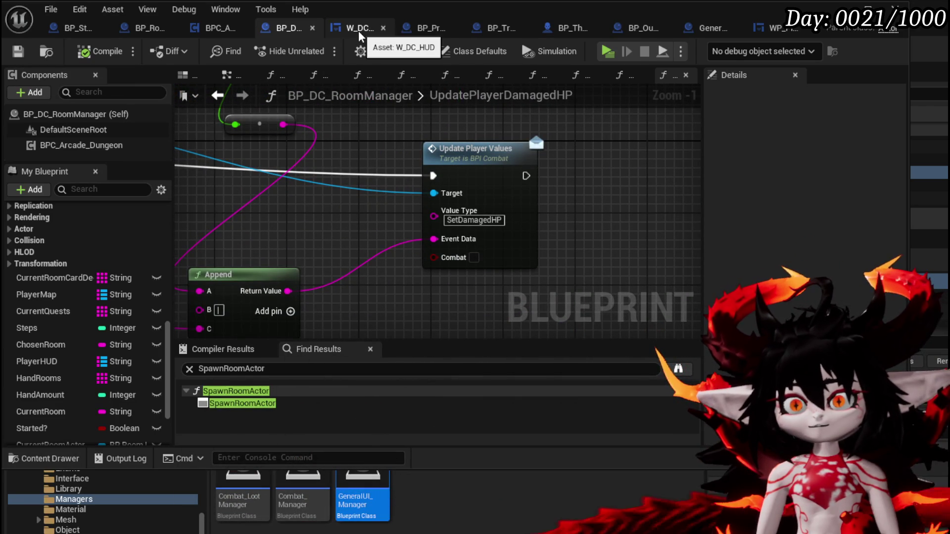
# In WP_PlayerValuesHUD, wire the SetDamagedHP case output into Update Damaged HP's execution input.
pyautogui.click(764, 31)
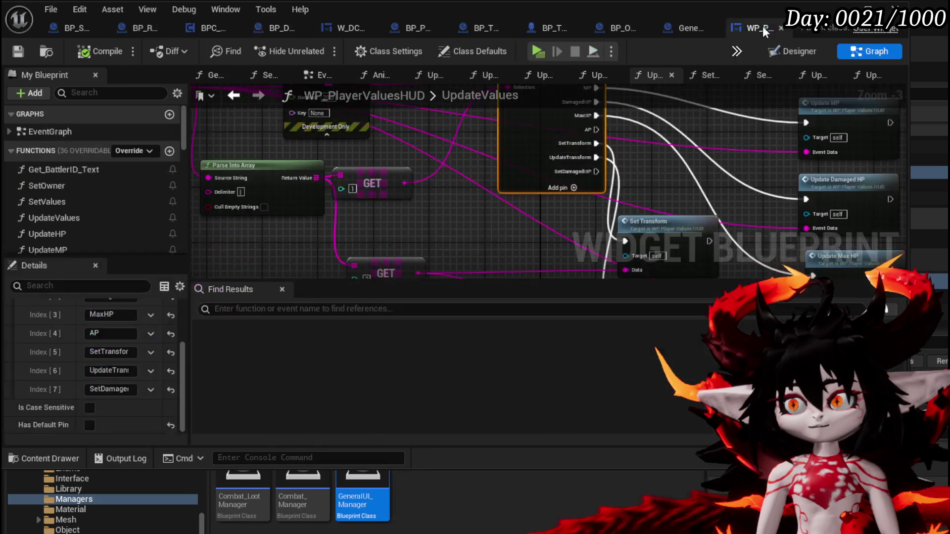
pyautogui.moveTo(476, 178)
pyautogui.mouseDown()
pyautogui.moveTo(381, 238)
pyautogui.moveTo(602, 164)
pyautogui.moveTo(589, 142)
pyautogui.moveTo(607, 136)
pyautogui.moveTo(540, 192)
pyautogui.moveTo(506, 238)
pyautogui.moveTo(455, 230)
pyautogui.moveTo(421, 184)
pyautogui.mouseUp()
pyautogui.moveTo(288, 138)
pyautogui.mouseDown()
pyautogui.moveTo(378, 310)
pyautogui.moveTo(491, 1)
pyautogui.moveTo(497, 205)
pyautogui.mouseUp()
pyautogui.moveTo(505, 209); pyautogui.dragTo(505, 211)
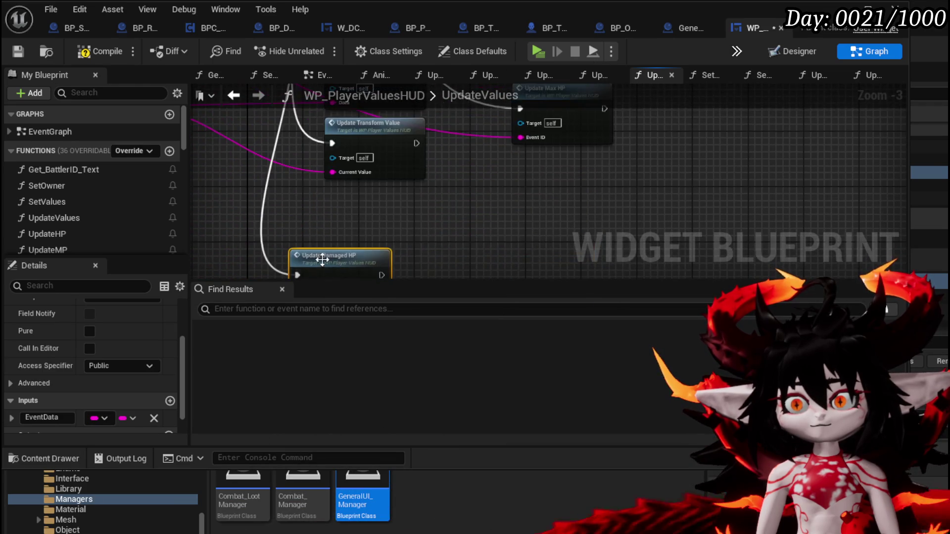
# Reposition Update Damaged HP and the Parse Into Array and GET nodes to tidy the graph.
pyautogui.scroll(-1, 366, 226)
pyautogui.moveTo(370, 226); pyautogui.dragTo(327, 251)
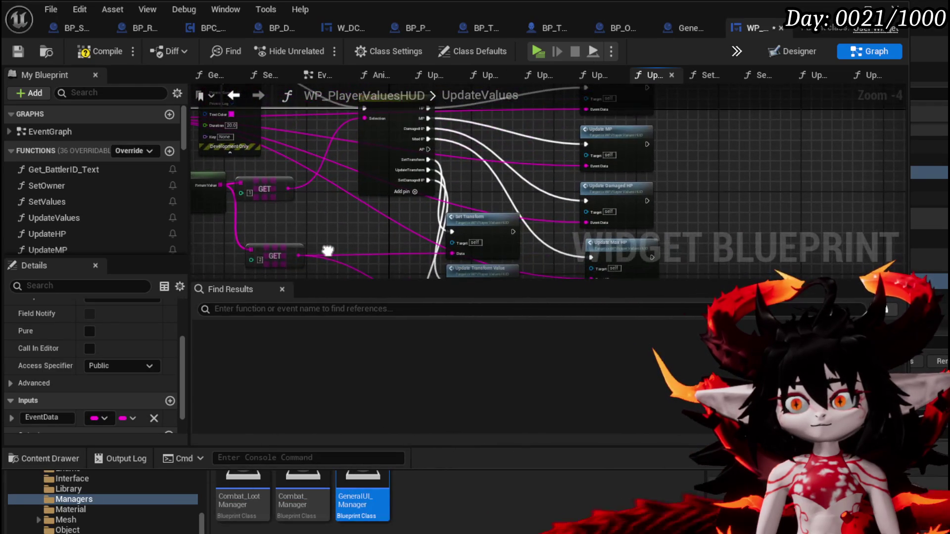
pyautogui.moveTo(616, 187)
pyautogui.mouseDown()
pyautogui.moveTo(435, 262)
pyautogui.moveTo(445, 262)
pyautogui.moveTo(470, 220)
pyautogui.mouseUp()
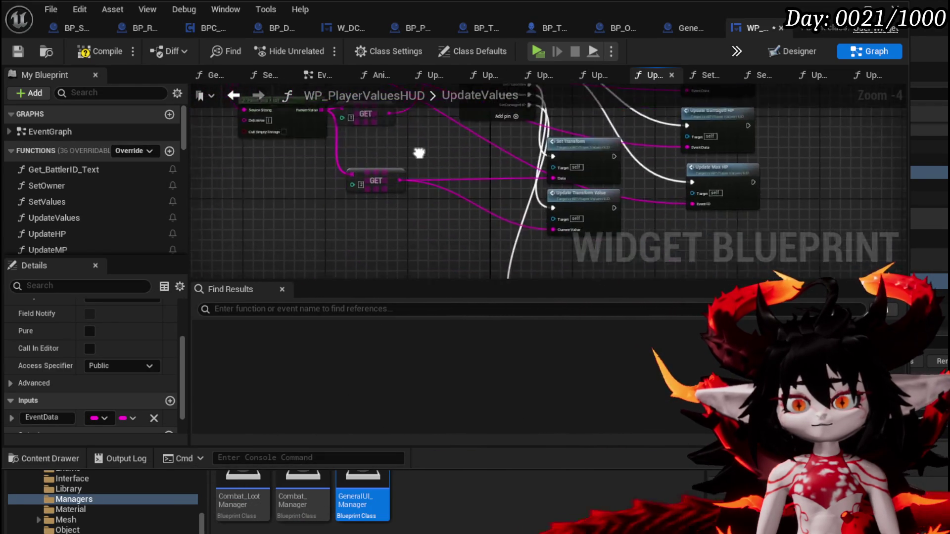
pyautogui.moveTo(438, 191)
pyautogui.mouseDown()
pyautogui.moveTo(439, 250)
pyautogui.moveTo(486, 259)
pyautogui.mouseUp()
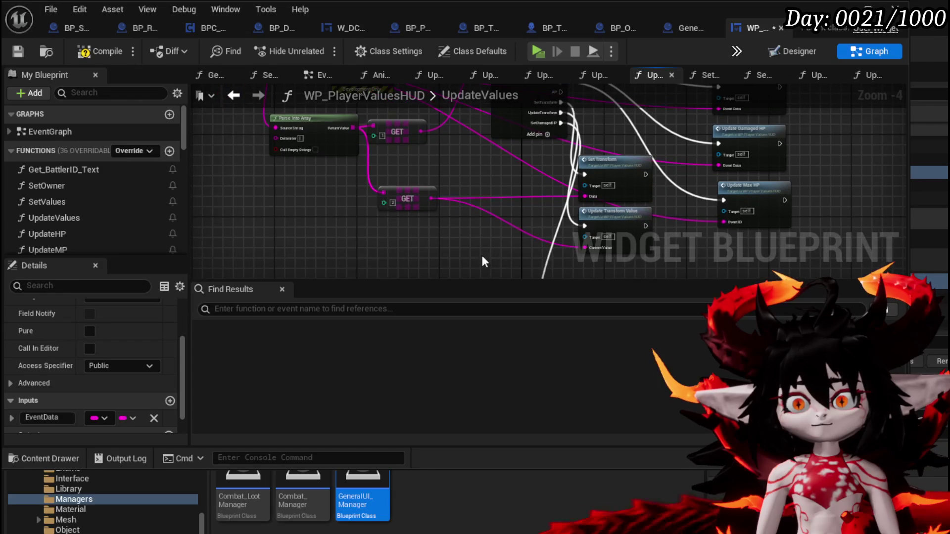
pyautogui.moveTo(291, 207)
pyautogui.mouseDown()
pyautogui.moveTo(392, 132)
pyautogui.moveTo(343, 127)
pyautogui.mouseUp()
pyautogui.moveTo(396, 170)
pyautogui.mouseDown()
pyautogui.moveTo(332, 139)
pyautogui.moveTo(374, 199)
pyautogui.moveTo(499, 201)
pyautogui.mouseUp()
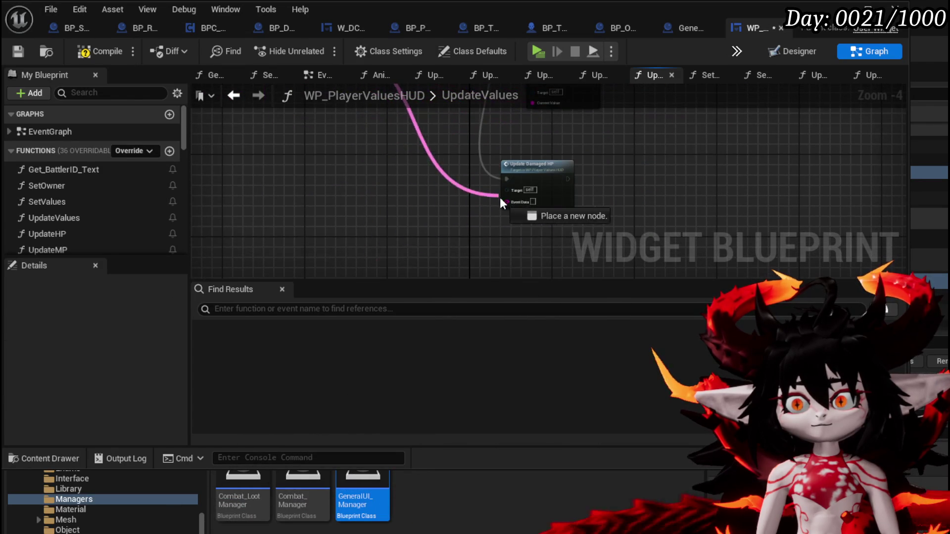
pyautogui.moveTo(417, 205); pyautogui.dragTo(325, 218)
pyautogui.doubleClick(447, 188)
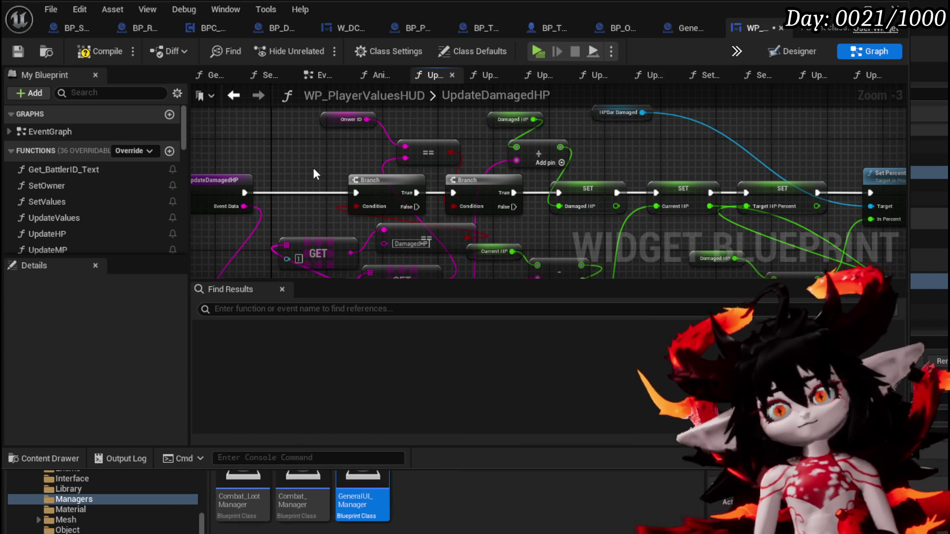
pyautogui.click(87, 51)
pyautogui.click(19, 50)
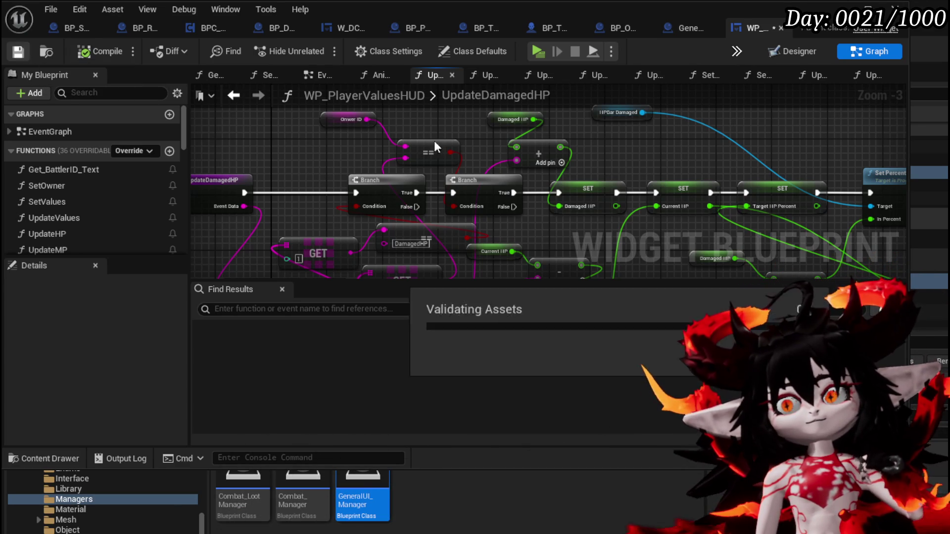
pyautogui.moveTo(681, 170); pyautogui.dragTo(516, 162)
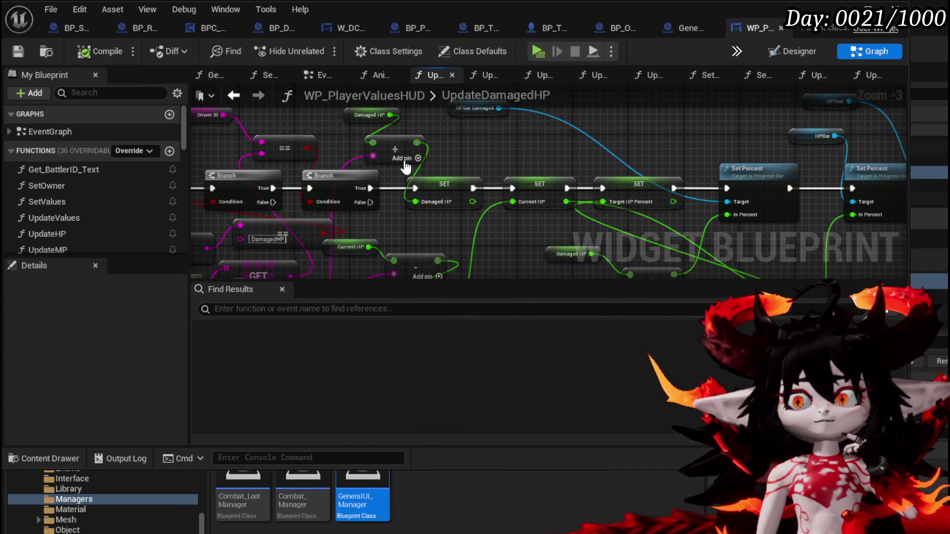
pyautogui.moveTo(360, 165)
pyautogui.mouseDown()
pyautogui.moveTo(502, 166)
pyautogui.moveTo(403, 157)
pyautogui.mouseUp()
pyautogui.scroll(-2, 403, 158)
pyautogui.scroll(2, 403, 235)
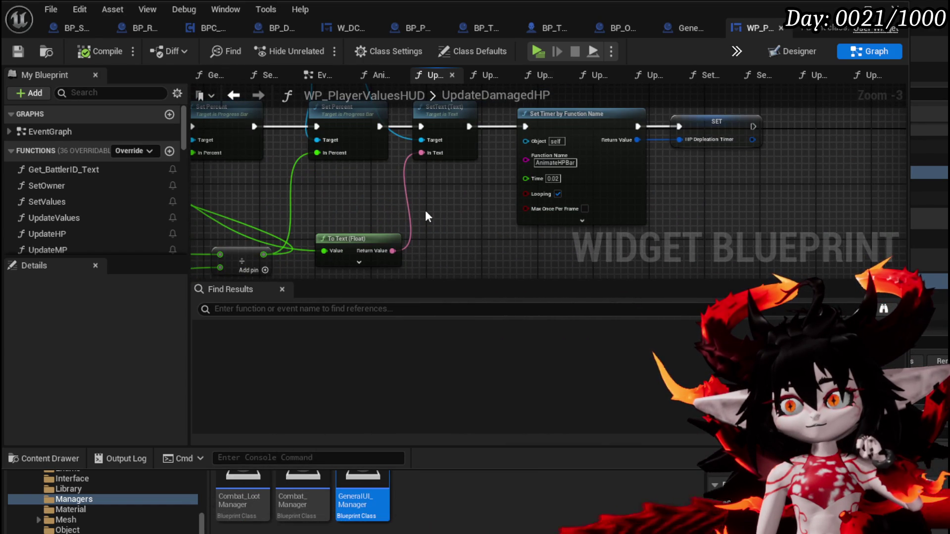
pyautogui.moveTo(425, 216); pyautogui.dragTo(563, 205)
pyautogui.moveTo(277, 208); pyautogui.dragTo(690, 226)
pyautogui.moveTo(337, 202); pyautogui.dragTo(429, 218)
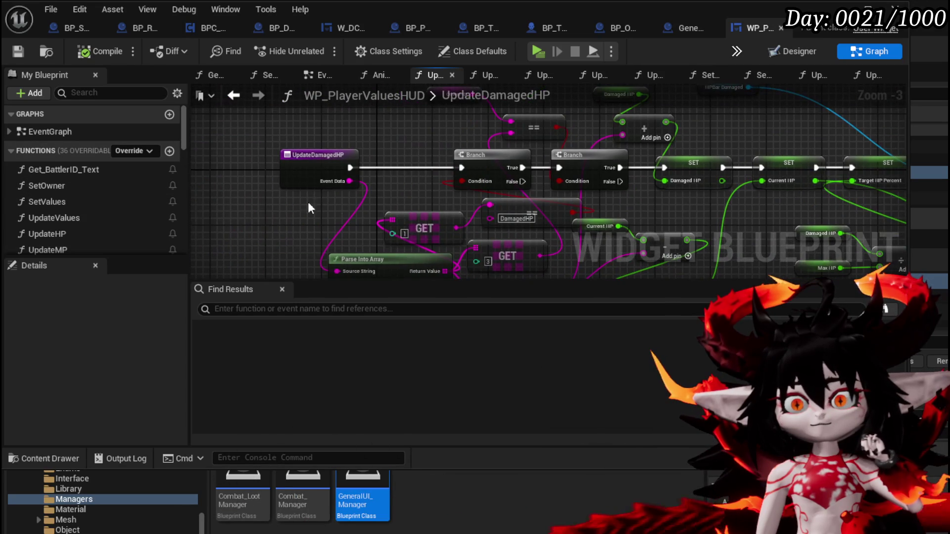
# Add a new function named SetDamagedHP to the widget blueprint and save.
pyautogui.click(170, 152)
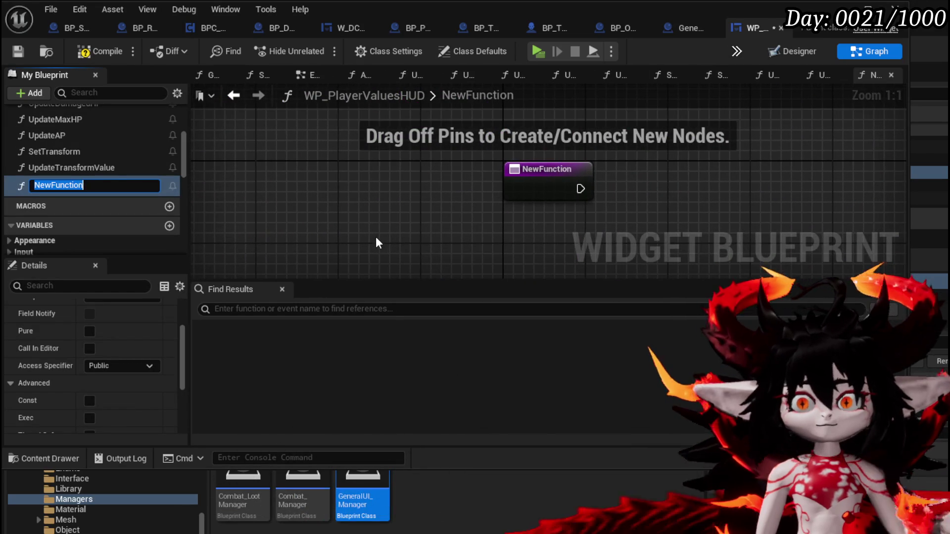
pyautogui.write('SetDamag')
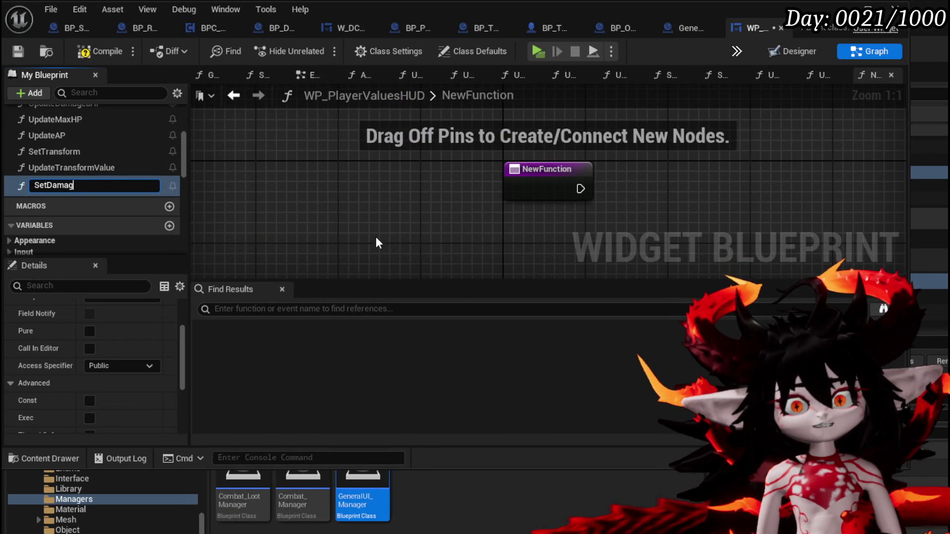
pyautogui.write('O')
pyautogui.press('Return')
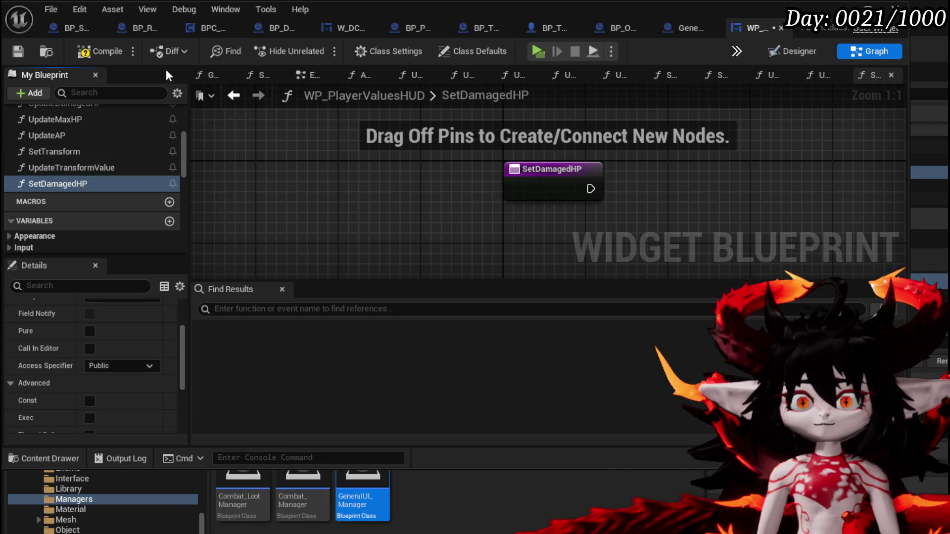
pyautogui.click(22, 53)
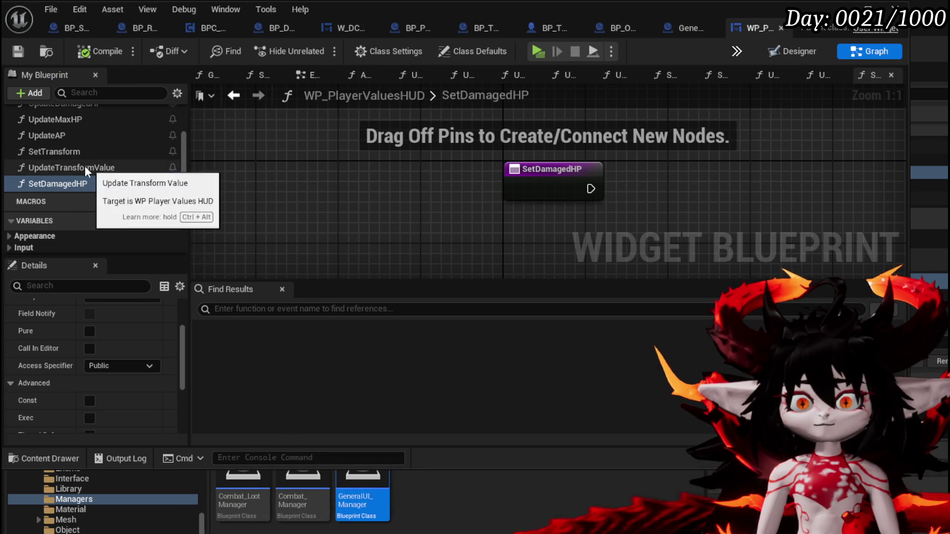
# Go to the UpdateDamagedHP graph and move its Parse Into Array node aside.
pyautogui.scroll(3, 89, 166)
pyautogui.doubleClick(79, 165)
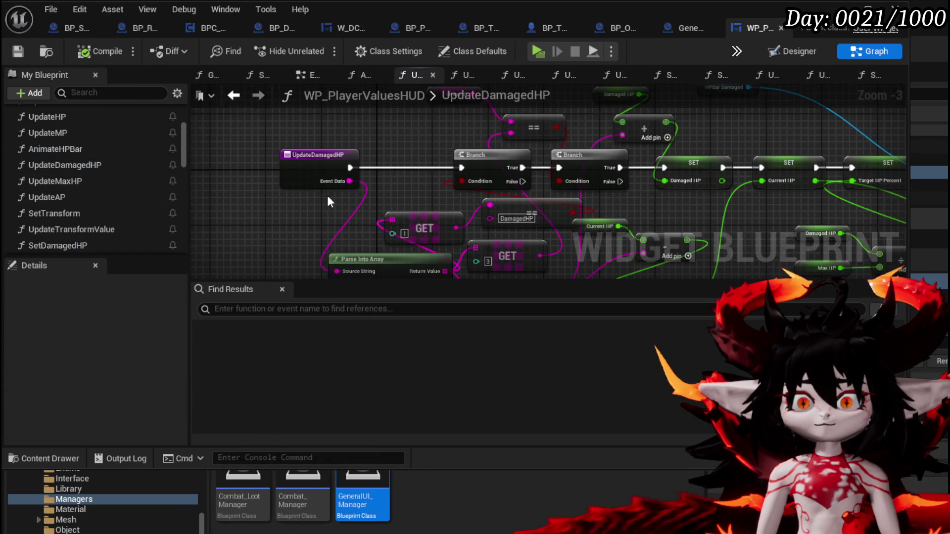
pyautogui.moveTo(334, 158); pyautogui.dragTo(416, 147)
pyautogui.moveTo(399, 215); pyautogui.dragTo(292, 198)
pyautogui.moveTo(412, 159)
pyautogui.mouseDown()
pyautogui.moveTo(380, 221)
pyautogui.moveTo(332, 253)
pyautogui.mouseUp()
# Select the owner ID, == comparison and Branch nodes in UpdateDamagedHP for copying.
pyautogui.moveTo(455, 174); pyautogui.dragTo(455, 174)
pyautogui.moveTo(455, 174); pyautogui.dragTo(489, 94)
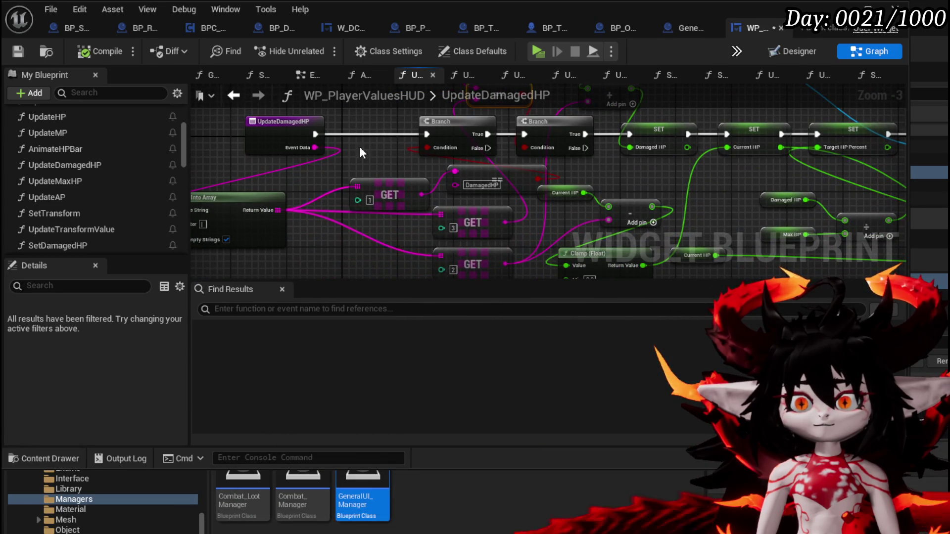
pyautogui.moveTo(355, 141); pyautogui.dragTo(395, 219)
pyautogui.moveTo(513, 187); pyautogui.dragTo(553, 201)
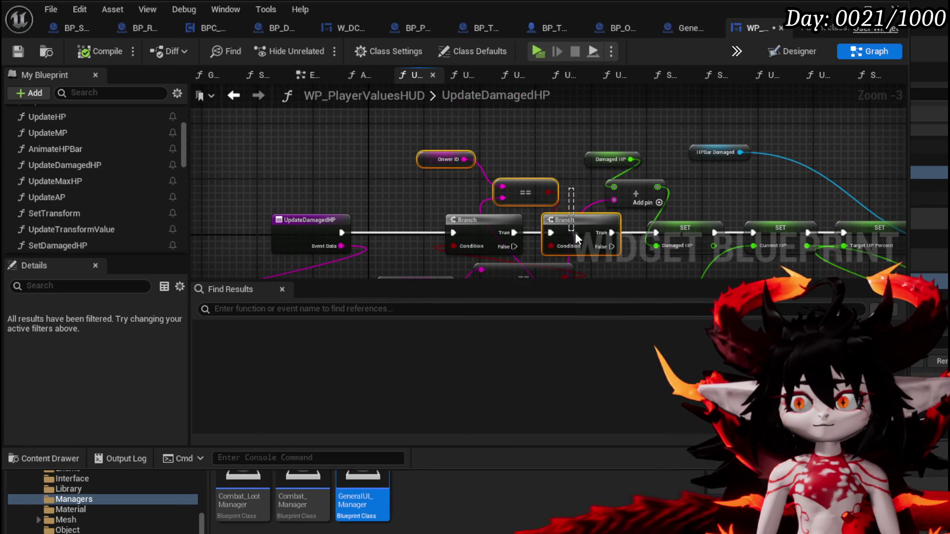
pyautogui.scroll(-2, 74, 227)
pyautogui.doubleClick(71, 204)
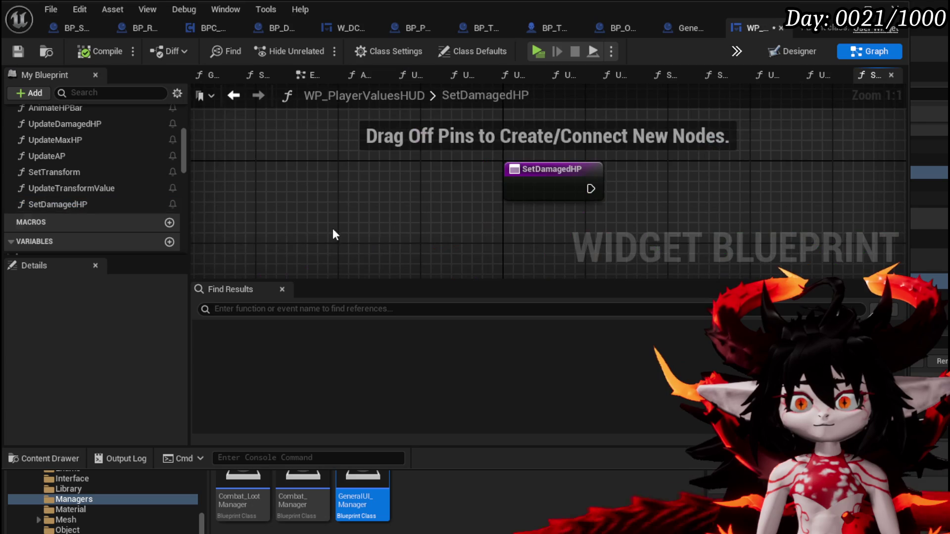
# Paste the ID-check nodes into SetDamagedHP and wire its entry execution into the Branch.
pyautogui.hotkey('ctrl', 'v')
pyautogui.moveTo(616, 236); pyautogui.dragTo(473, 221)
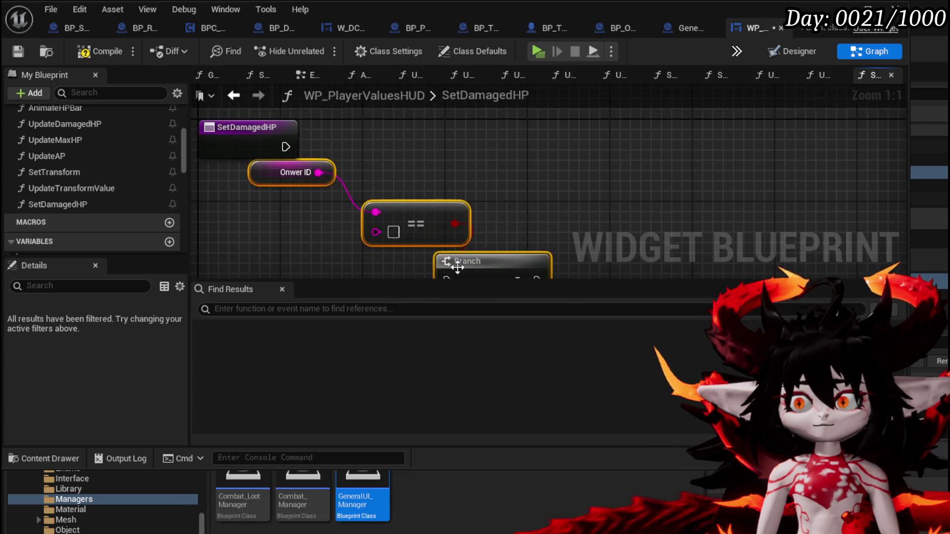
pyautogui.moveTo(454, 269); pyautogui.dragTo(435, 126)
pyautogui.moveTo(286, 135); pyautogui.dragTo(426, 146)
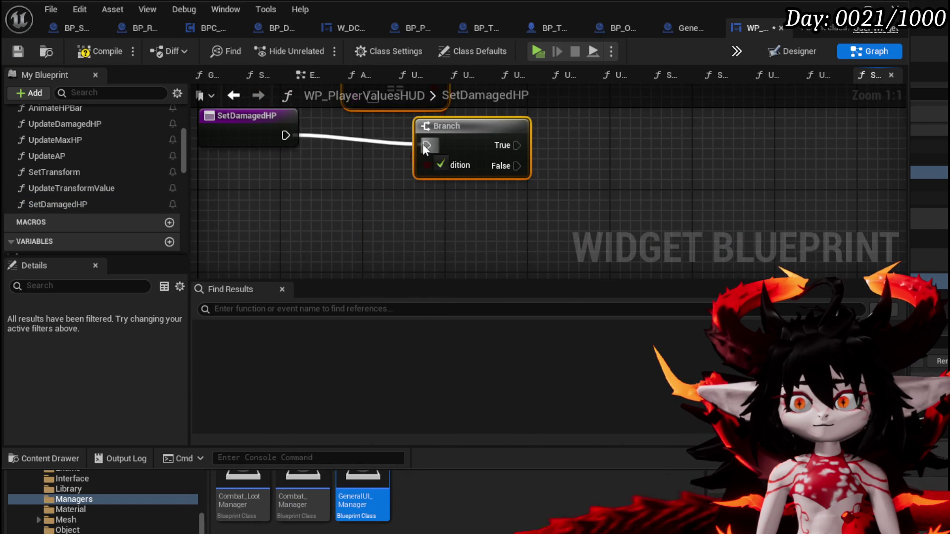
pyautogui.moveTo(384, 176); pyautogui.dragTo(212, 178)
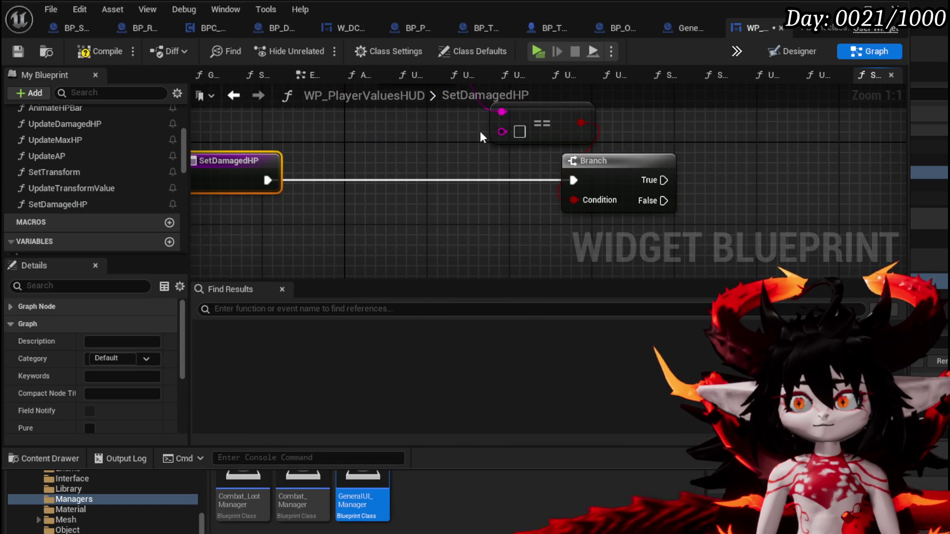
# Link the == comparison's second input to a new function input named EventData.
pyautogui.moveTo(502, 132)
pyautogui.mouseDown()
pyautogui.moveTo(237, 180)
pyautogui.moveTo(313, 209)
pyautogui.mouseUp()
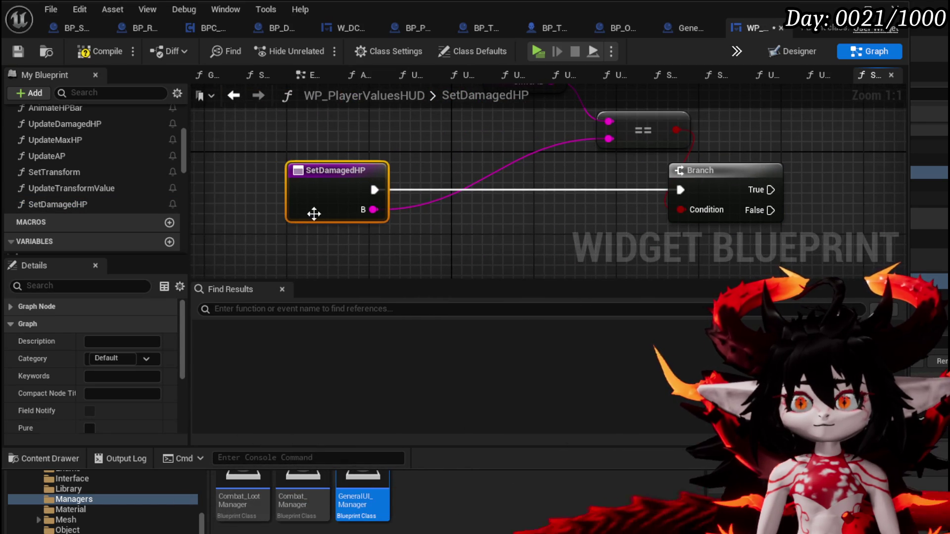
pyautogui.scroll(-3, 93, 345)
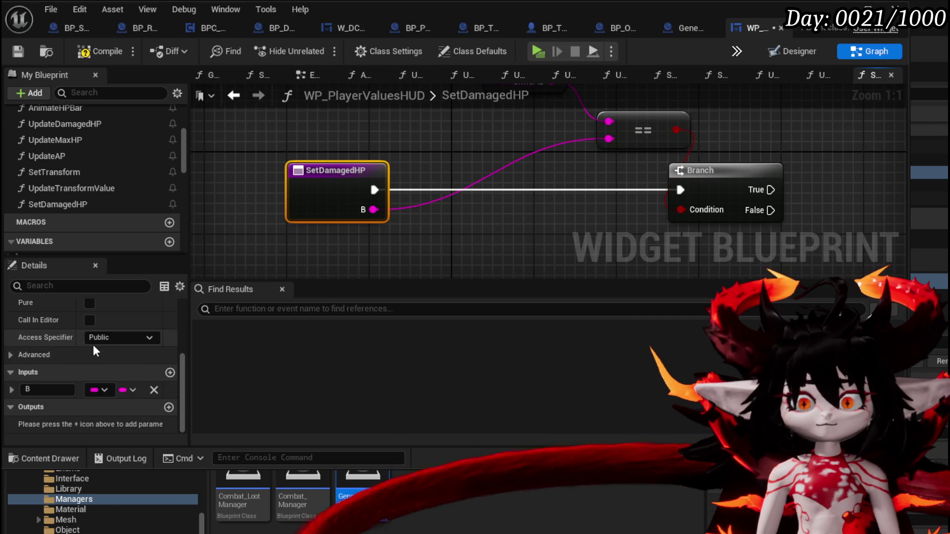
pyautogui.click(44, 389)
pyautogui.write('Battler')
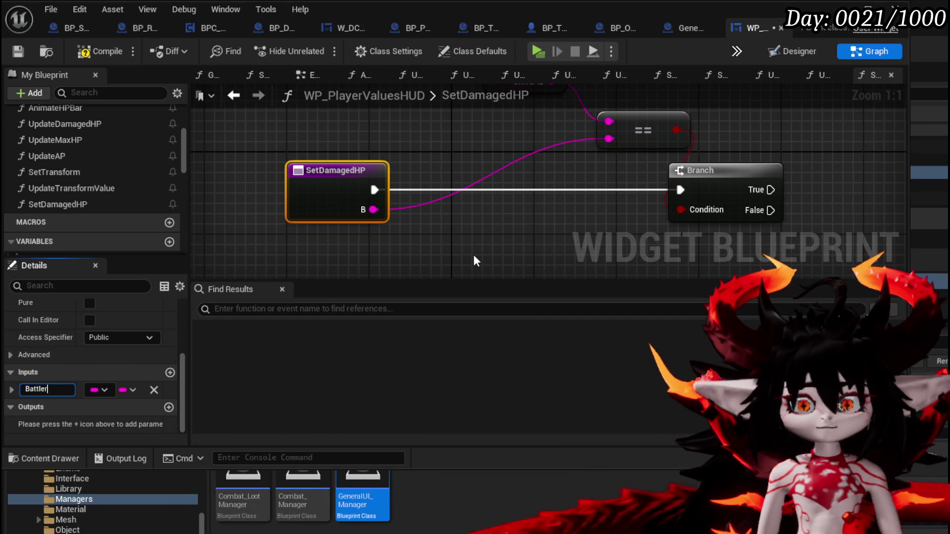
pyautogui.write('ID')
pyautogui.press('Return')
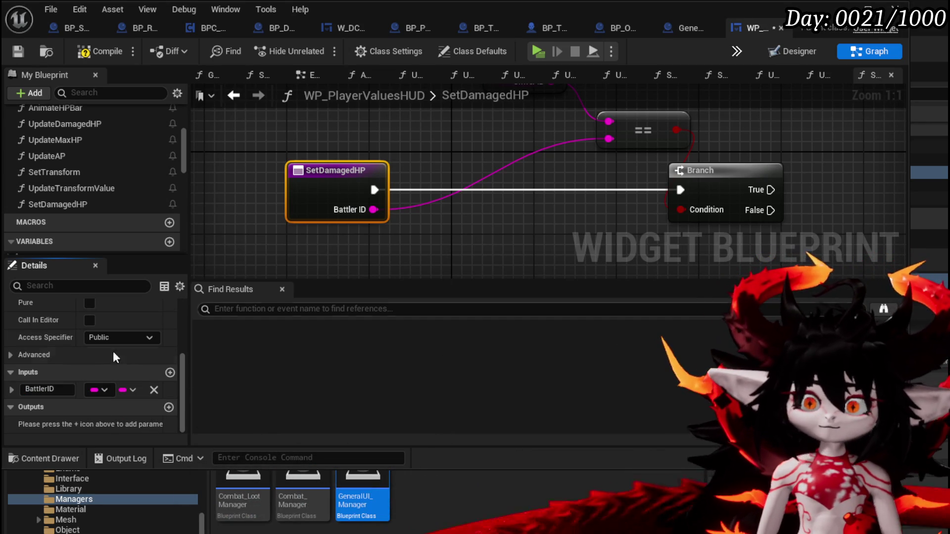
pyautogui.click(47, 389)
pyautogui.write('Abili')
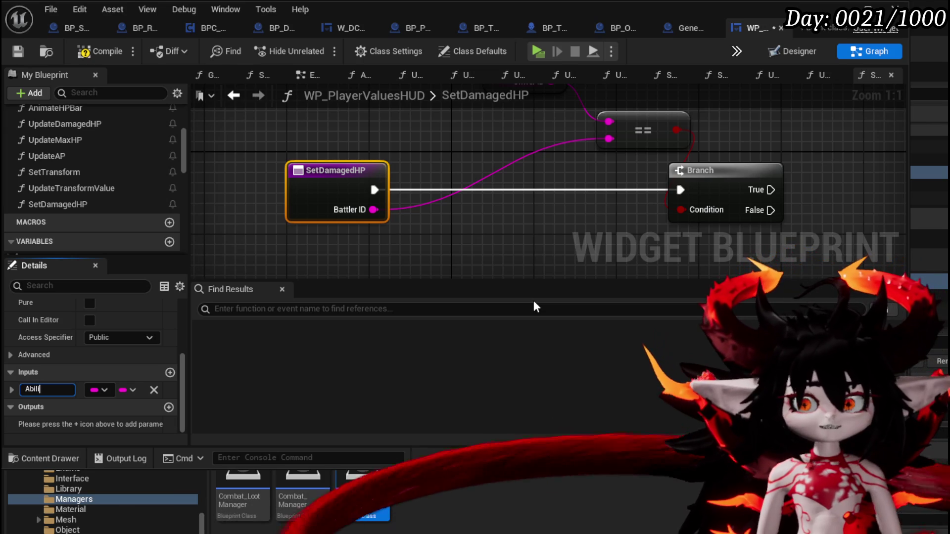
pyautogui.write('t')
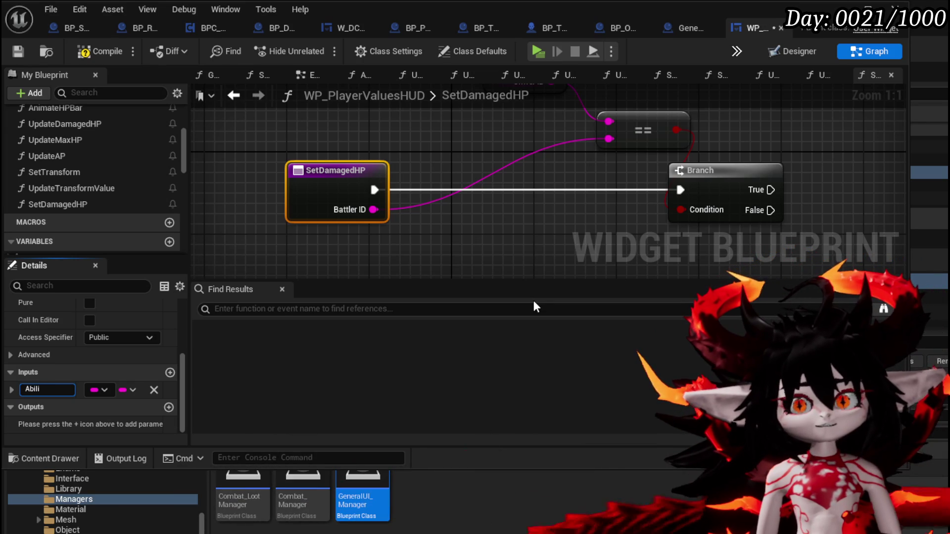
pyautogui.write('Event')
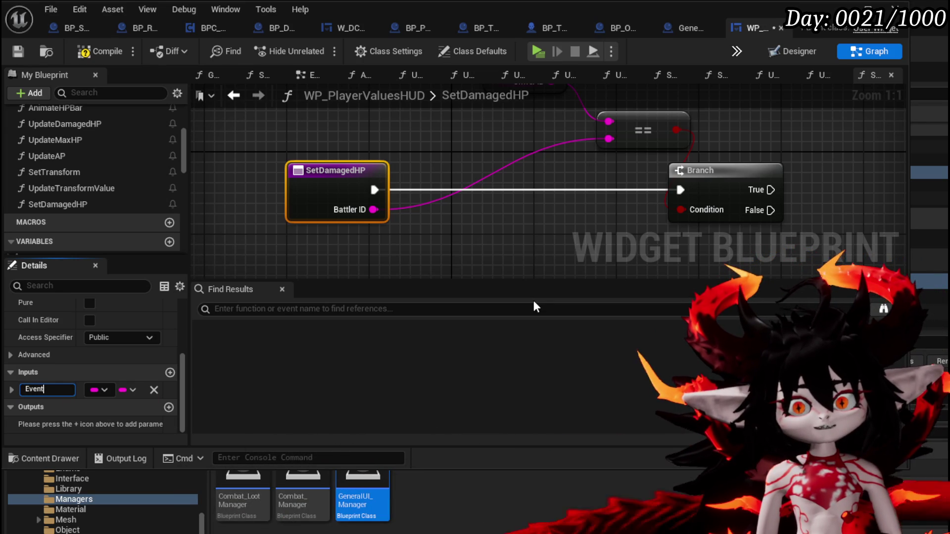
pyautogui.write('Data')
pyautogui.press('Return')
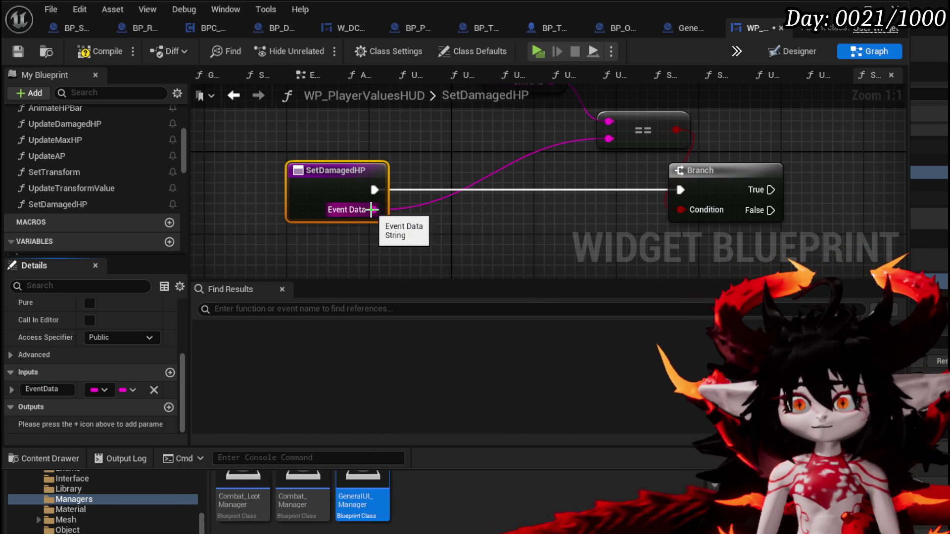
pyautogui.moveTo(373, 209); pyautogui.dragTo(416, 233)
# Add a Parse Into Array node on Event Data and set its delimiter.
pyautogui.write('Parse')
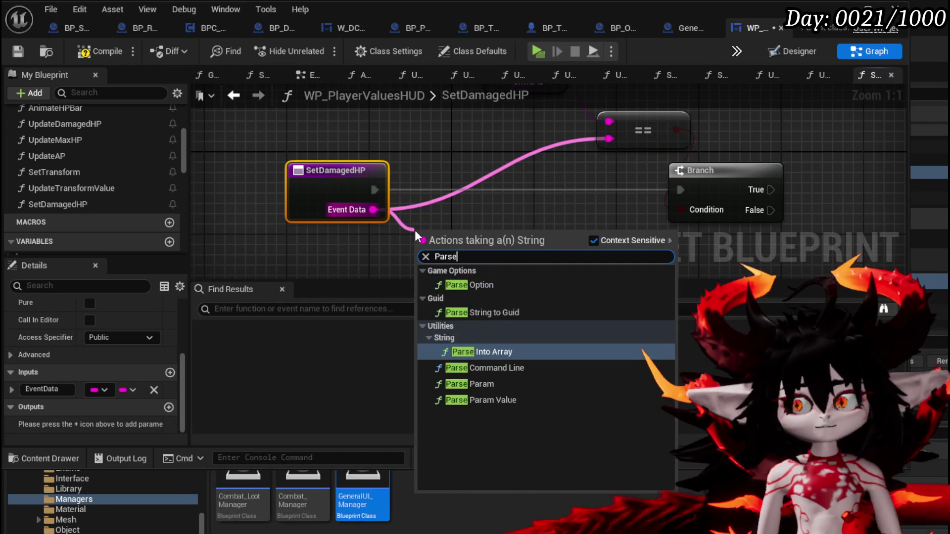
pyautogui.press('Return')
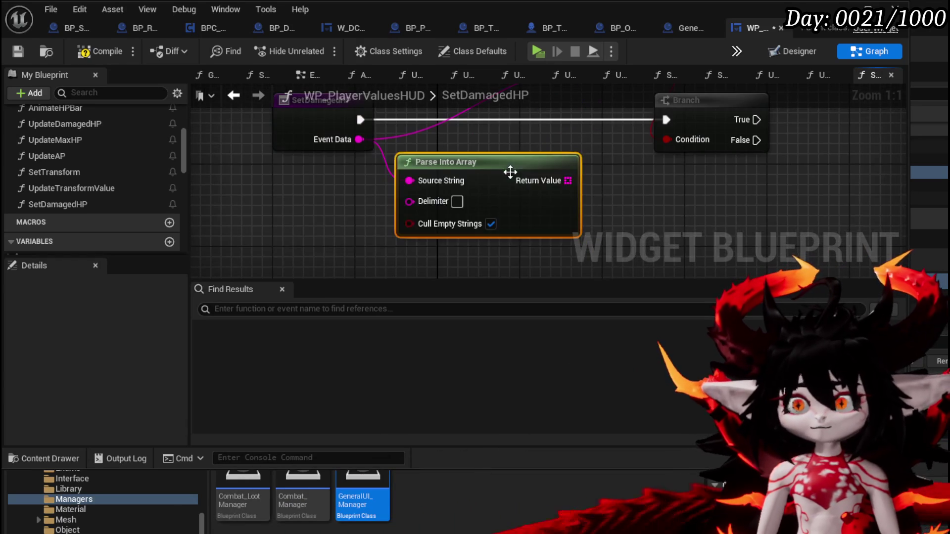
pyautogui.moveTo(510, 174); pyautogui.dragTo(386, 198)
pyautogui.click(344, 222)
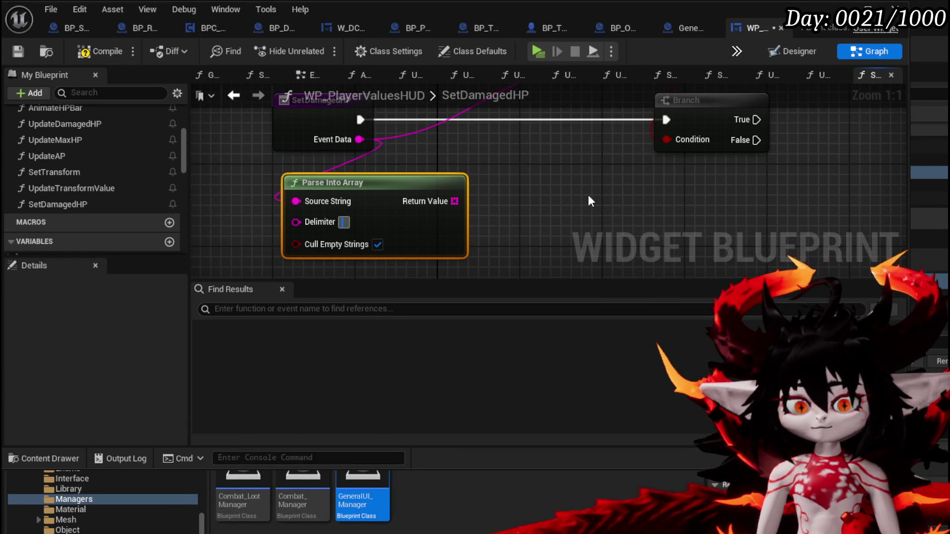
# Feed array element 0 via a GET node into the == comparison and compile.
pyautogui.moveTo(454, 201); pyautogui.dragTo(499, 193)
pyautogui.write('get')
pyautogui.click(561, 282)
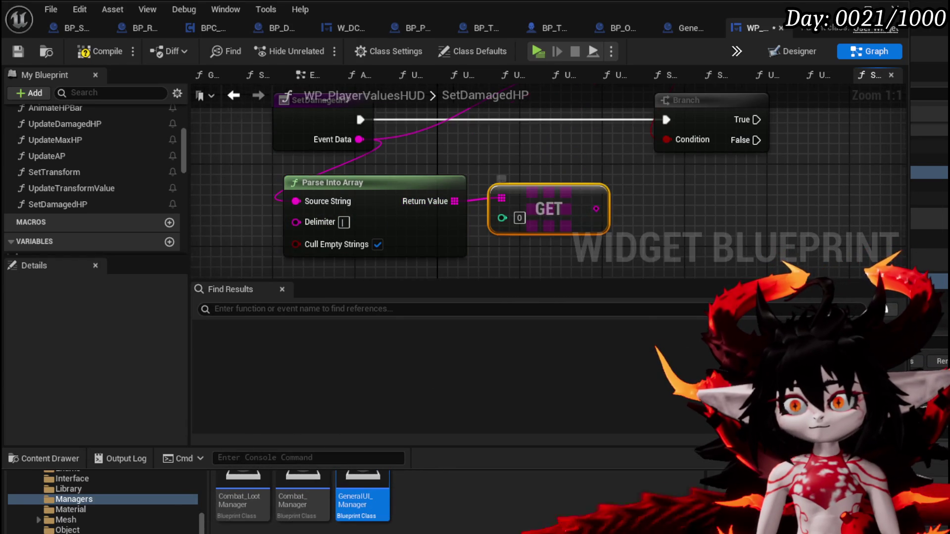
pyautogui.scroll(-1, 620, 180)
pyautogui.moveTo(593, 201); pyautogui.dragTo(590, 143)
pyautogui.click(99, 51)
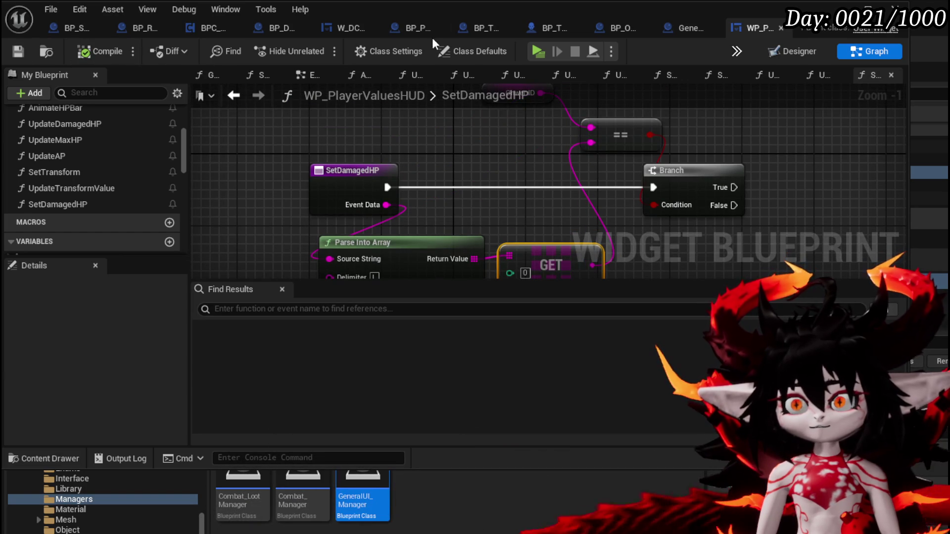
pyautogui.click(695, 24)
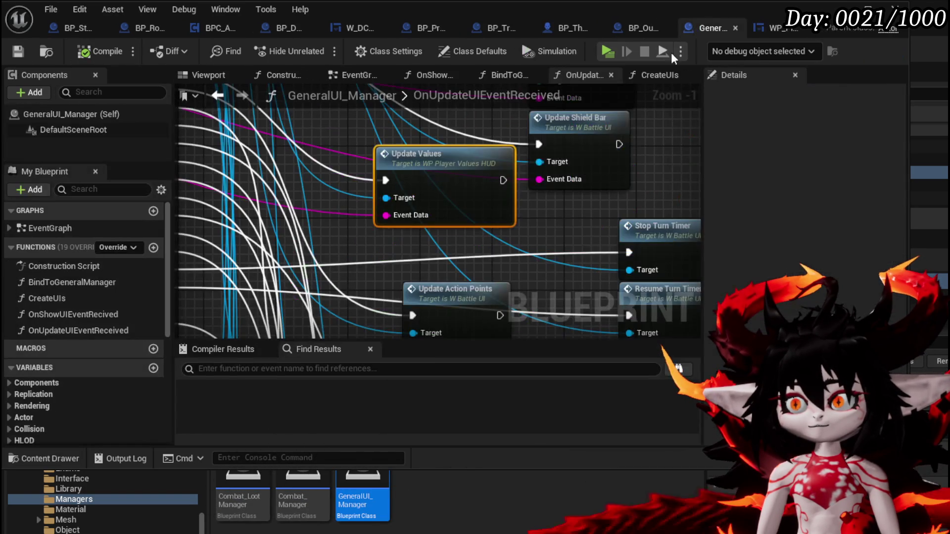
# In UpdateValues, add a Set Damaged HP call wired to the SetDamagedHP case execution.
pyautogui.scroll(-3, 530, 222)
pyautogui.moveTo(490, 111); pyautogui.dragTo(551, 171)
pyautogui.scroll(5, 442, 171)
pyautogui.doubleClick(559, 171)
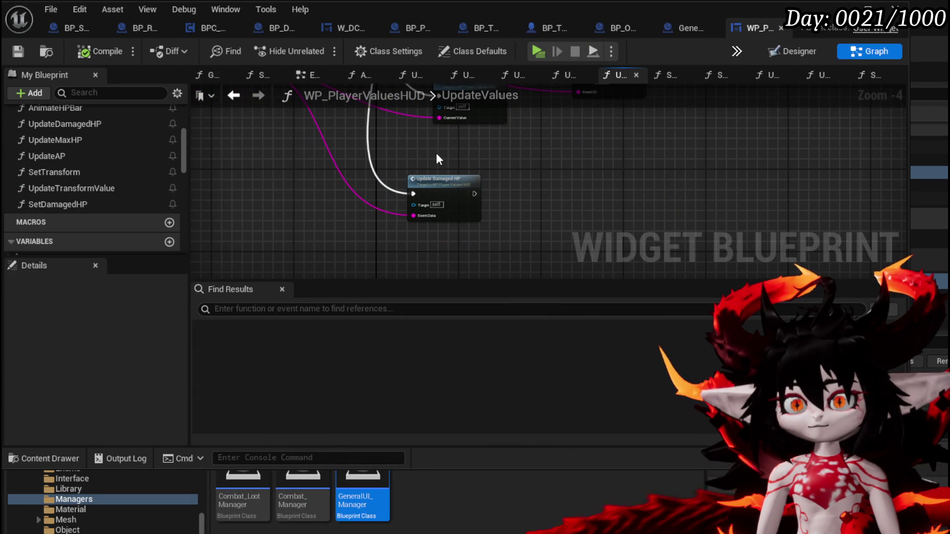
pyautogui.moveTo(88, 201)
pyautogui.mouseDown()
pyautogui.moveTo(524, 187)
pyautogui.moveTo(527, 173)
pyautogui.mouseUp()
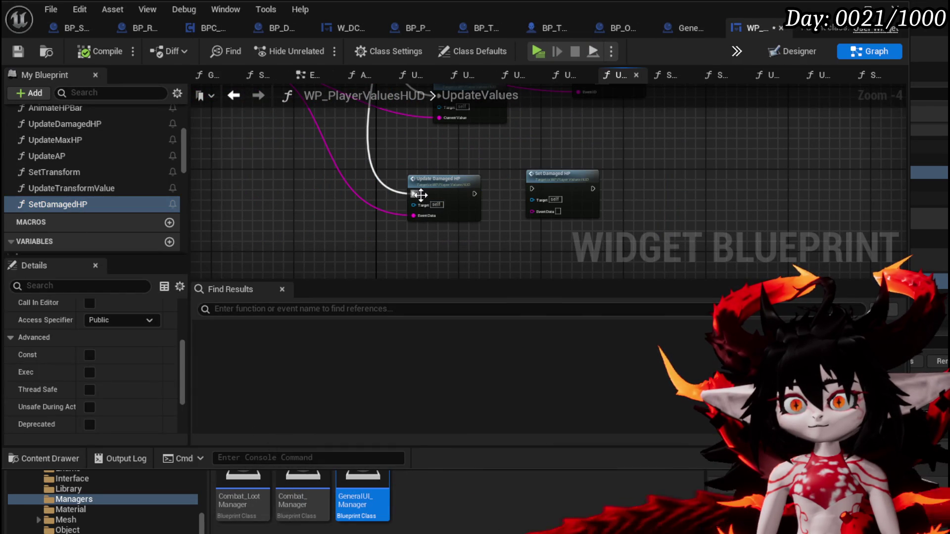
pyautogui.moveTo(413, 194); pyautogui.dragTo(532, 188)
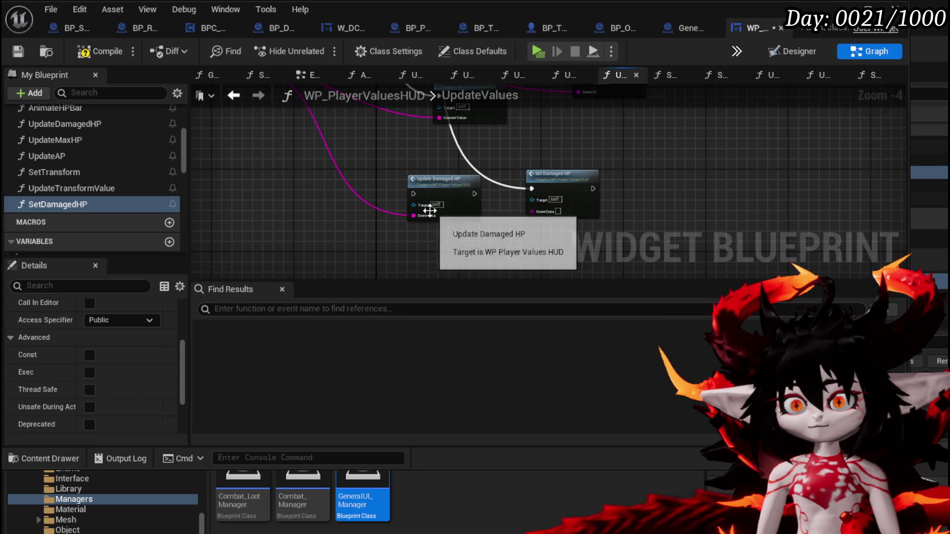
pyautogui.moveTo(413, 215); pyautogui.dragTo(429, 215)
pyautogui.moveTo(538, 218); pyautogui.dragTo(538, 218)
# Delete the old Update Damaged HP call, move Set Damaged HP into its place, and connect Event Data.
pyautogui.click(437, 179)
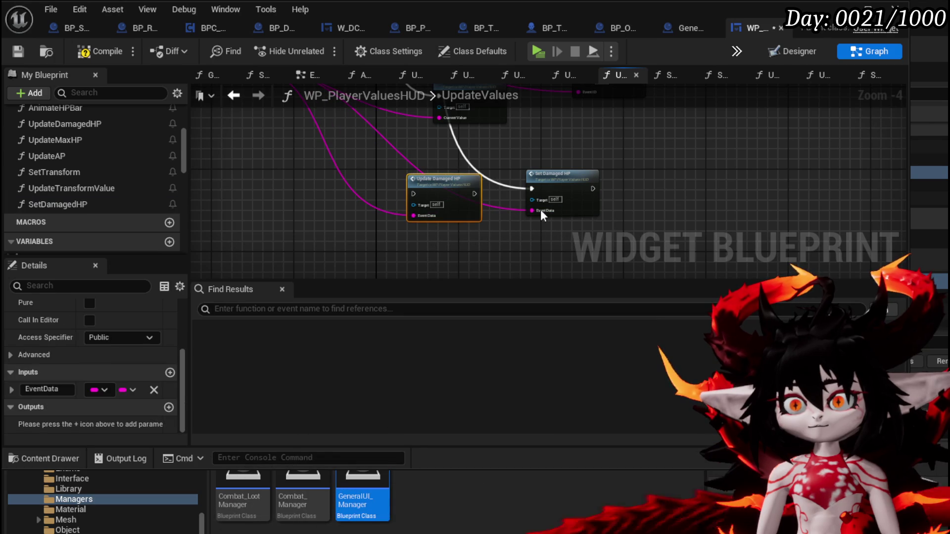
pyautogui.press('Delete')
pyautogui.moveTo(563, 183); pyautogui.dragTo(461, 193)
pyautogui.scroll(-3, 381, 183)
pyautogui.scroll(5, 525, 173)
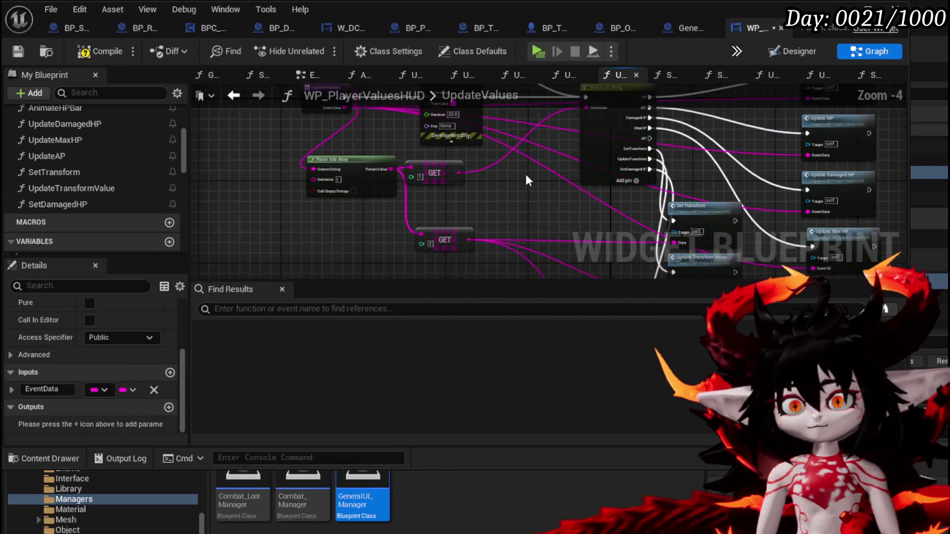
pyautogui.moveTo(313, 159)
pyautogui.mouseDown()
pyautogui.moveTo(611, 322)
pyautogui.moveTo(818, 143)
pyautogui.moveTo(720, 228)
pyautogui.moveTo(739, 146)
pyautogui.moveTo(731, 121)
pyautogui.mouseUp()
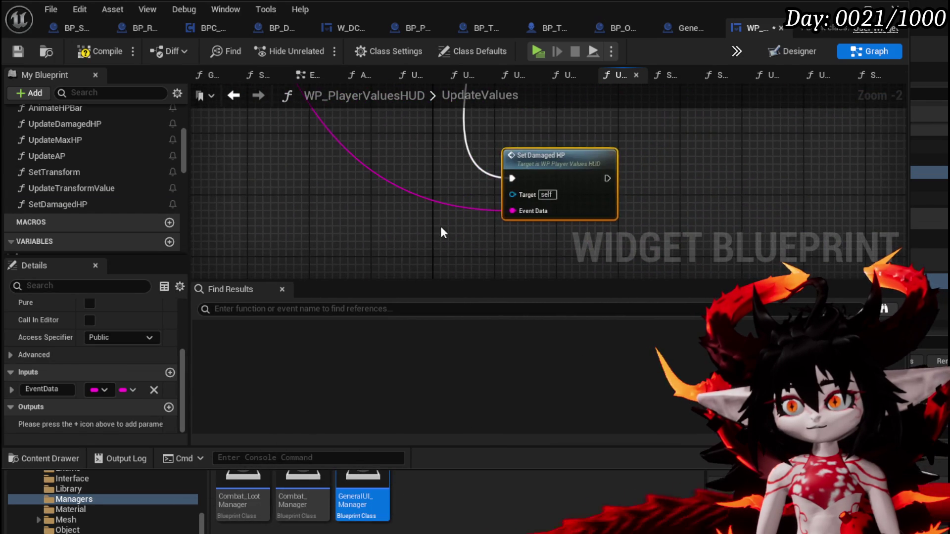
pyautogui.doubleClick(568, 161)
# Turn off Cull Empty Strings and duplicate the GET node onto the parsed array.
pyautogui.moveTo(550, 172); pyautogui.dragTo(561, 89)
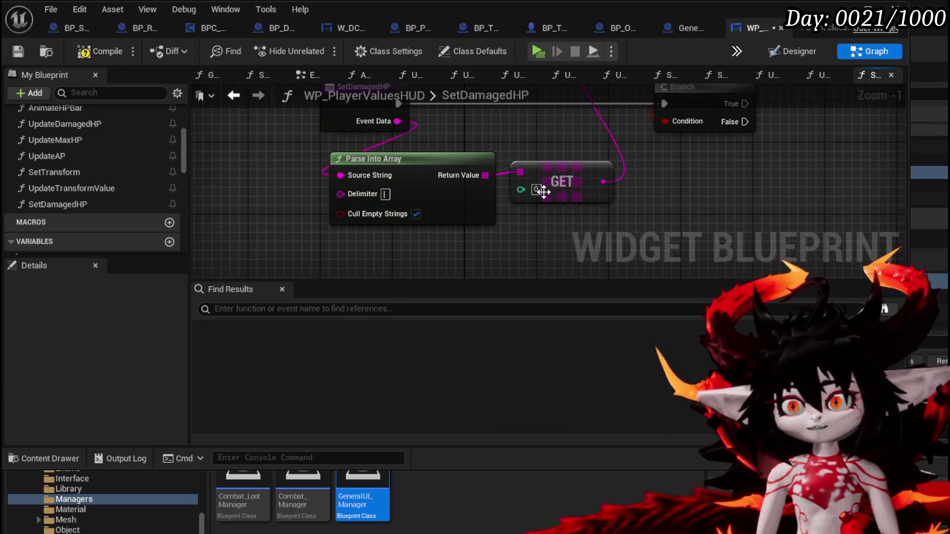
pyautogui.click(415, 213)
pyautogui.moveTo(414, 213)
pyautogui.mouseDown()
pyautogui.moveTo(315, 226)
pyautogui.moveTo(261, 206)
pyautogui.mouseUp()
pyautogui.click(396, 177)
pyautogui.hotkey('ctrl', 'c')
pyautogui.hotkey('ctrl', 'v')
pyautogui.moveTo(333, 169)
pyautogui.mouseDown()
pyautogui.moveTo(355, 210)
pyautogui.moveTo(389, 238)
pyautogui.mouseUp()
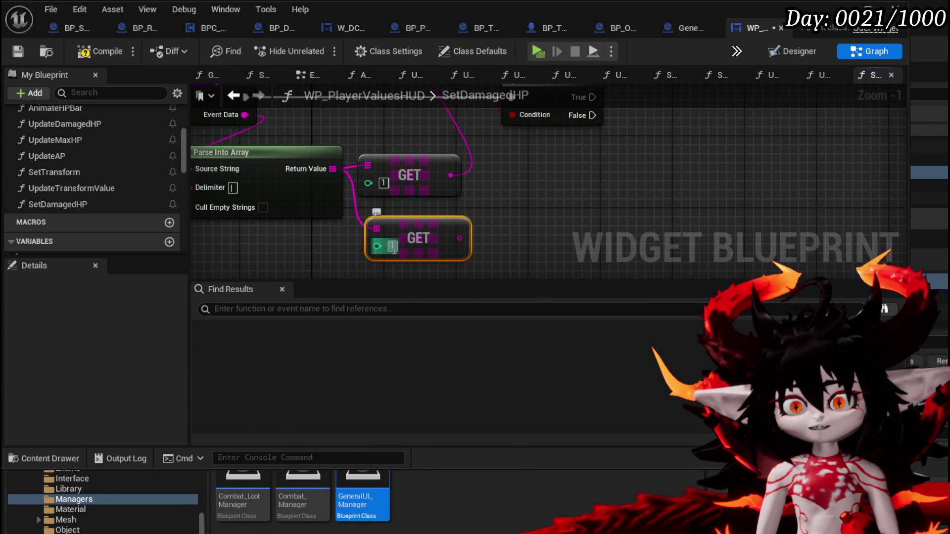
# Set the duplicated GET to index 2 and compile the widget blueprint.
pyautogui.write('2')
pyautogui.click(630, 171)
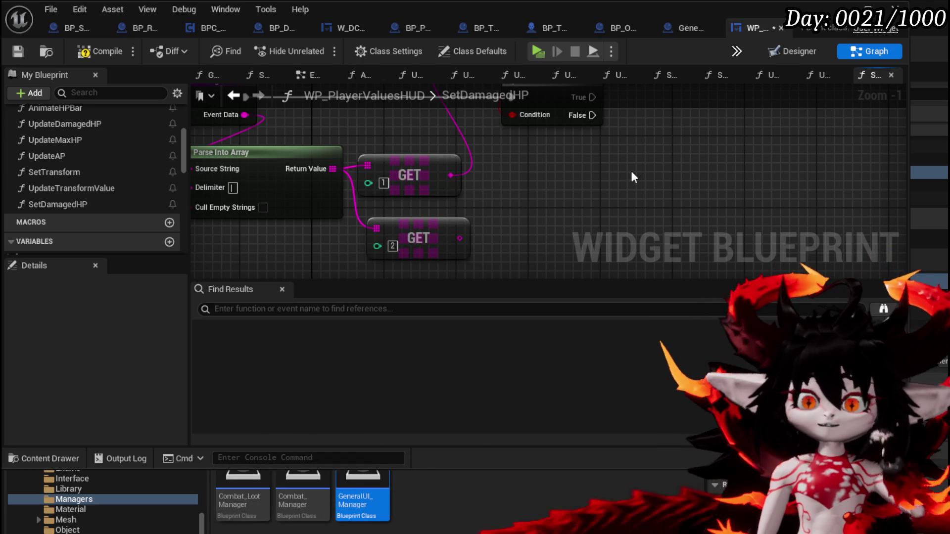
pyautogui.click(85, 56)
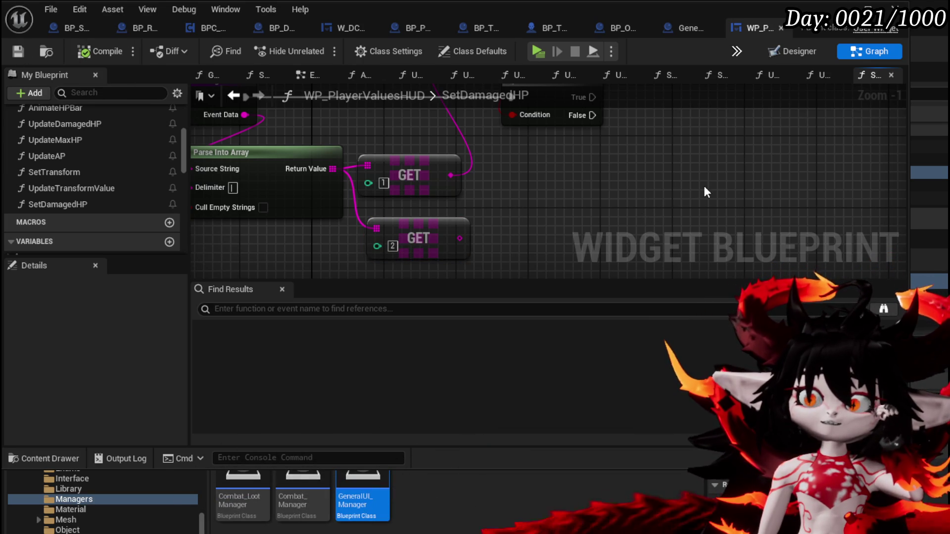
pyautogui.scroll(-3, 90, 183)
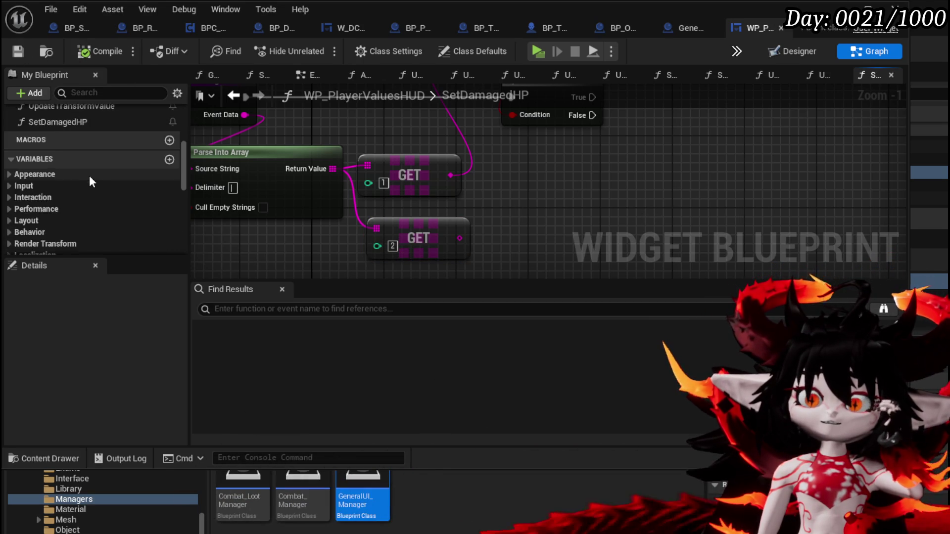
pyautogui.scroll(-8, 89, 184)
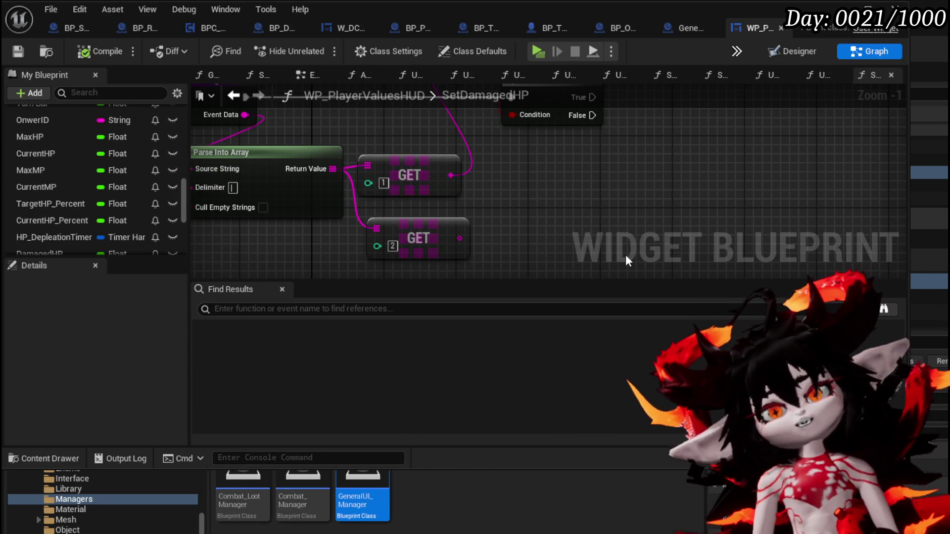
pyautogui.scroll(-3, 516, 213)
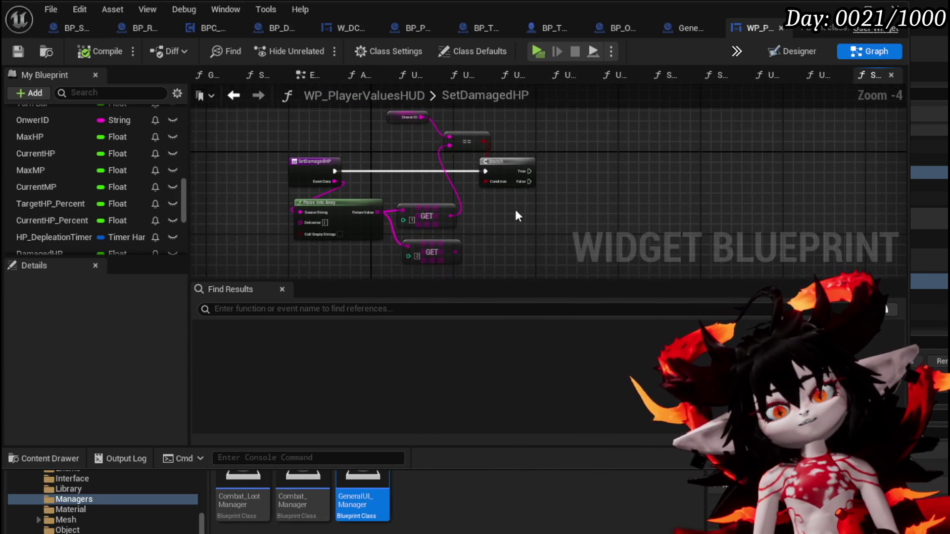
pyautogui.scroll(5, 136, 175)
pyautogui.scroll(5, 88, 190)
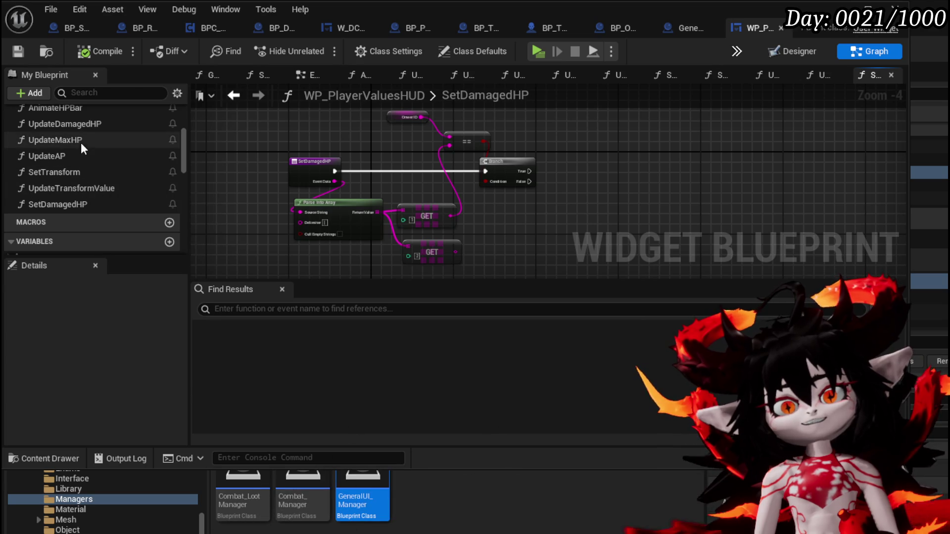
pyautogui.scroll(1, 93, 142)
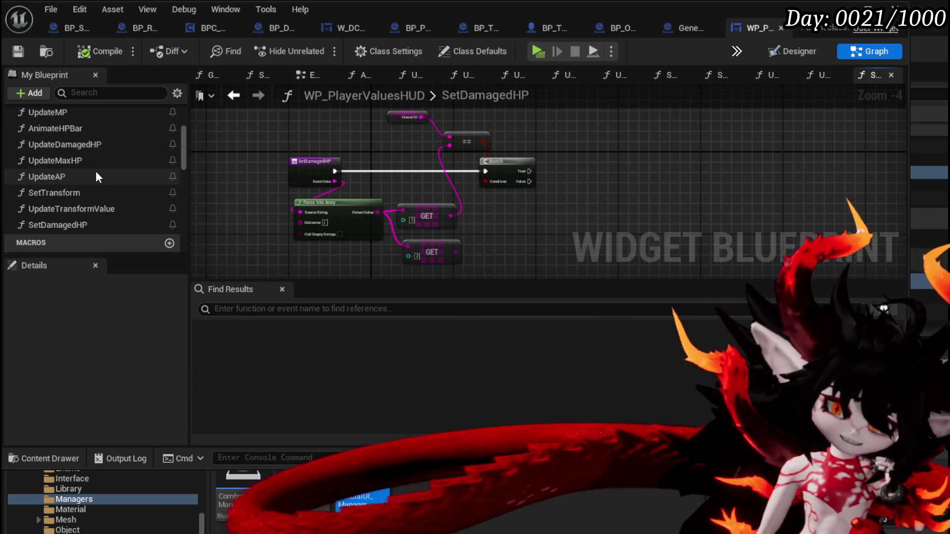
pyautogui.scroll(1, 97, 173)
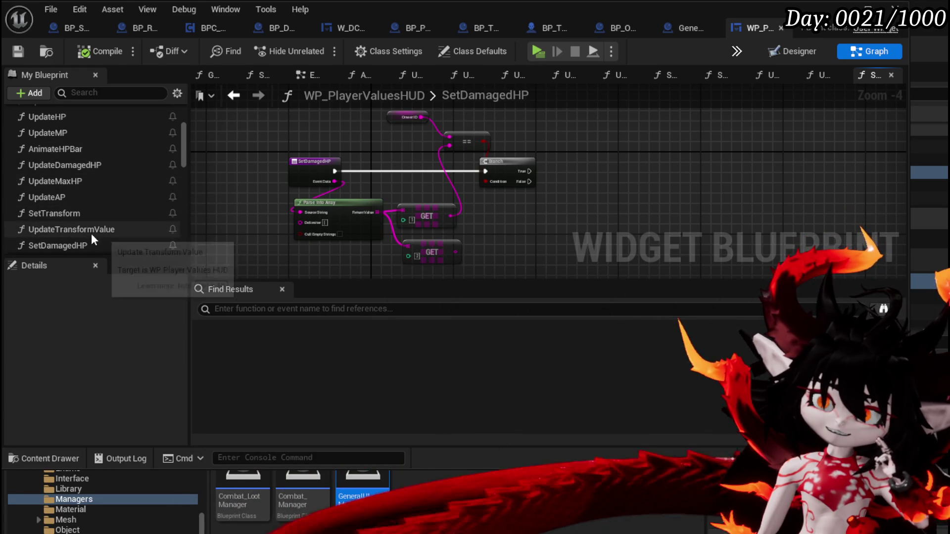
pyautogui.scroll(2, 100, 187)
pyautogui.scroll(3, 99, 187)
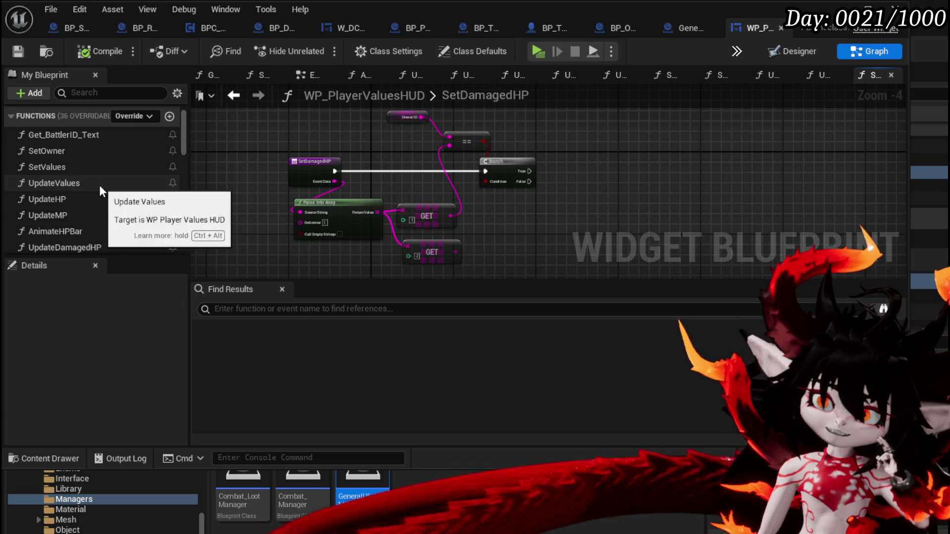
pyautogui.scroll(-5, 100, 185)
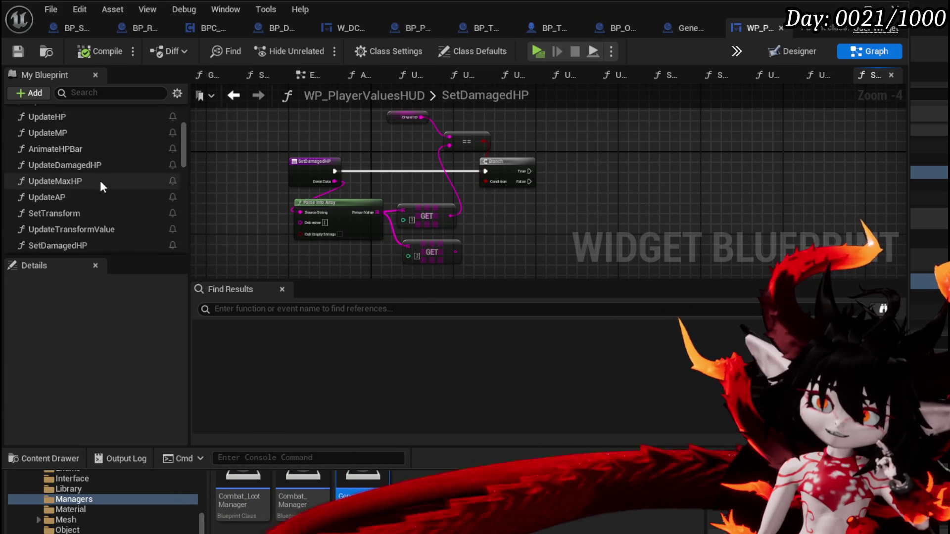
# In UpdateDamagedHP, select the SET Damaged HP, Max HP divide and Set Percent nodes for copying.
pyautogui.doubleClick(98, 165)
pyautogui.scroll(1, 511, 189)
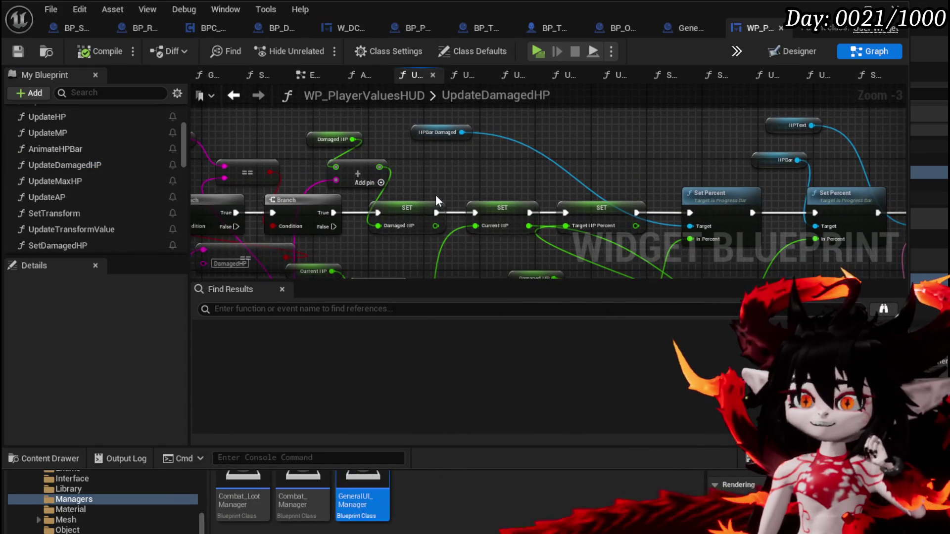
pyautogui.moveTo(448, 188)
pyautogui.mouseDown()
pyautogui.moveTo(385, 161)
pyautogui.moveTo(350, 191)
pyautogui.moveTo(293, 184)
pyautogui.mouseUp()
pyautogui.moveTo(281, 136)
pyautogui.mouseDown()
pyautogui.moveTo(532, 165)
pyautogui.moveTo(335, 157)
pyautogui.moveTo(346, 114)
pyautogui.moveTo(329, 126)
pyautogui.moveTo(341, 124)
pyautogui.moveTo(331, 138)
pyautogui.moveTo(250, 179)
pyautogui.mouseUp()
pyautogui.click(330, 237)
pyautogui.moveTo(425, 247)
pyautogui.mouseDown()
pyautogui.moveTo(287, 239)
pyautogui.moveTo(396, 170)
pyautogui.moveTo(619, 127)
pyautogui.mouseUp()
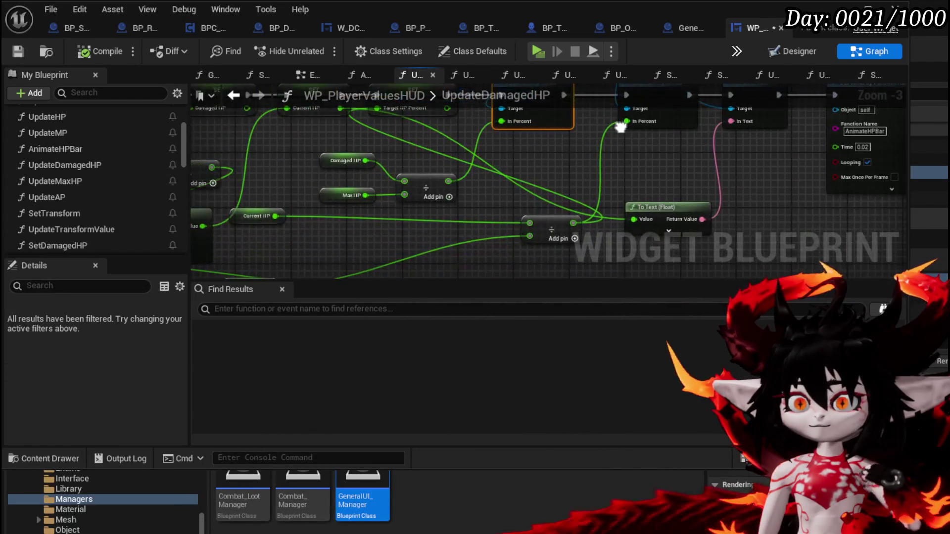
pyautogui.moveTo(337, 135); pyautogui.dragTo(485, 221)
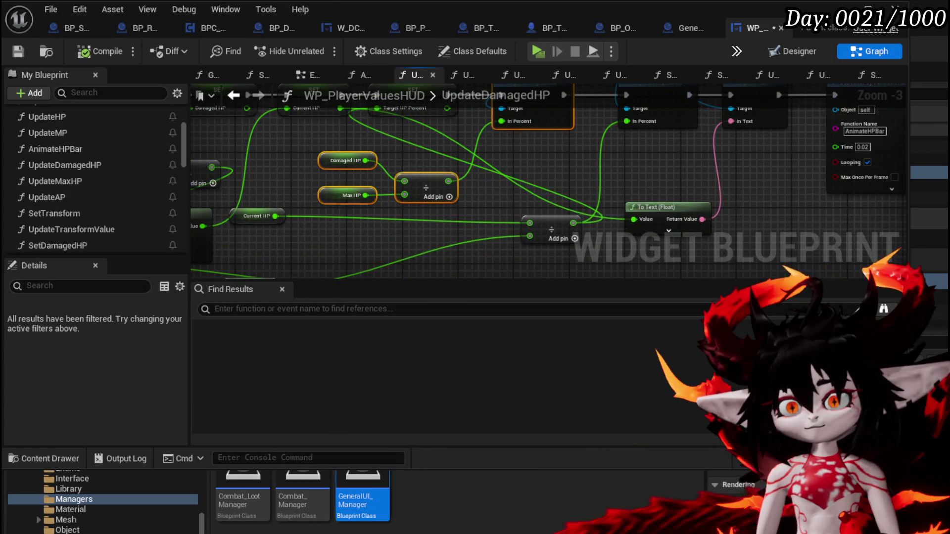
pyautogui.moveTo(309, 125); pyautogui.dragTo(410, 208)
pyautogui.moveTo(360, 168)
pyautogui.mouseDown()
pyautogui.moveTo(438, 203)
pyautogui.moveTo(474, 115)
pyautogui.moveTo(455, 144)
pyautogui.moveTo(323, 180)
pyautogui.moveTo(224, 183)
pyautogui.moveTo(111, 208)
pyautogui.moveTo(429, 203)
pyautogui.mouseUp()
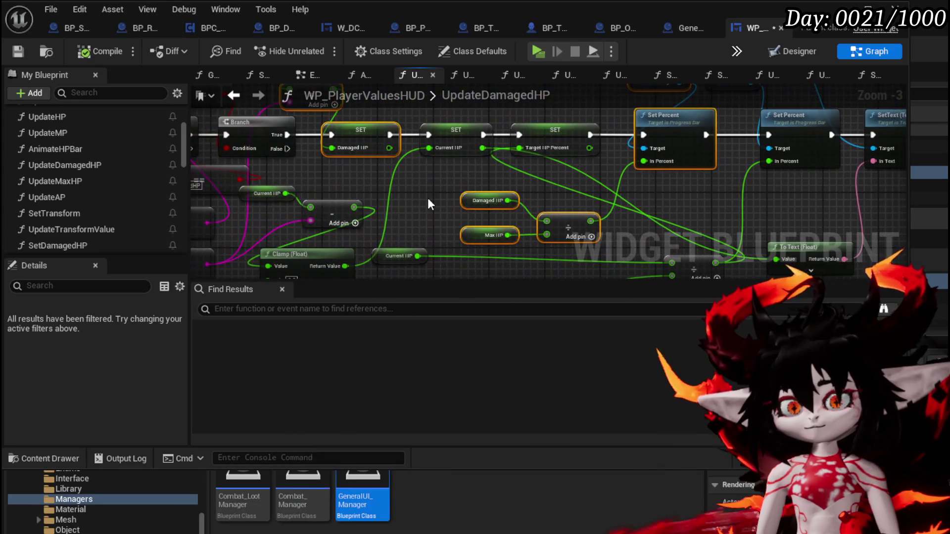
pyautogui.doubleClick(75, 244)
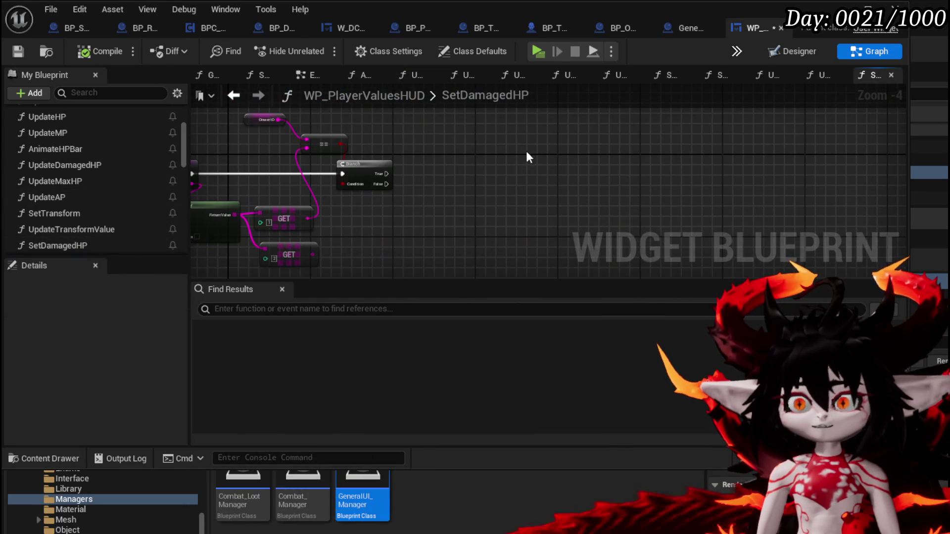
# Paste the nodes into SetDamagedHP, delete the Damaged HP getter and add node, and place SET beside the Branch.
pyautogui.hotkey('ctrl', 'v')
pyautogui.scroll(1, 438, 197)
pyautogui.click(521, 224)
pyautogui.scroll(1, 401, 182)
pyautogui.moveTo(495, 226); pyautogui.dragTo(551, 232)
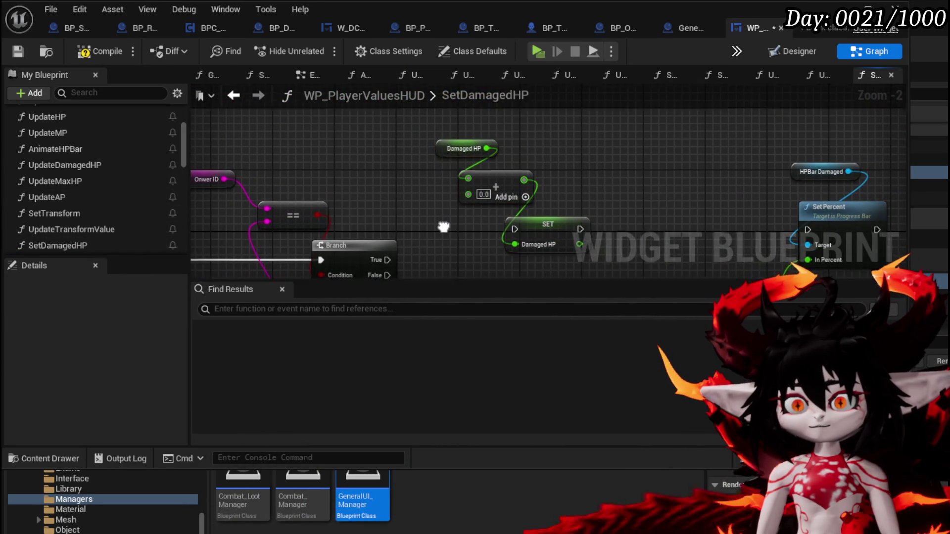
pyautogui.moveTo(392, 159); pyautogui.dragTo(445, 111)
pyautogui.press('Delete')
pyautogui.moveTo(534, 212); pyautogui.dragTo(489, 184)
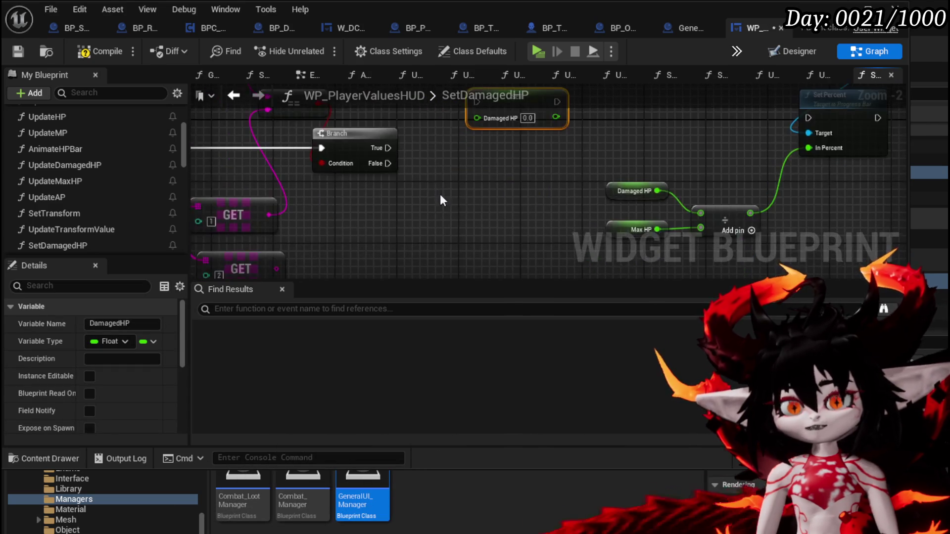
# Feed the index-2 GET into SET Damaged HP, chain Branch True → SET → Set Percent, and compile.
pyautogui.moveTo(400, 247)
pyautogui.mouseDown()
pyautogui.moveTo(542, 138)
pyautogui.moveTo(615, 209)
pyautogui.mouseUp()
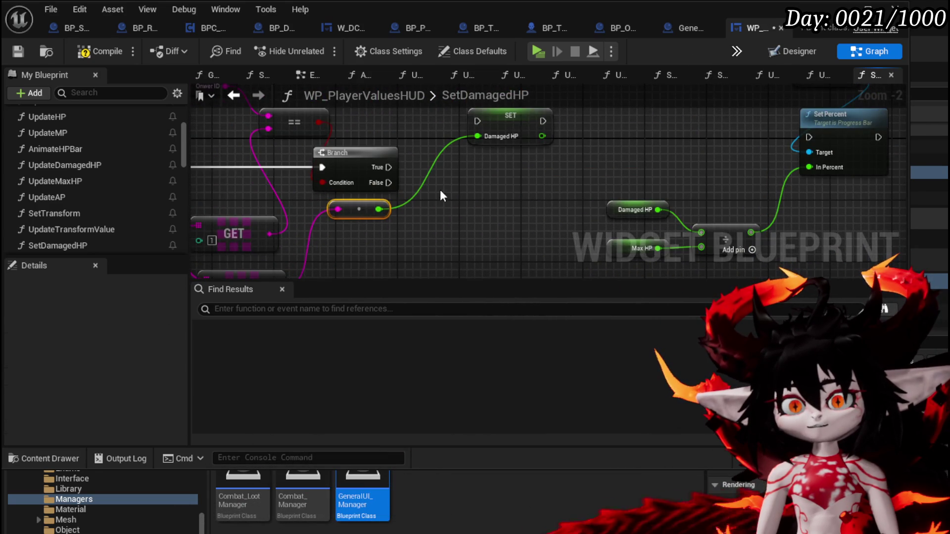
pyautogui.moveTo(308, 182)
pyautogui.mouseDown()
pyautogui.moveTo(414, 135)
pyautogui.moveTo(420, 170)
pyautogui.mouseUp()
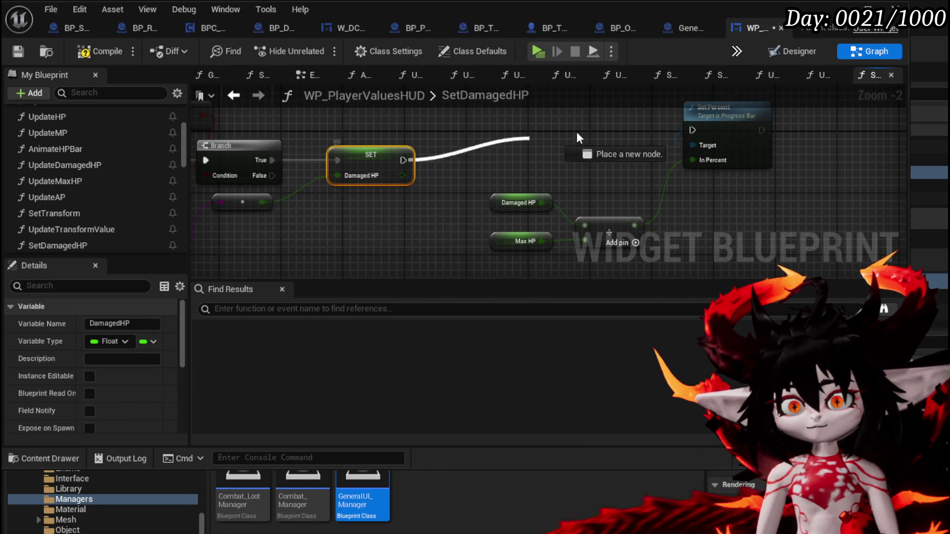
pyautogui.moveTo(694, 129); pyautogui.dragTo(694, 130)
pyautogui.scroll(-2, 643, 149)
pyautogui.moveTo(551, 191)
pyautogui.mouseDown()
pyautogui.moveTo(609, 138)
pyautogui.moveTo(648, 147)
pyautogui.mouseUp()
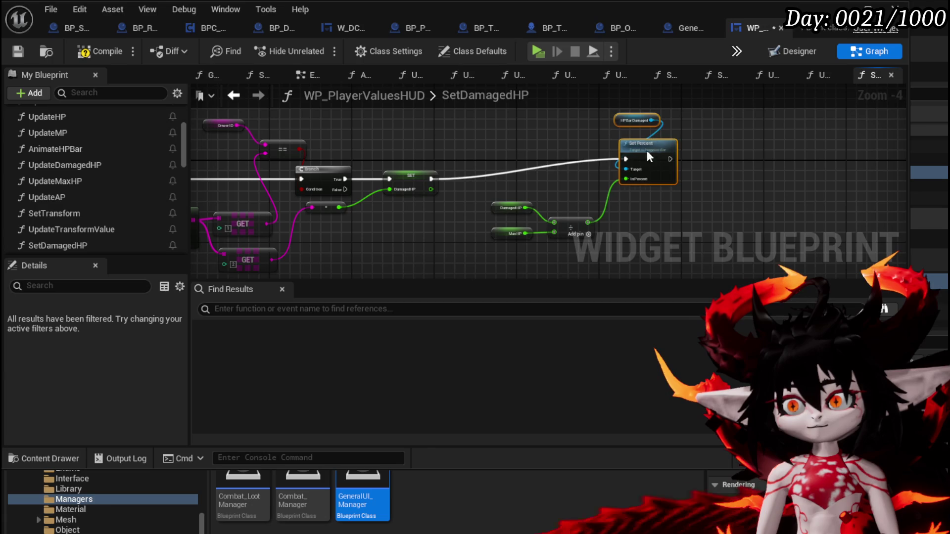
pyautogui.click(485, 209)
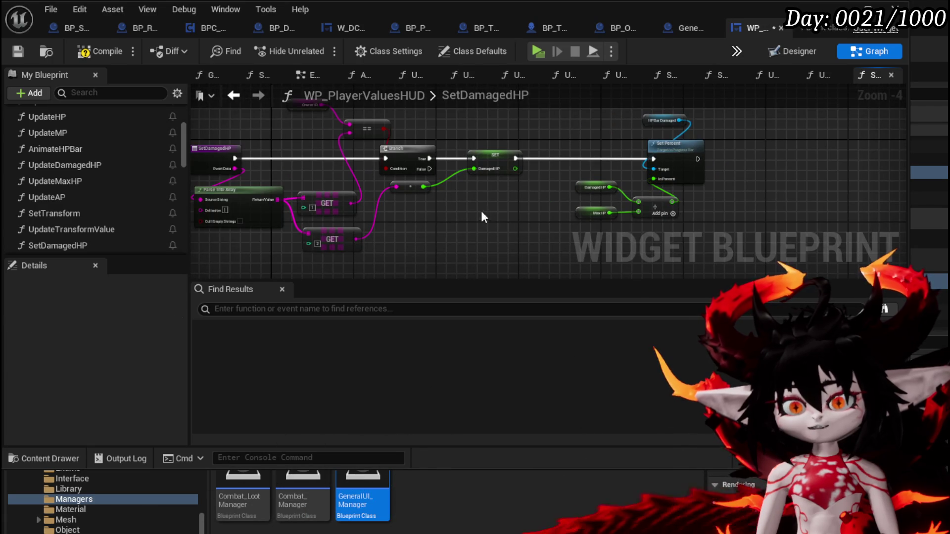
pyautogui.click(99, 51)
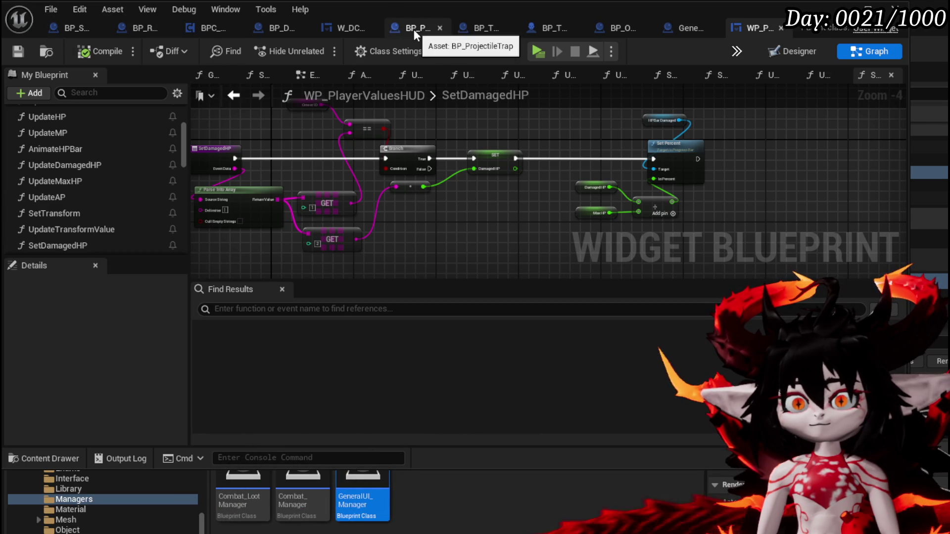
# Connect wires to the Append node's A and C inputs in BP_DC_RoomManager's UpdatePlayerDamagedHP.
pyautogui.click(272, 27)
pyautogui.moveTo(256, 252); pyautogui.dragTo(431, 193)
pyautogui.scroll(-2, 435, 258)
pyautogui.moveTo(435, 258)
pyautogui.mouseDown()
pyautogui.moveTo(515, 267)
pyautogui.moveTo(425, 327)
pyautogui.moveTo(386, 332)
pyautogui.mouseUp()
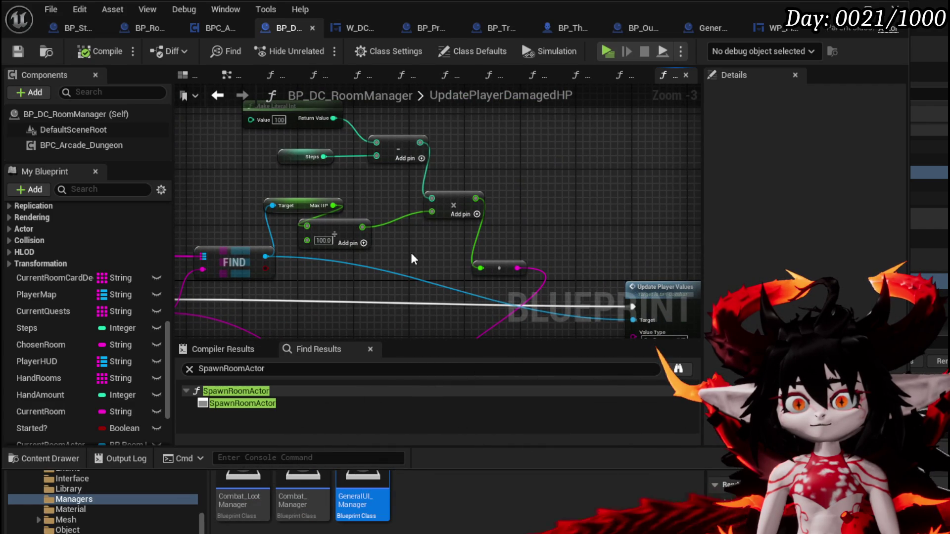
pyautogui.moveTo(483, 223)
pyautogui.mouseDown()
pyautogui.moveTo(504, 224)
pyautogui.moveTo(496, 131)
pyautogui.mouseUp()
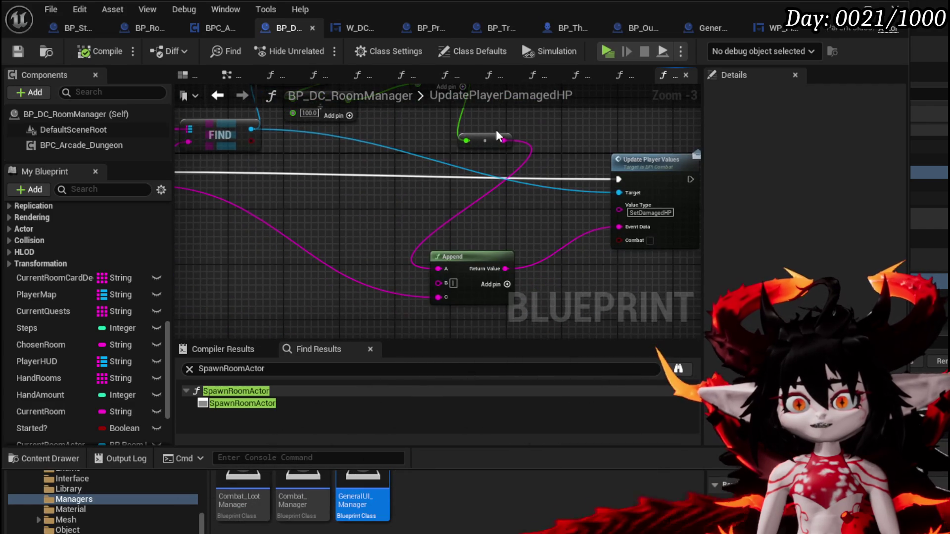
pyautogui.moveTo(455, 251)
pyautogui.mouseDown()
pyautogui.moveTo(421, 246)
pyautogui.moveTo(402, 262)
pyautogui.mouseUp()
pyautogui.moveTo(445, 222)
pyautogui.mouseDown()
pyautogui.moveTo(584, 232)
pyautogui.moveTo(538, 199)
pyautogui.mouseUp()
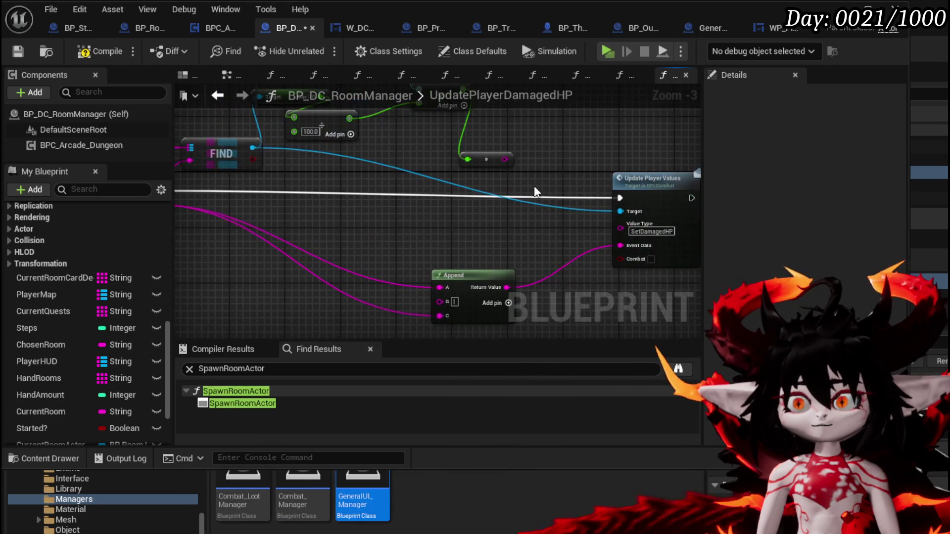
pyautogui.moveTo(445, 319); pyautogui.dragTo(445, 319)
pyautogui.moveTo(455, 262)
pyautogui.mouseDown()
pyautogui.moveTo(646, 272)
pyautogui.moveTo(420, 298)
pyautogui.moveTo(376, 280)
pyautogui.moveTo(301, 275)
pyautogui.mouseUp()
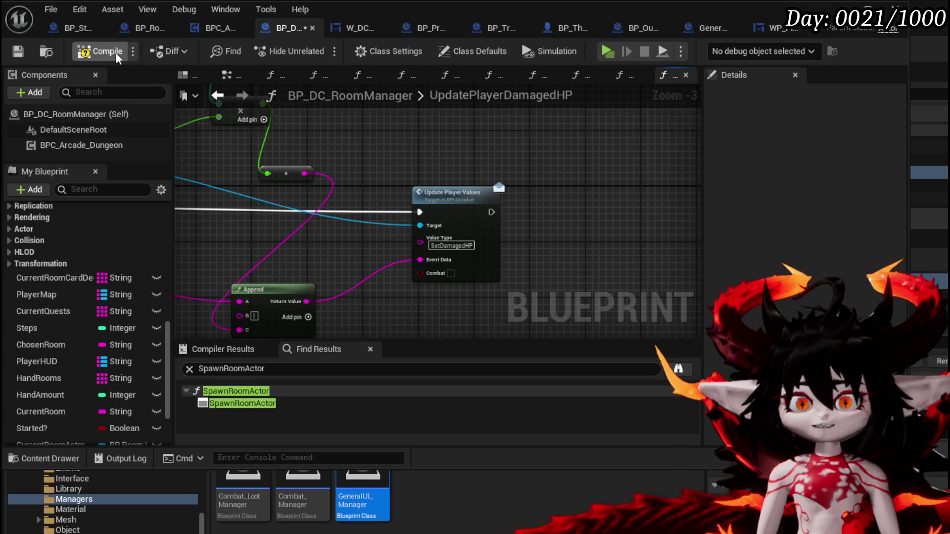
# Save the BP_DC_RoomManager blueprint.
pyautogui.click(19, 51)
pyautogui.scroll(-2, 509, 223)
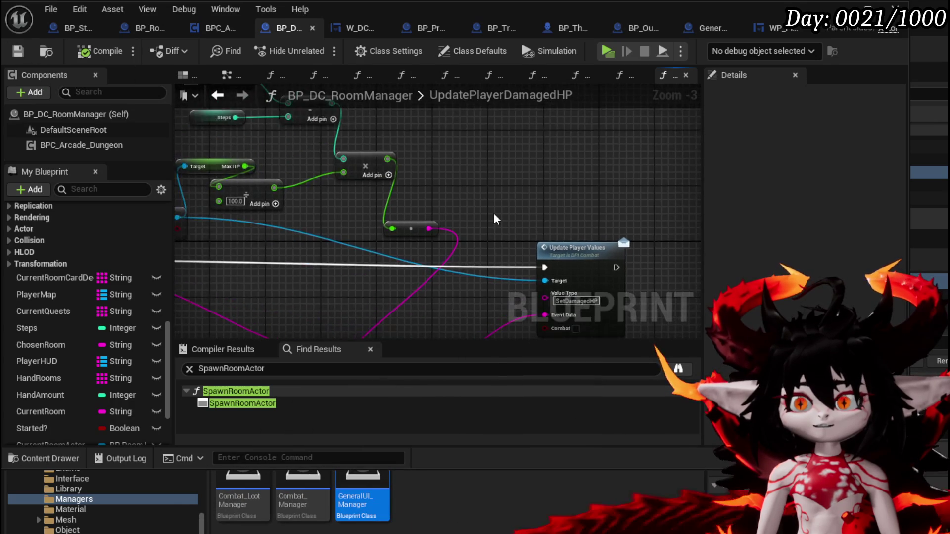
pyautogui.moveTo(546, 202); pyautogui.dragTo(515, 211)
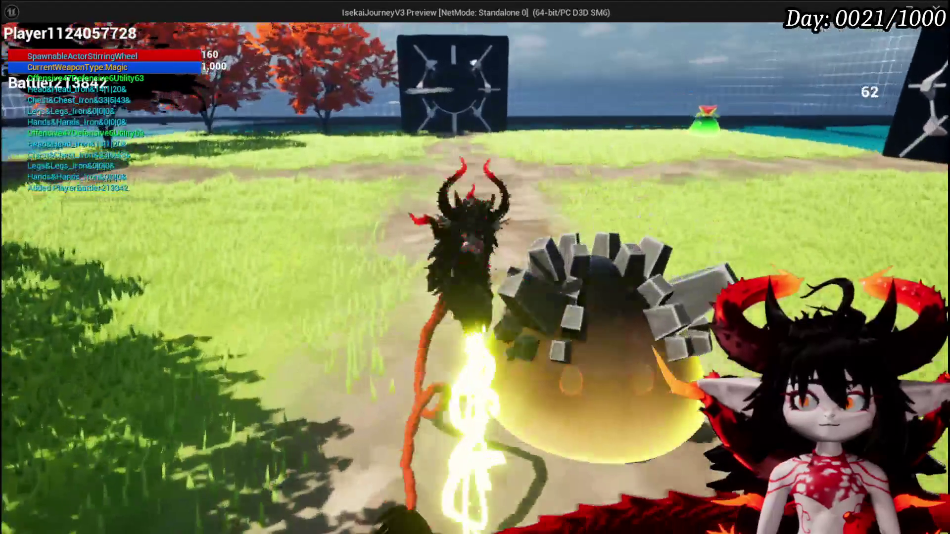
# Run the character through the gate and choose the MarketPlace room.
pyautogui.press('w')
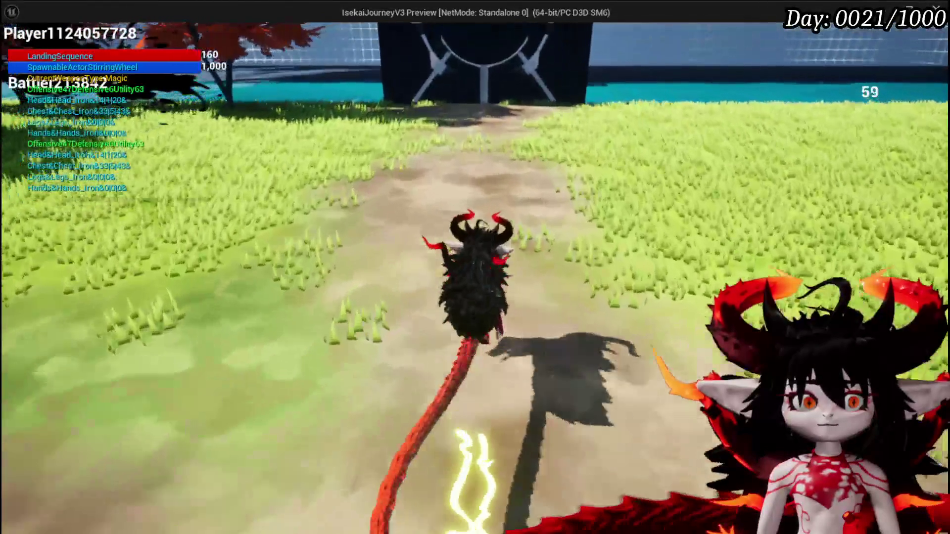
pyautogui.press('w')
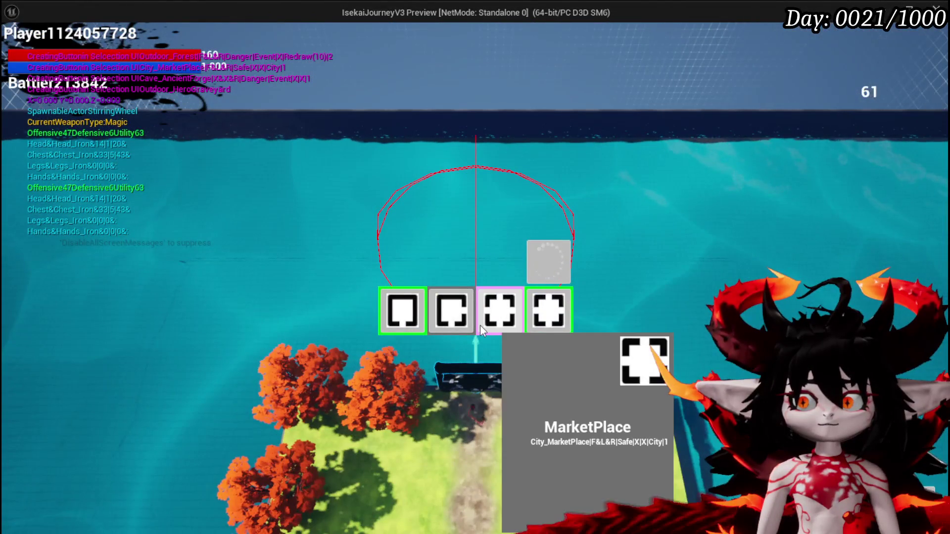
pyautogui.click(480, 325)
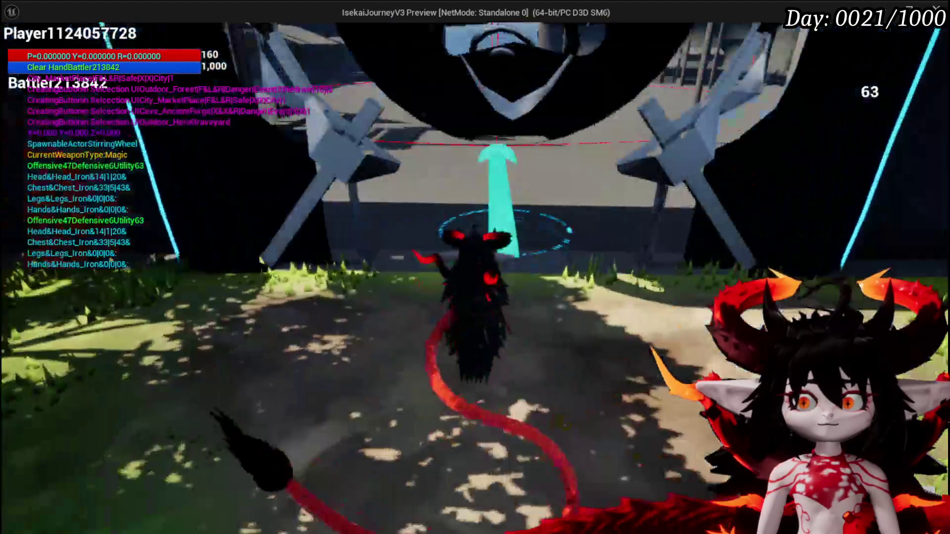
# Walk onto the MarketPlace grass field, then save the level.
pyautogui.press('w')
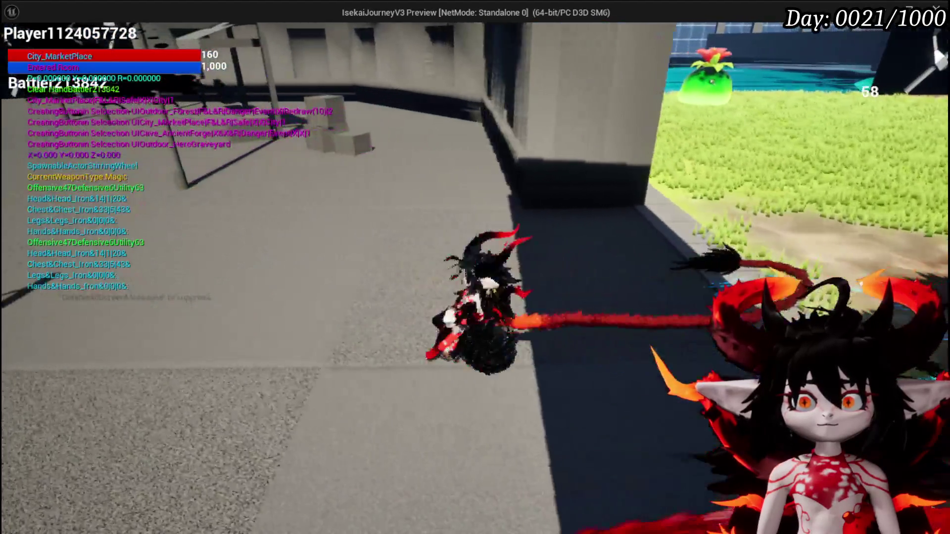
pyautogui.press('w')
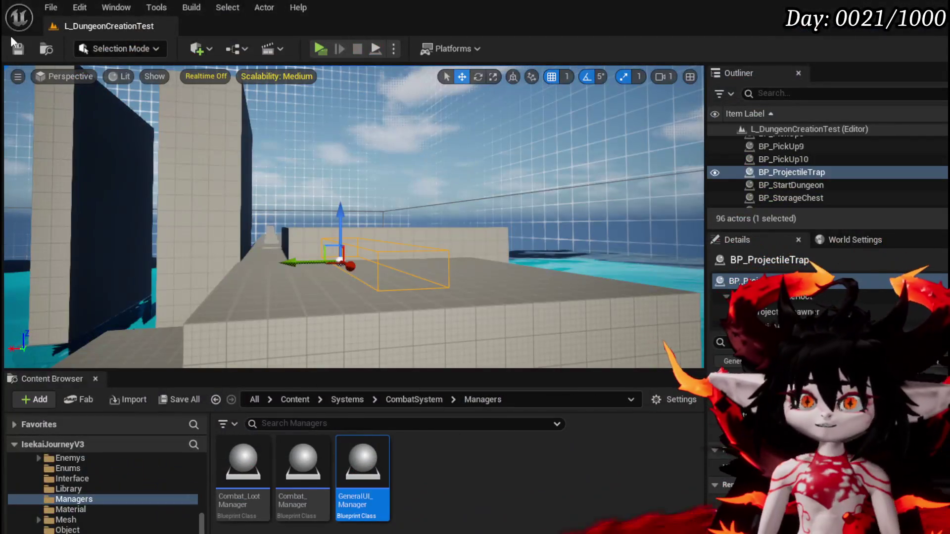
pyautogui.click(15, 46)
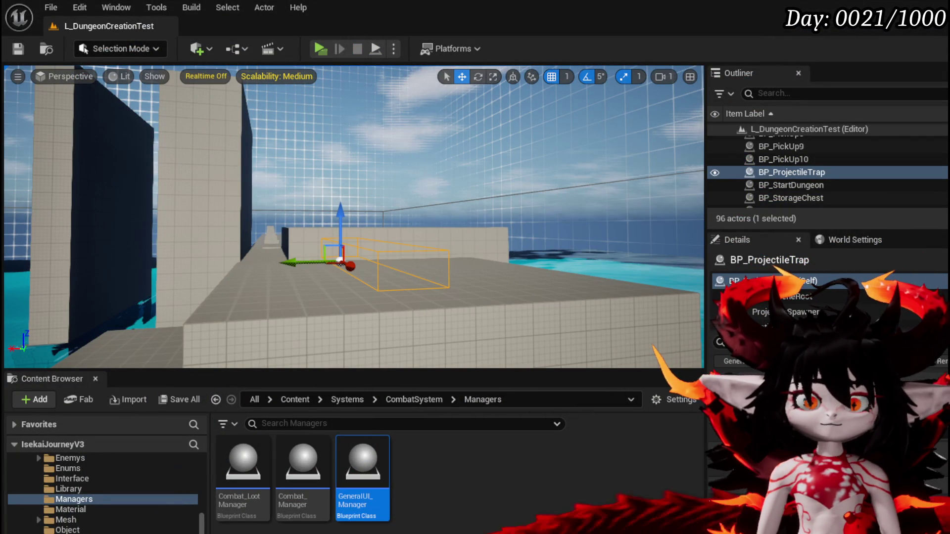
# From GeneralUI_Manager's OnUpdateUIEventReceived, open the Update Values function in WP_PlayerValuesHUD.
pyautogui.hotkey('alt', 'Tab')
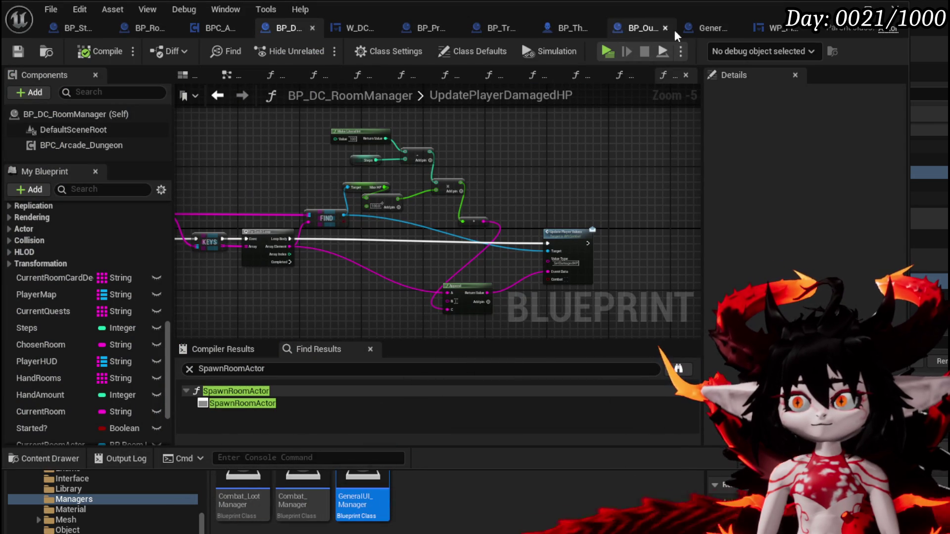
pyautogui.click(707, 28)
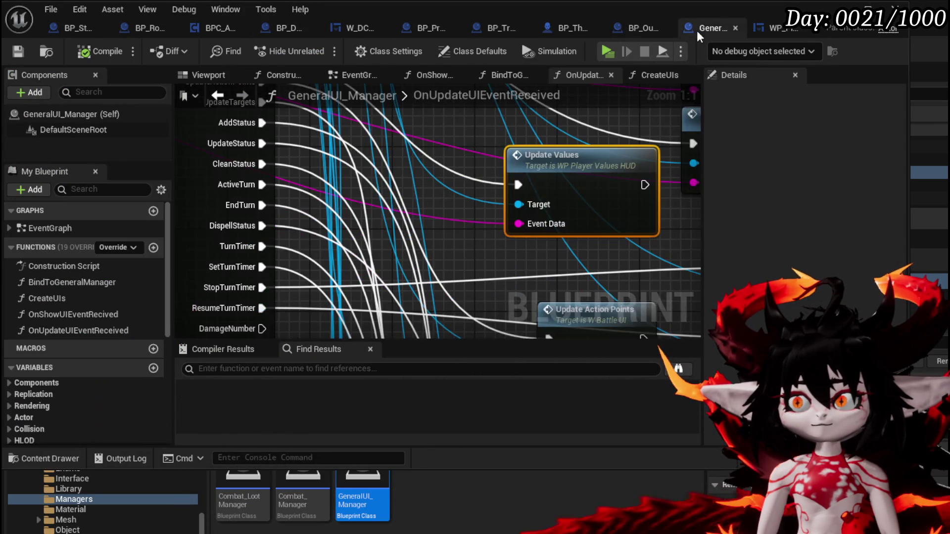
pyautogui.scroll(-3, 567, 181)
pyautogui.moveTo(563, 191)
pyautogui.mouseDown()
pyautogui.moveTo(544, 222)
pyautogui.moveTo(483, 266)
pyautogui.moveTo(536, 269)
pyautogui.moveTo(429, 205)
pyautogui.moveTo(550, 301)
pyautogui.moveTo(488, 225)
pyautogui.mouseUp()
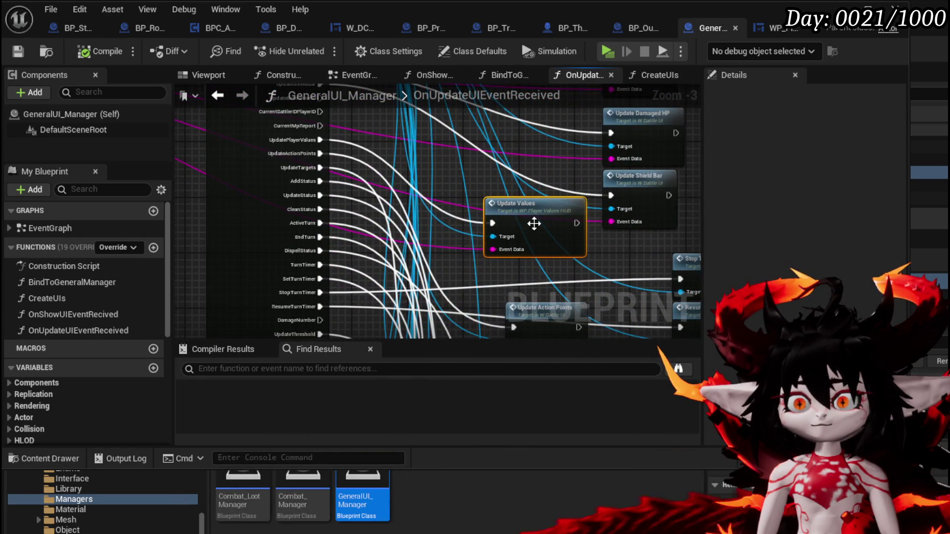
pyautogui.scroll(-1, 529, 222)
pyautogui.doubleClick(520, 217)
pyautogui.scroll(-4, 420, 208)
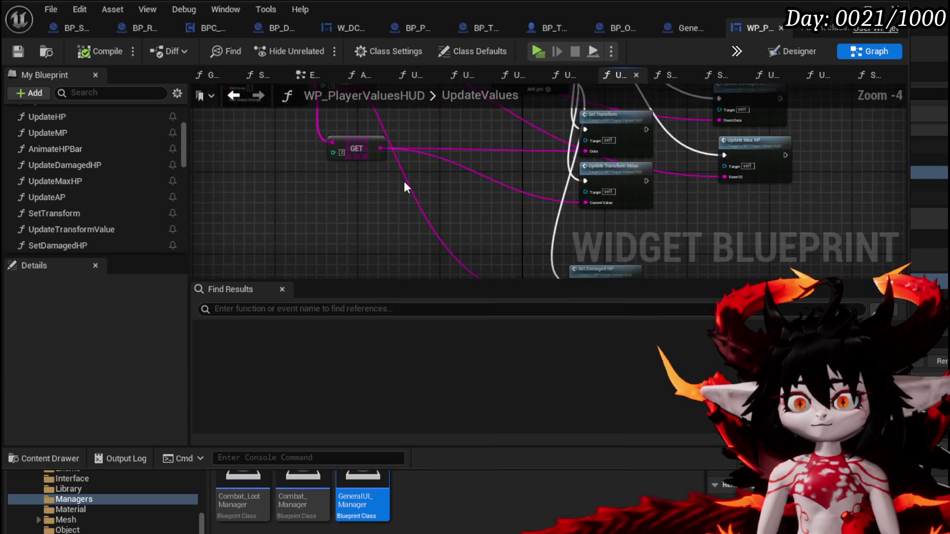
pyautogui.scroll(4, 491, 220)
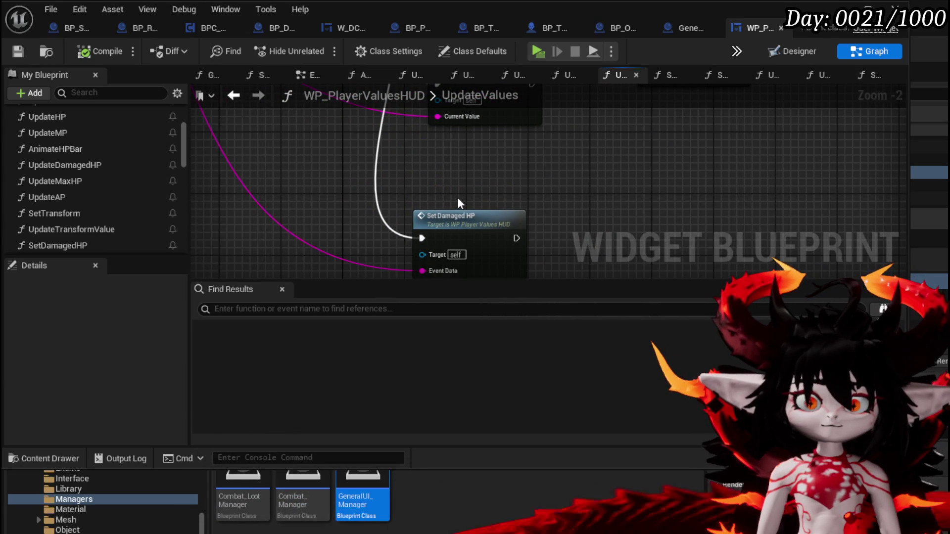
# Open the SetDamagedHP graph and shift its Parse Into Array, GET and entry nodes to make room.
pyautogui.moveTo(477, 212)
pyautogui.mouseDown()
pyautogui.moveTo(473, 157)
pyautogui.moveTo(512, 183)
pyautogui.moveTo(364, 170)
pyautogui.moveTo(362, 134)
pyautogui.mouseUp()
pyautogui.doubleClick(464, 184)
pyautogui.moveTo(281, 151); pyautogui.dragTo(460, 230)
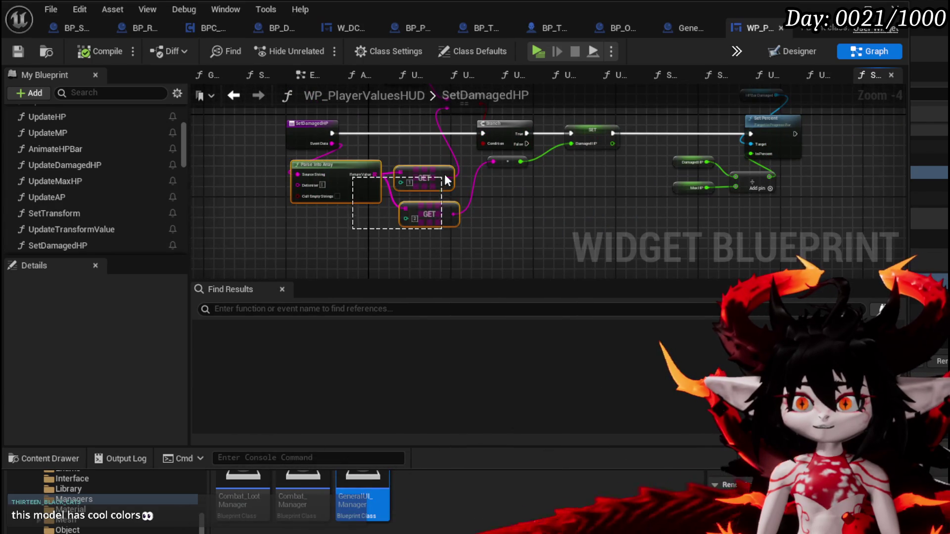
pyautogui.moveTo(441, 177); pyautogui.dragTo(391, 214)
pyautogui.moveTo(291, 135); pyautogui.dragTo(260, 136)
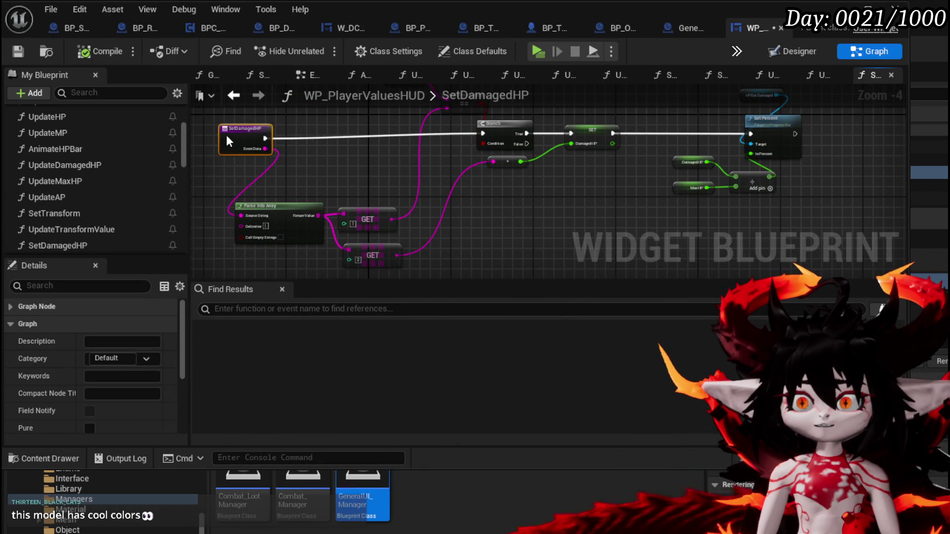
pyautogui.scroll(3, 322, 168)
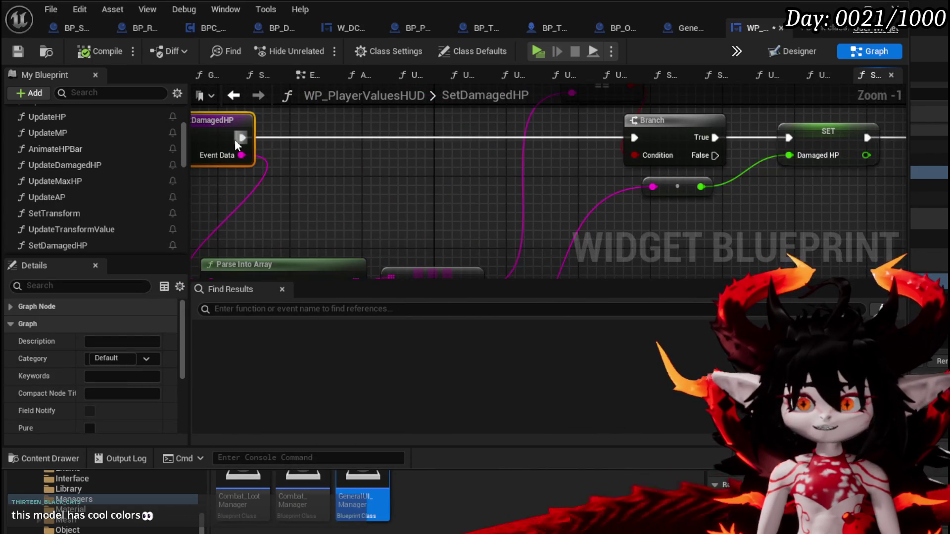
# Add a Print String node after the SetDamagedHP entry, fed by Event Data.
pyautogui.moveTo(330, 147); pyautogui.dragTo(330, 146)
pyautogui.write('prin')
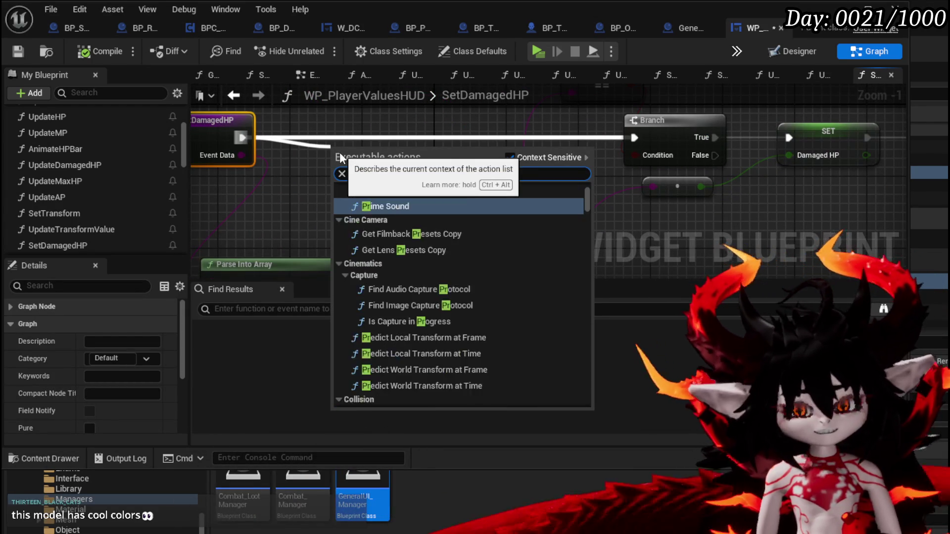
pyautogui.write('t string')
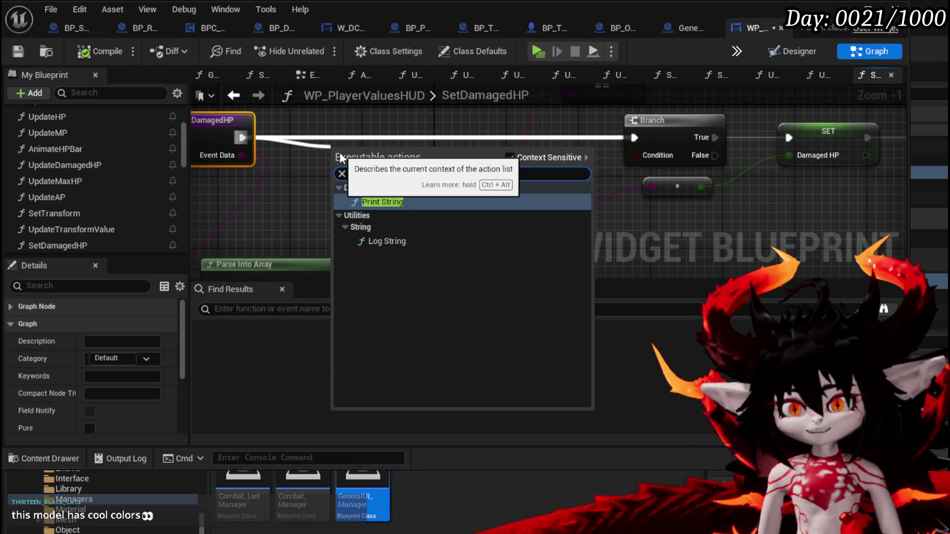
pyautogui.click(441, 202)
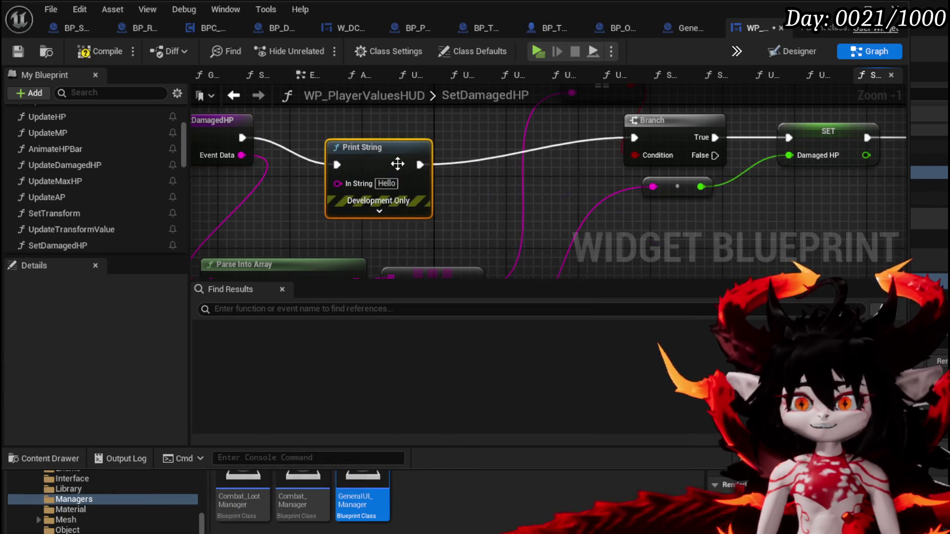
pyautogui.moveTo(398, 162); pyautogui.dragTo(402, 133)
pyautogui.moveTo(328, 199)
pyautogui.mouseDown()
pyautogui.moveTo(404, 212)
pyautogui.moveTo(286, 204)
pyautogui.moveTo(346, 194)
pyautogui.moveTo(446, 239)
pyautogui.moveTo(412, 228)
pyautogui.mouseUp()
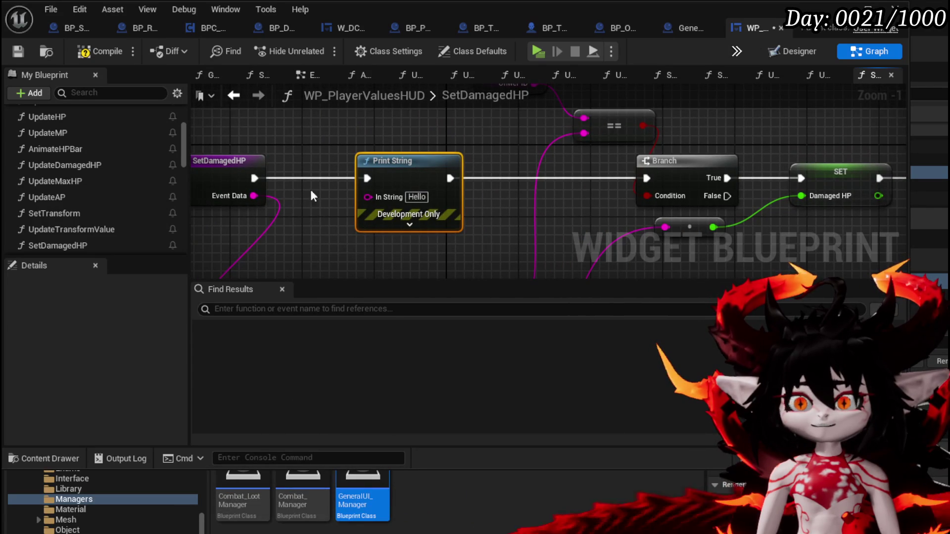
pyautogui.moveTo(258, 195); pyautogui.dragTo(396, 202)
# Set the Print String text colour to red and duration to 180, then compile.
pyautogui.click(409, 224)
pyautogui.moveTo(429, 250)
pyautogui.mouseDown()
pyautogui.moveTo(403, 208)
pyautogui.moveTo(438, 172)
pyautogui.mouseUp()
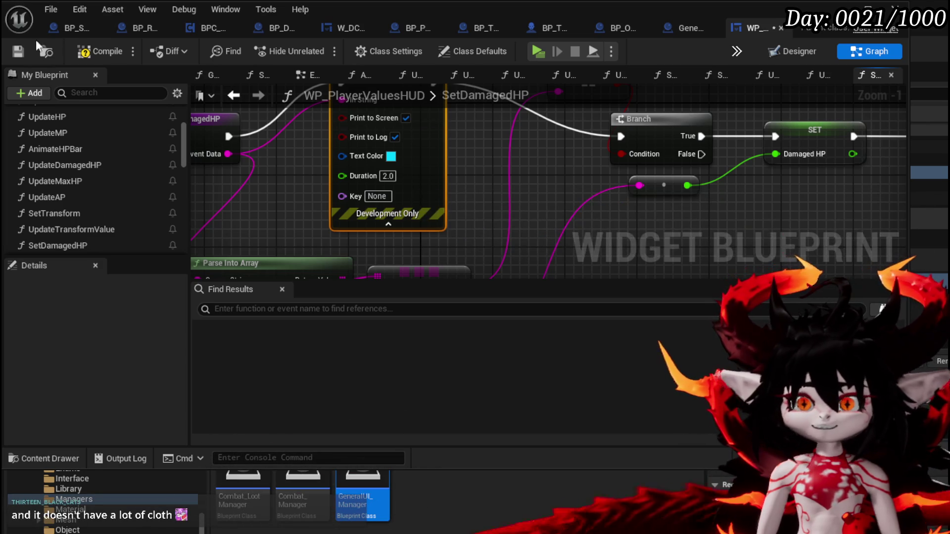
pyautogui.click(100, 52)
pyautogui.click(391, 156)
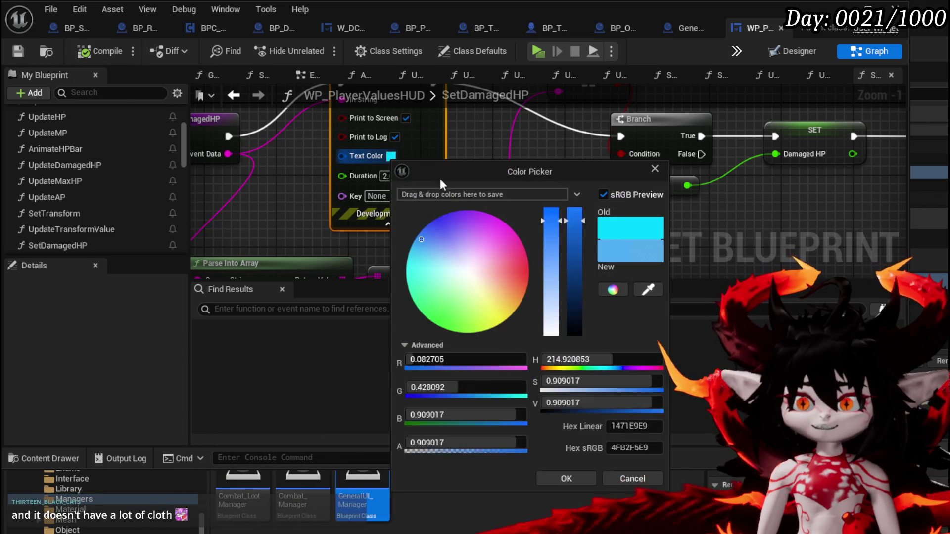
pyautogui.moveTo(521, 254); pyautogui.dragTo(550, 267)
pyautogui.click(569, 477)
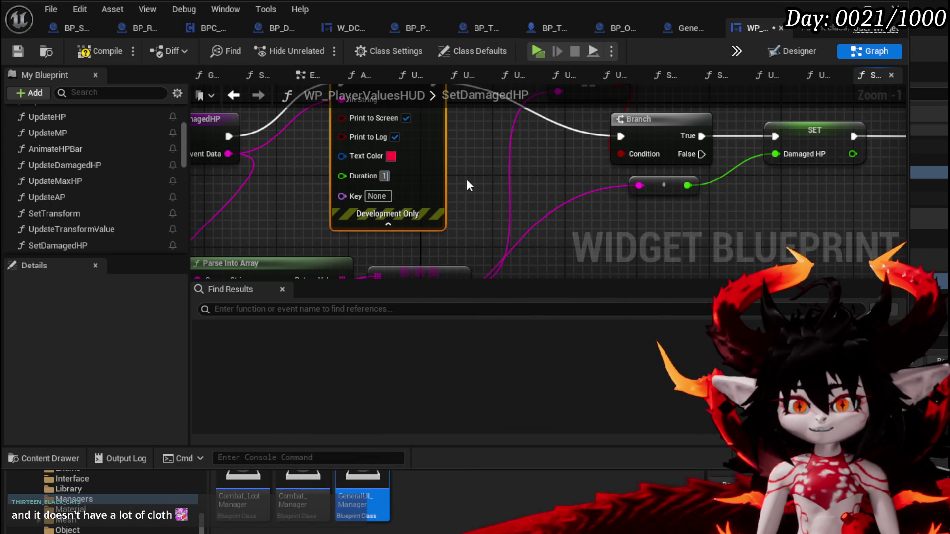
pyautogui.write('180')
pyautogui.click(466, 179)
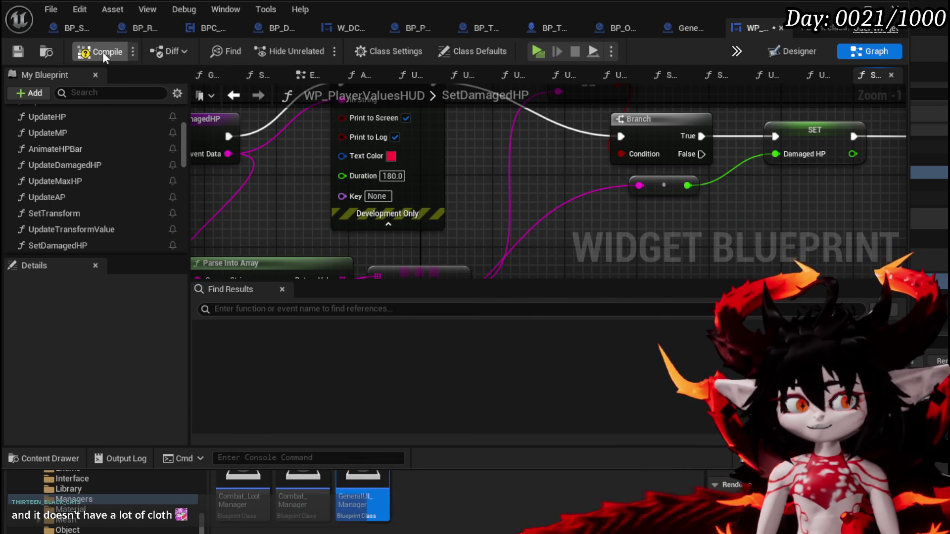
pyautogui.click(103, 52)
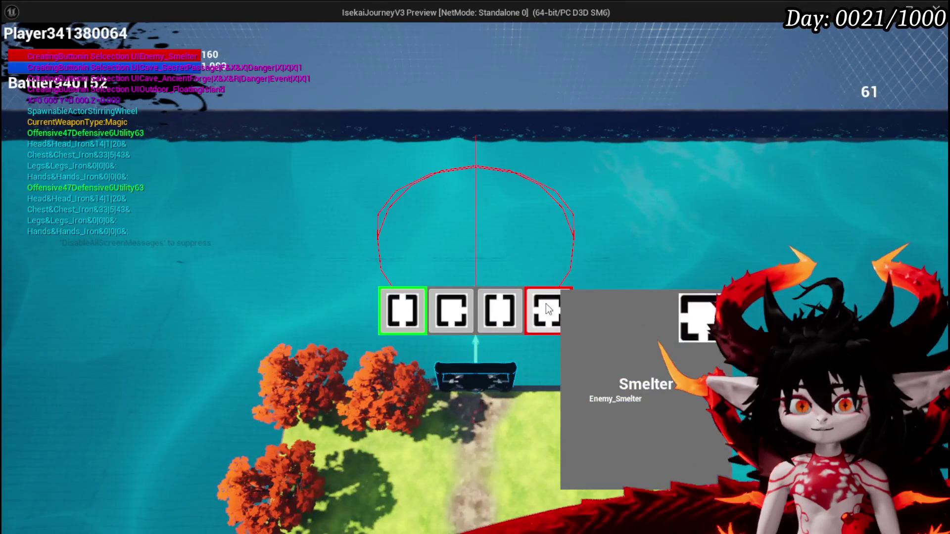
# Enter the Smelter room, stop the play-test, save all, and return to SetDamagedHP.
pyautogui.click(546, 305)
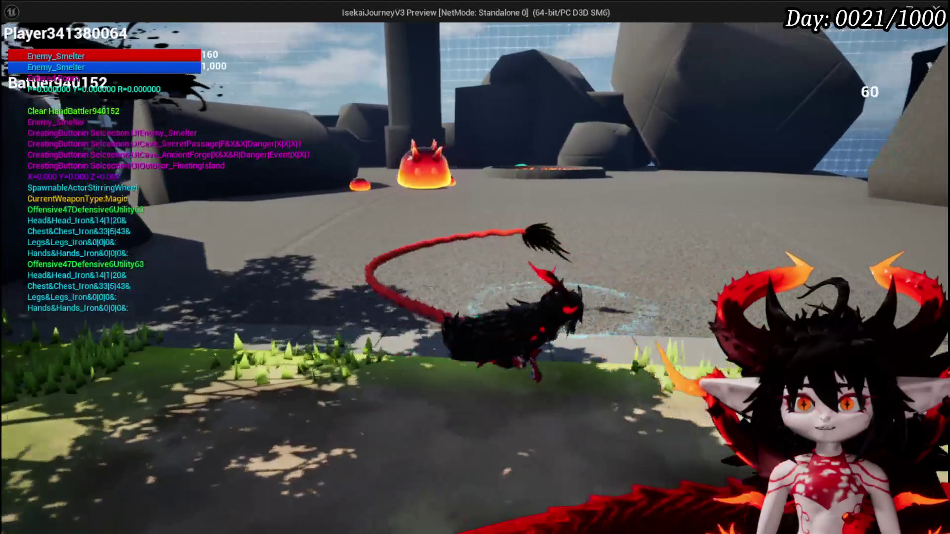
pyautogui.press('Escape')
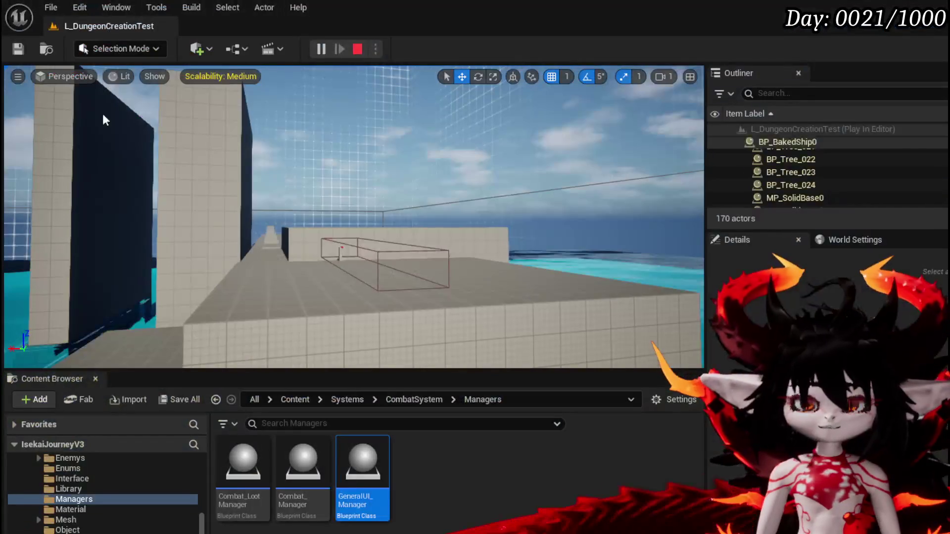
pyautogui.hotkey('ctrl', 's')
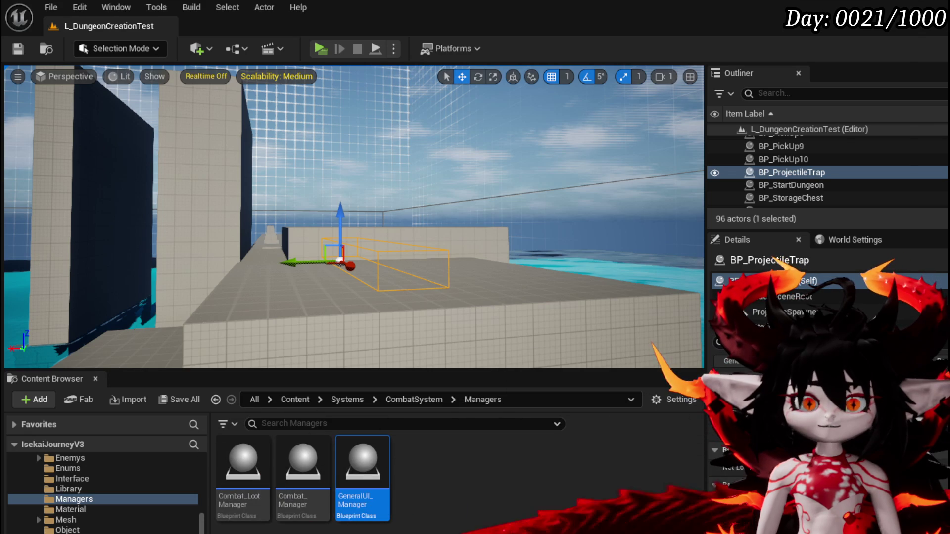
pyautogui.hotkey('alt', 'Tab')
pyautogui.moveTo(317, 178); pyautogui.dragTo(419, 218)
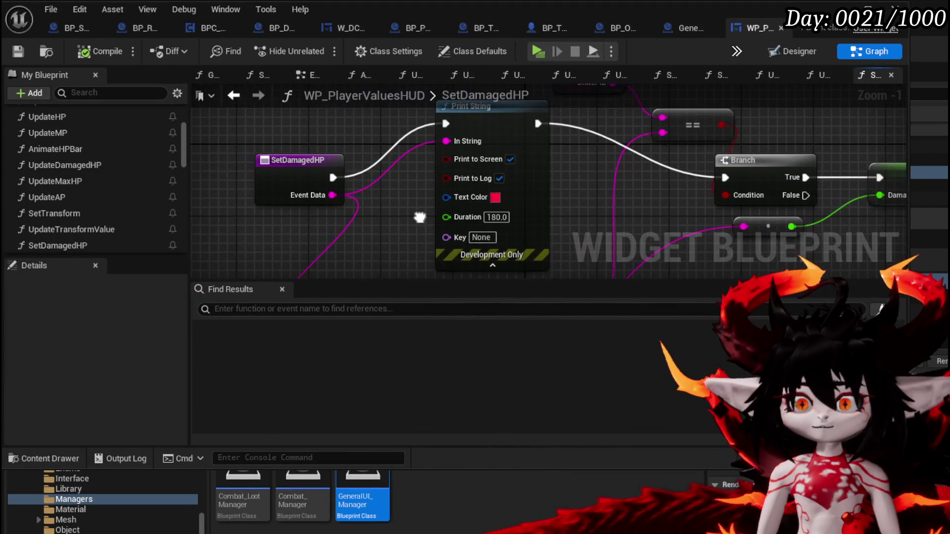
# Look over the SetValues and UpdateValues function graphs in WP_PlayerValuesHUD.
pyautogui.scroll(4, 143, 133)
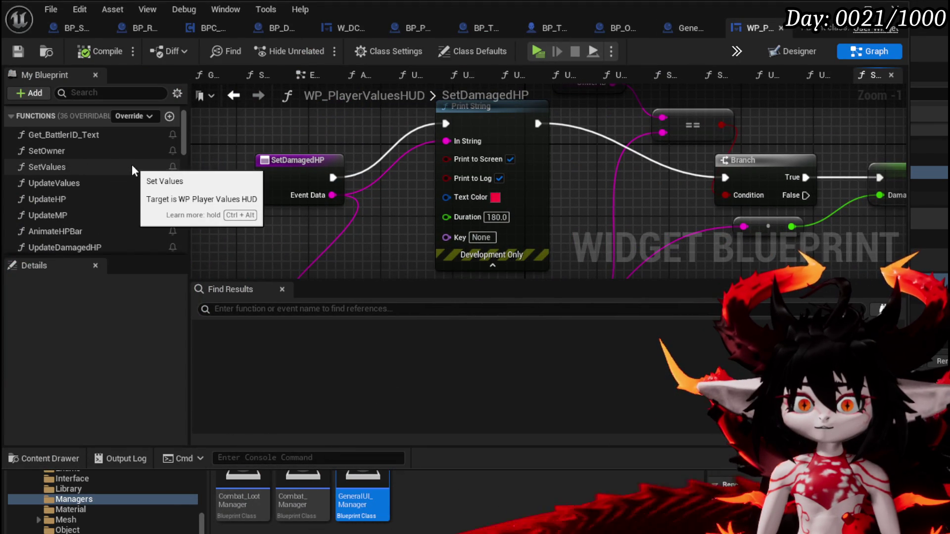
pyautogui.doubleClick(112, 167)
pyautogui.doubleClick(111, 183)
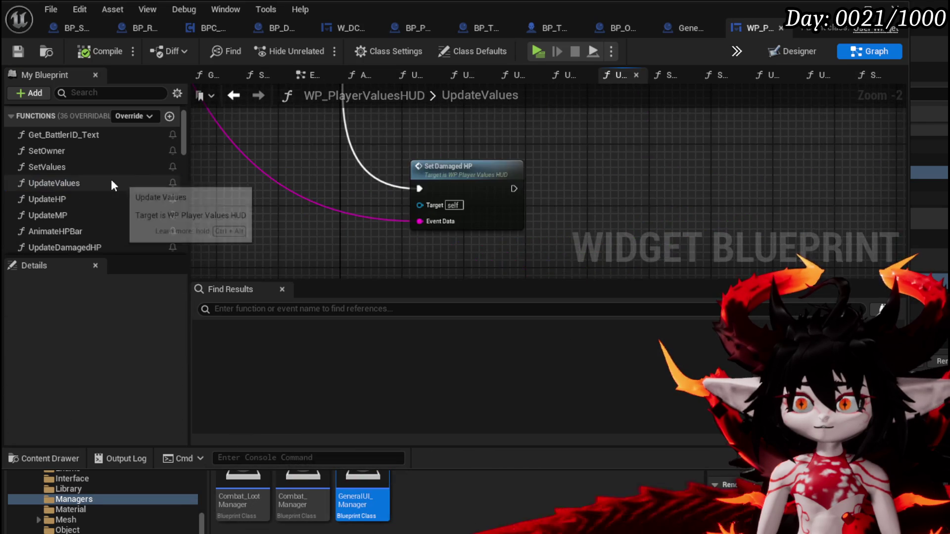
pyautogui.scroll(2, 586, 198)
pyautogui.moveTo(586, 194); pyautogui.dragTo(372, 217)
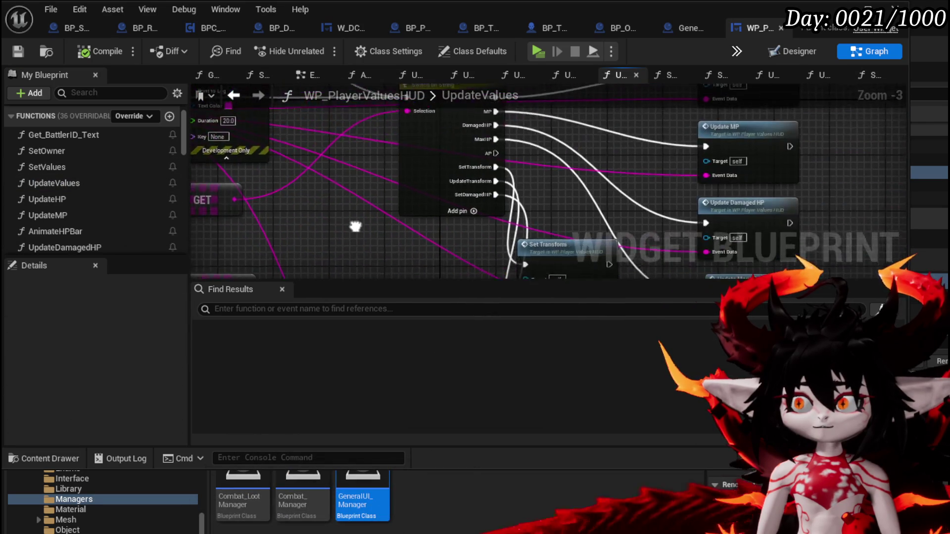
pyautogui.scroll(-1, 394, 187)
pyautogui.moveTo(489, 191)
pyautogui.mouseDown()
pyautogui.moveTo(395, 187)
pyautogui.moveTo(516, 231)
pyautogui.mouseUp()
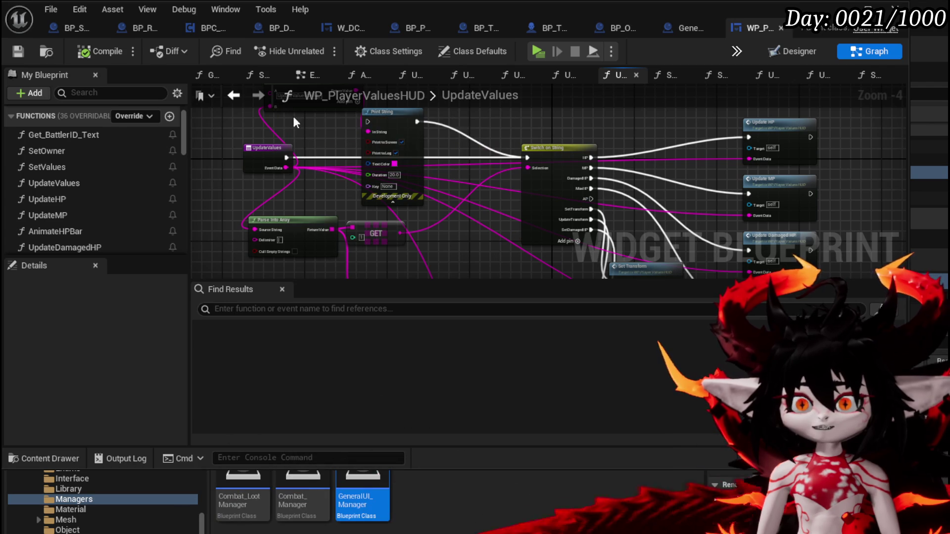
# Add a breakpoint on GeneralUI_Manager's OnUpdateUIEventReceived entry node.
pyautogui.click(696, 32)
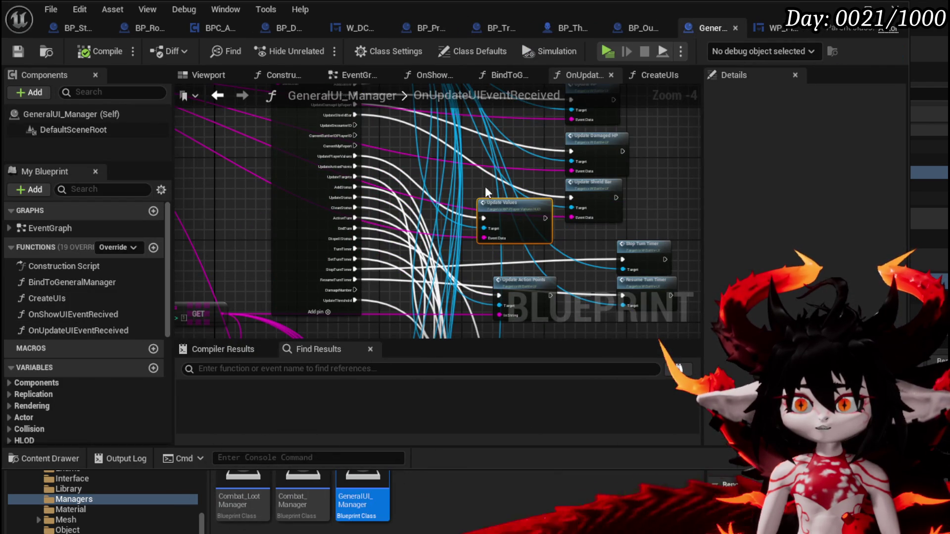
pyautogui.scroll(2, 368, 165)
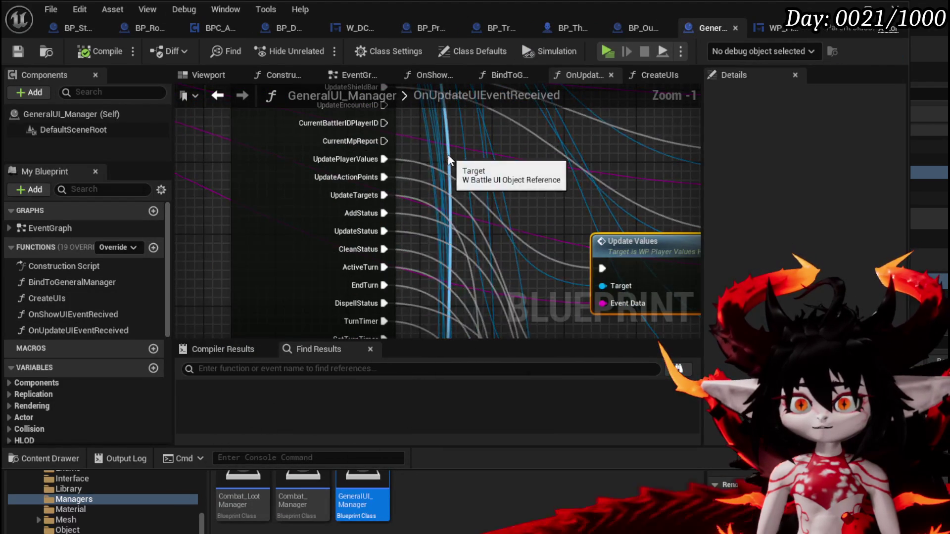
pyautogui.scroll(-1, 324, 155)
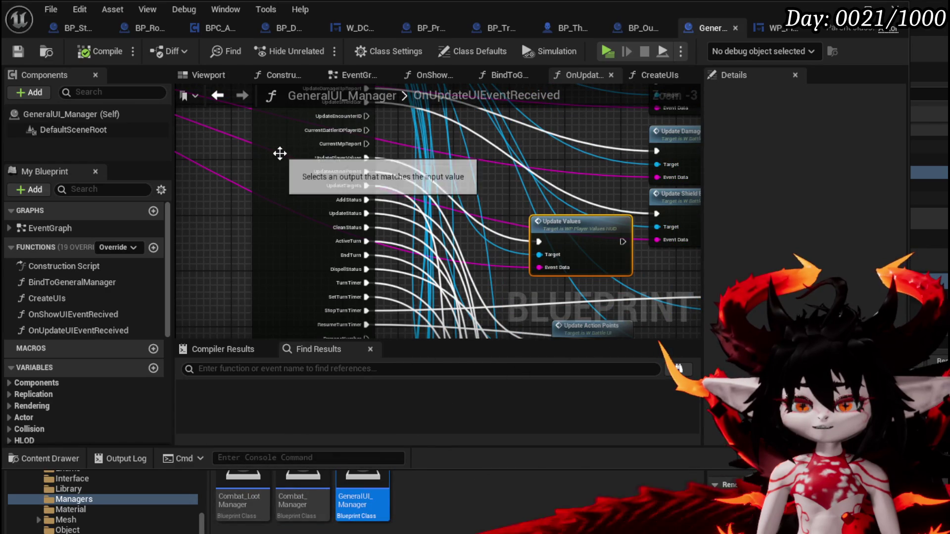
pyautogui.moveTo(239, 161); pyautogui.dragTo(568, 270)
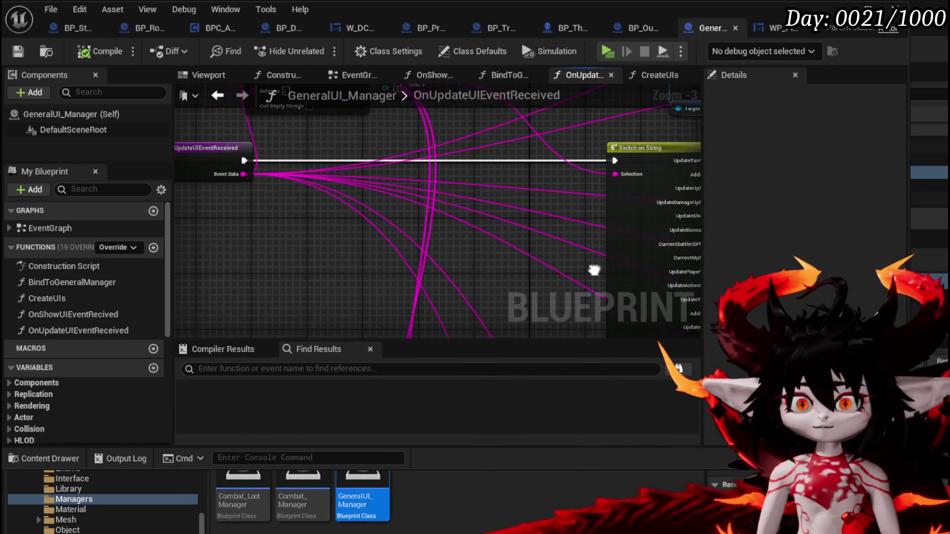
pyautogui.rightClick(208, 174)
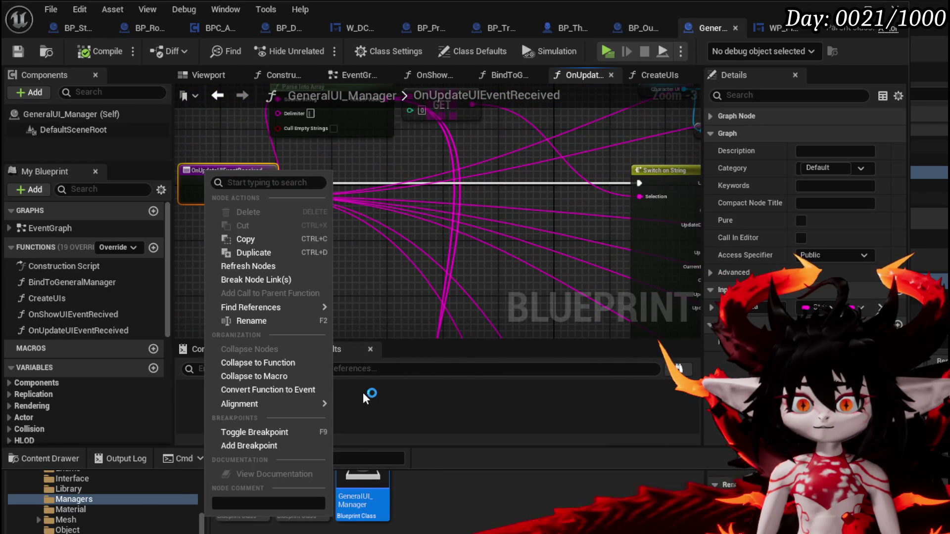
pyautogui.click(283, 444)
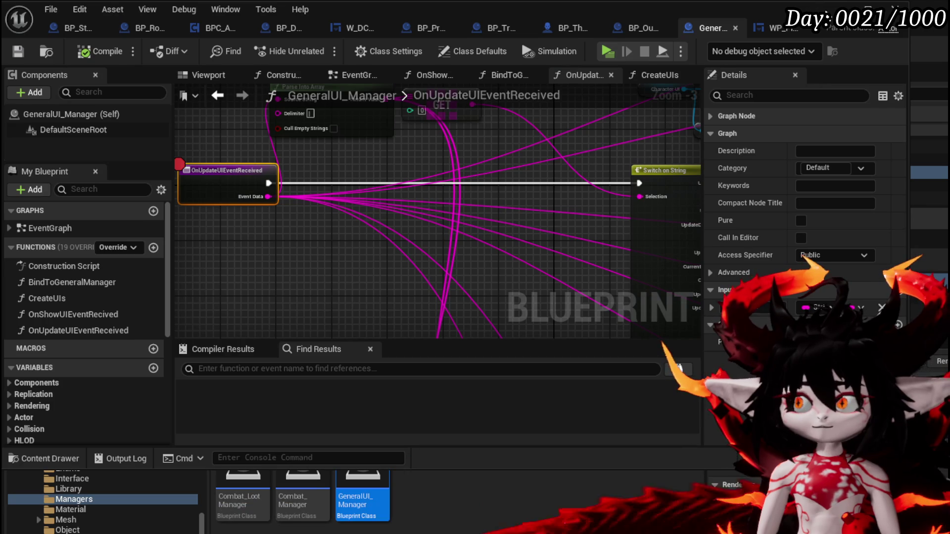
# Start a play-in-editor session from the level editor and resume past the breakpoint.
pyautogui.click(849, 8)
pyautogui.click(319, 48)
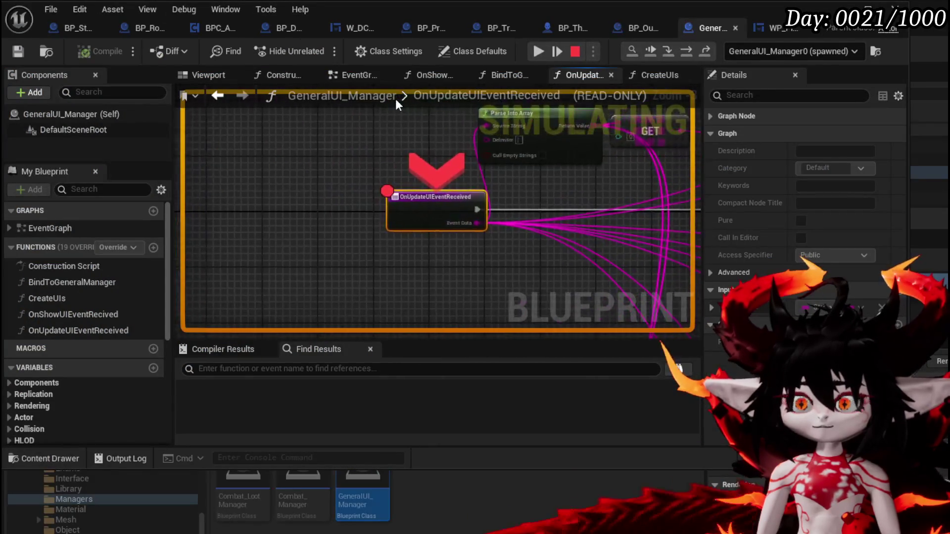
pyautogui.click(534, 50)
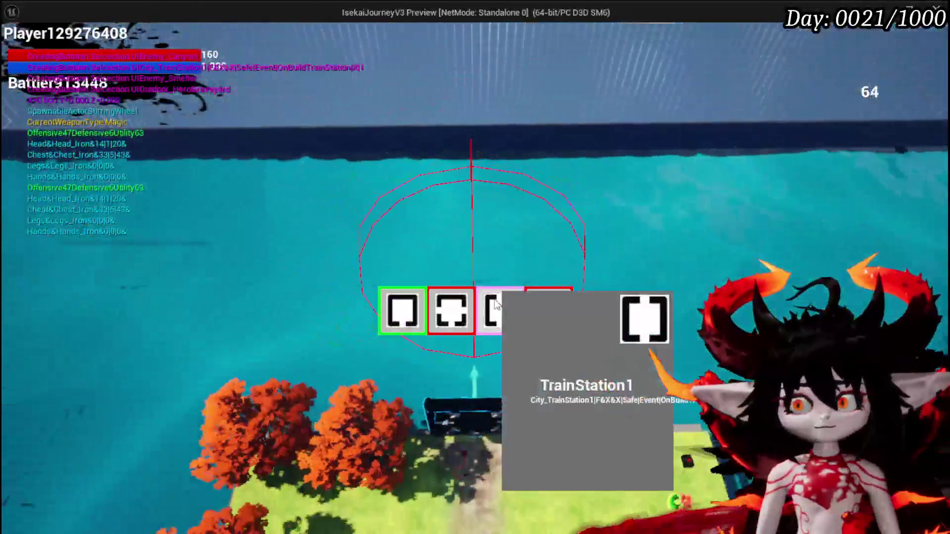
# Pick the TrainStation1 room in the running game.
pyautogui.click(500, 309)
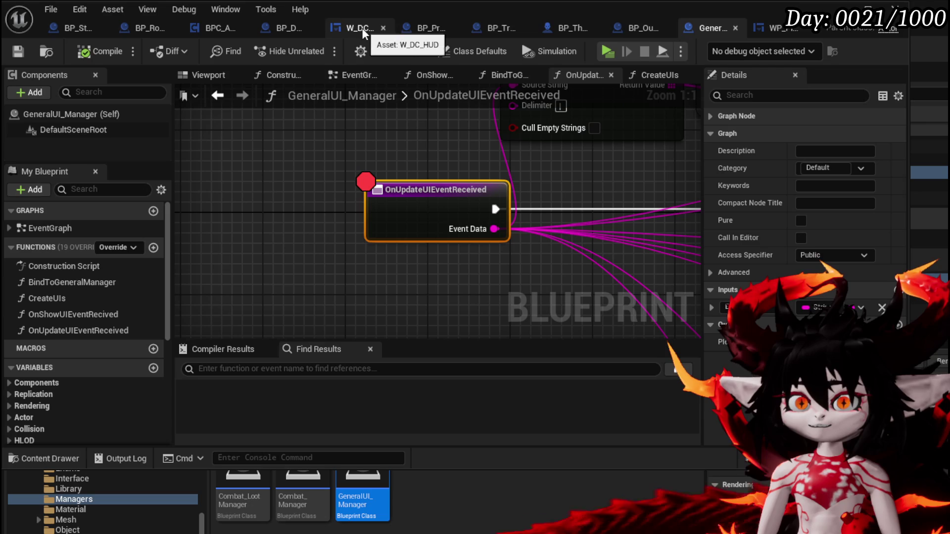
# Add a breakpoint on the Update Player Values node in BP_DC_RoomManager.
pyautogui.click(298, 25)
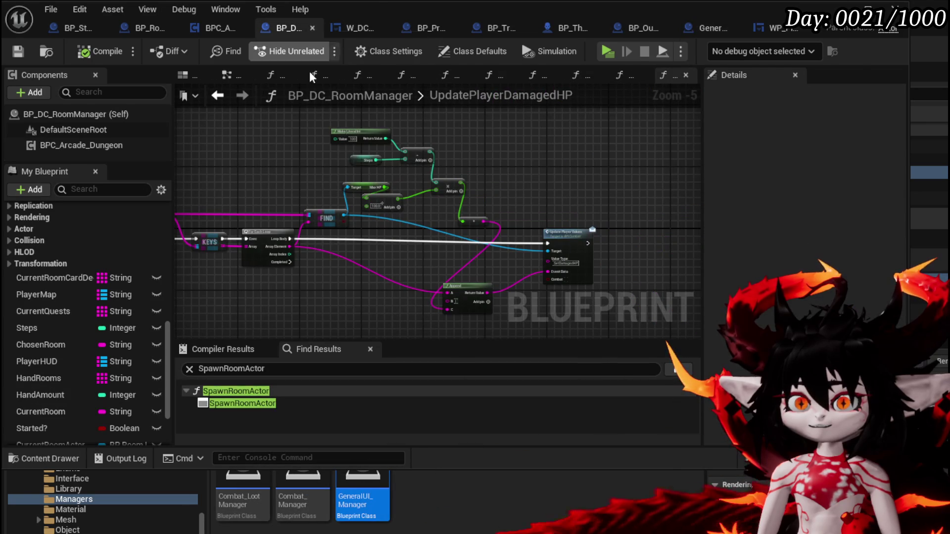
pyautogui.scroll(2, 399, 176)
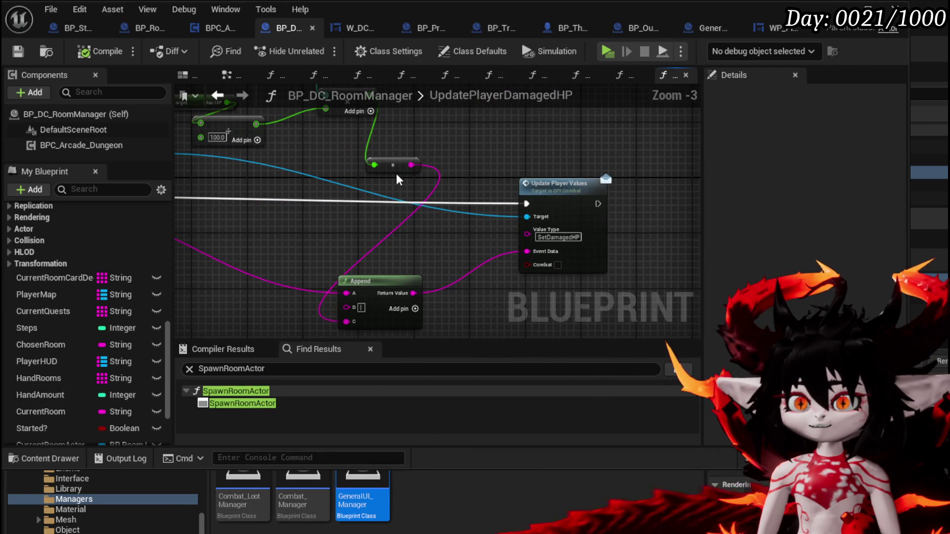
pyautogui.rightClick(548, 193)
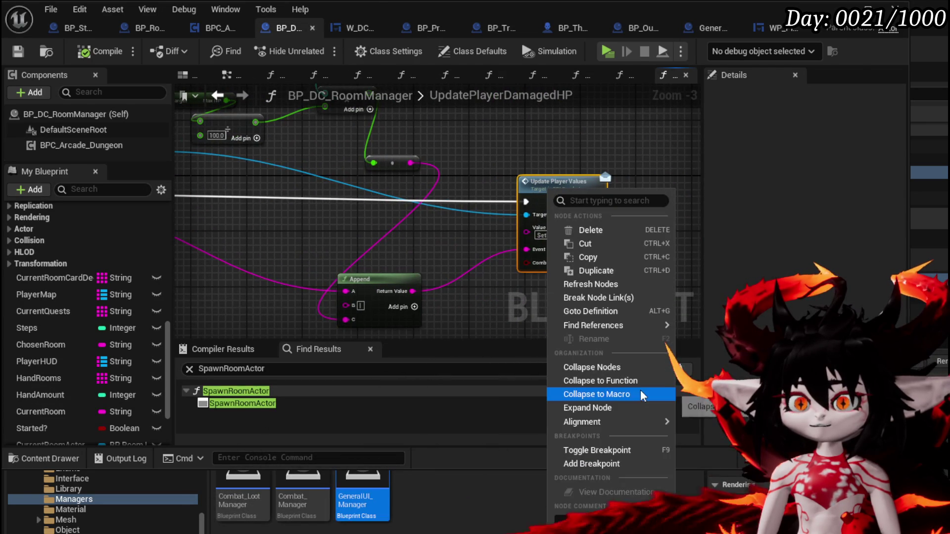
pyautogui.click(598, 464)
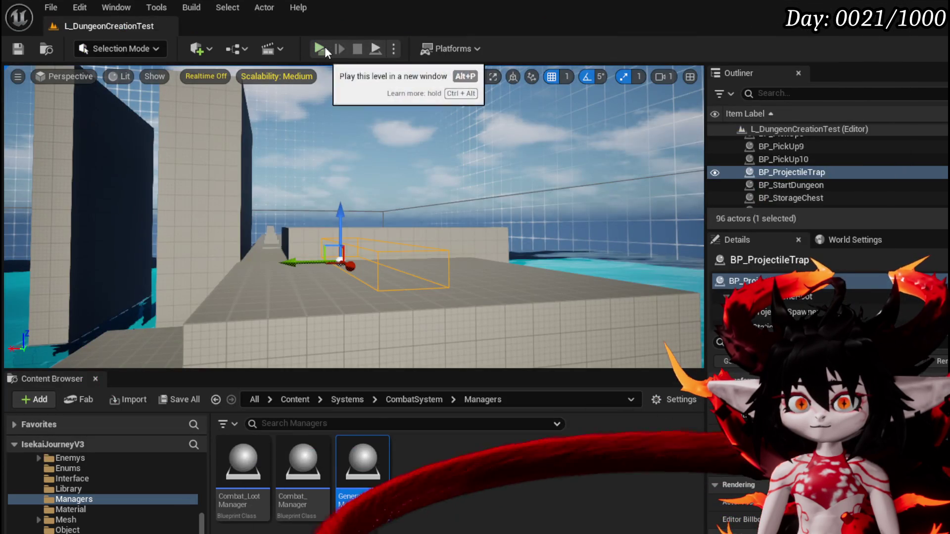
# Play-test, resume past the first breakpoint, run through the gate and choose MarketPlace.
pyautogui.click(324, 47)
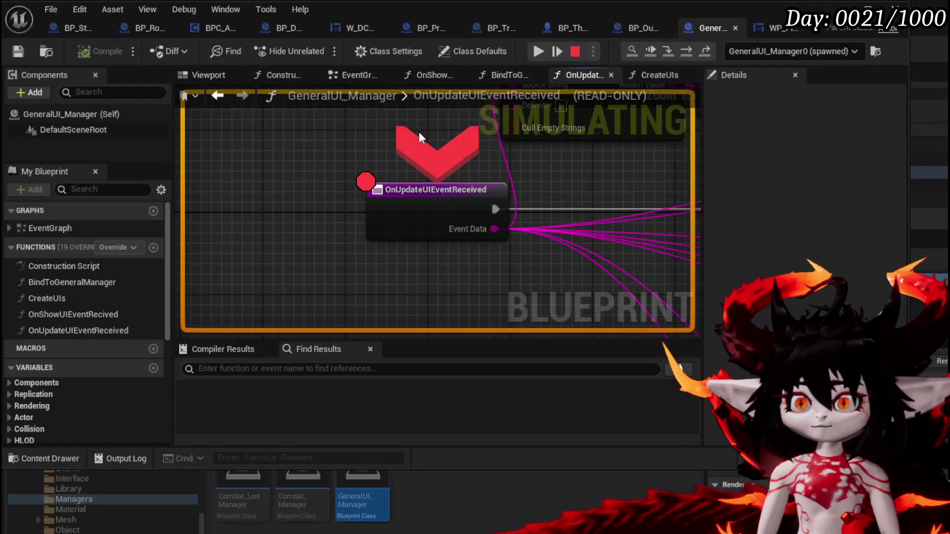
pyautogui.click(533, 51)
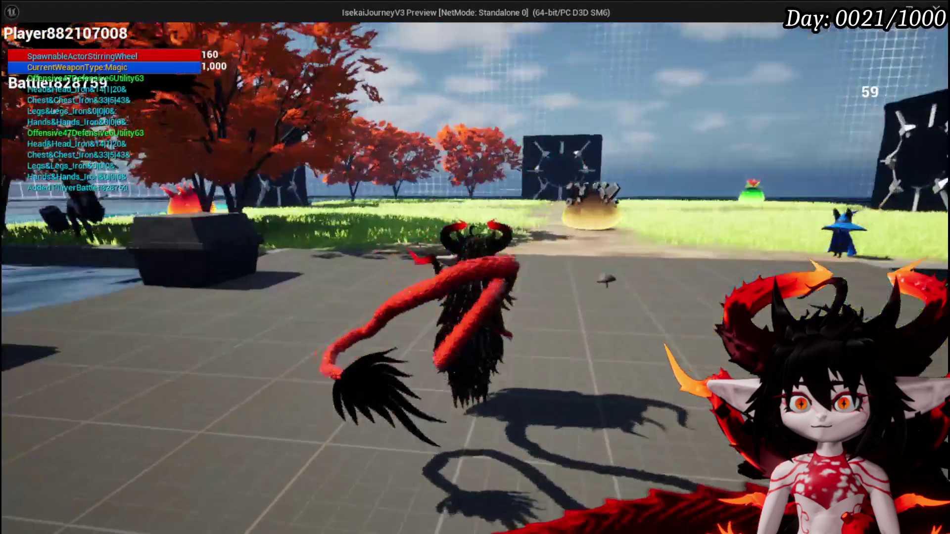
pyautogui.press('w')
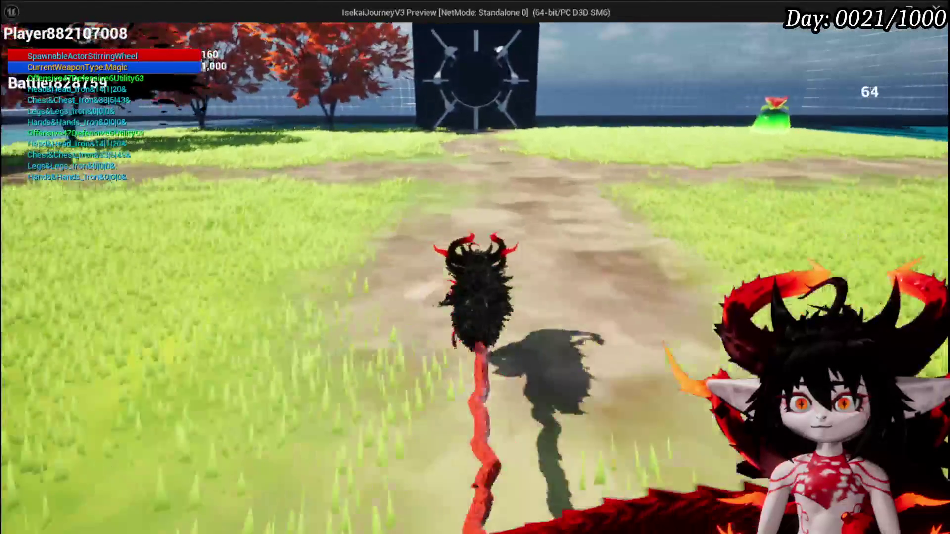
pyautogui.press('w')
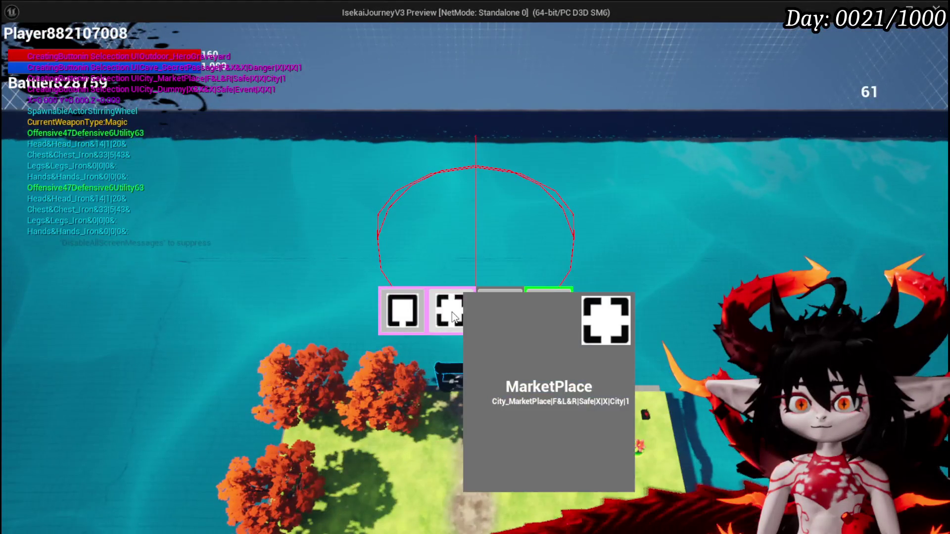
pyautogui.click(500, 310)
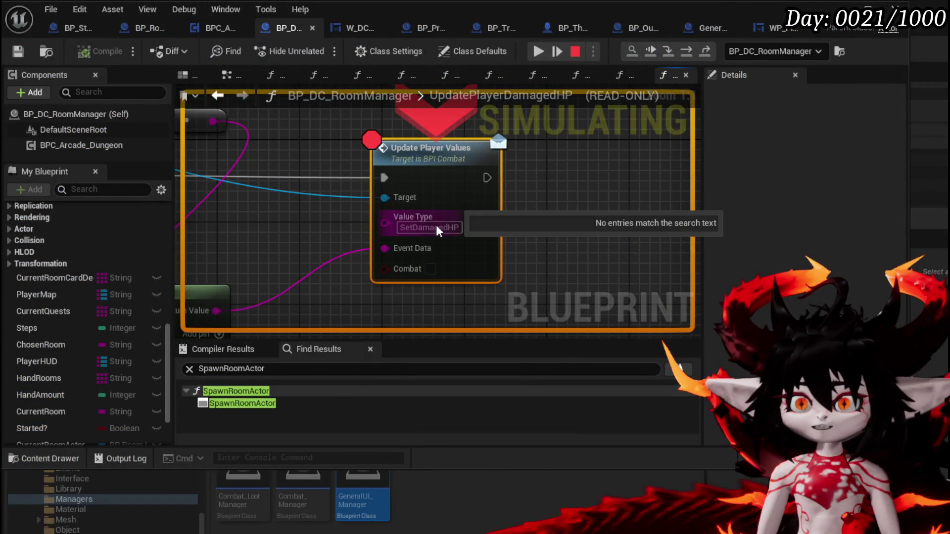
# At the Update Player Values breakpoint, inspect the Append node, then resume playing.
pyautogui.moveTo(419, 224); pyautogui.dragTo(407, 221)
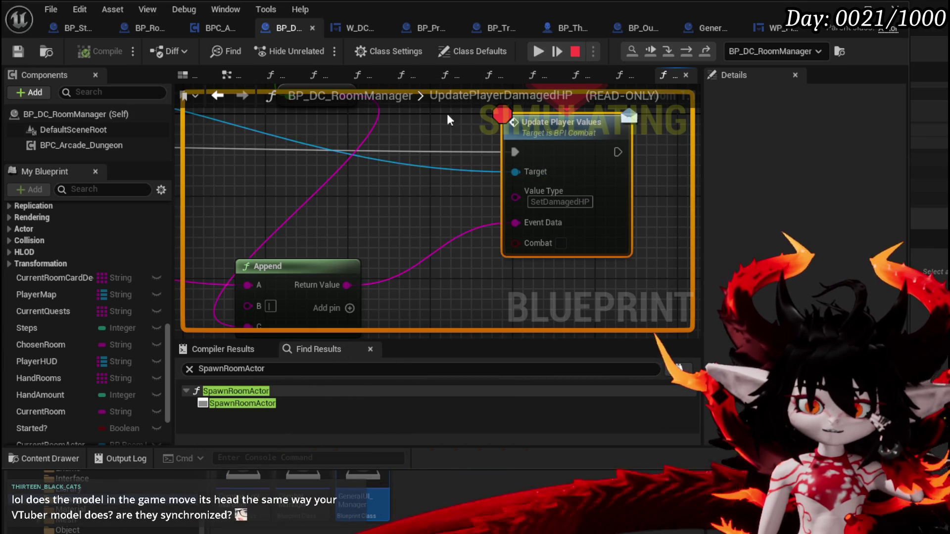
pyautogui.click(557, 51)
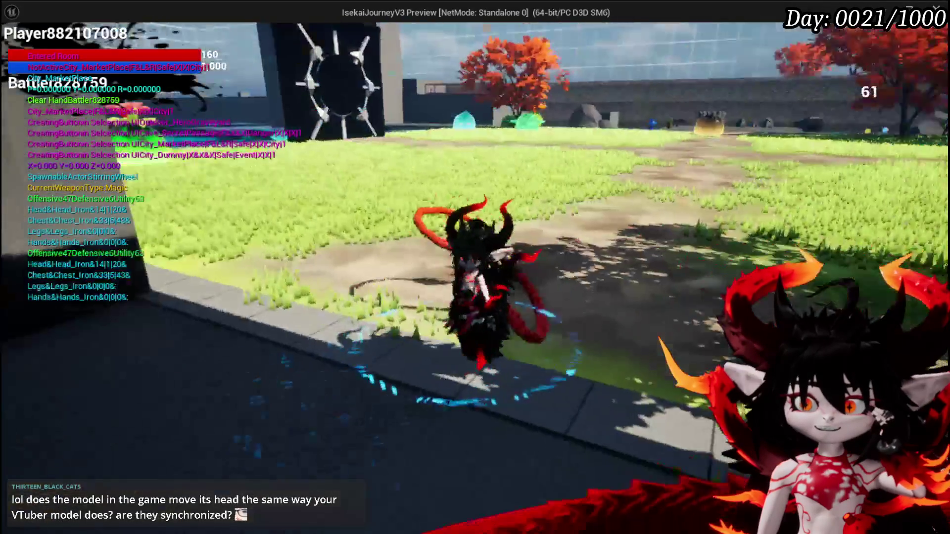
pyautogui.press('s')
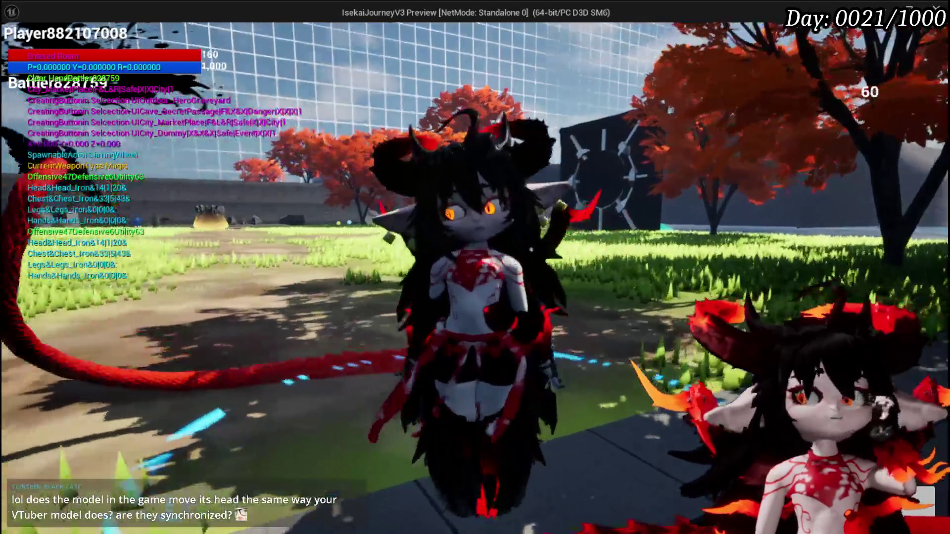
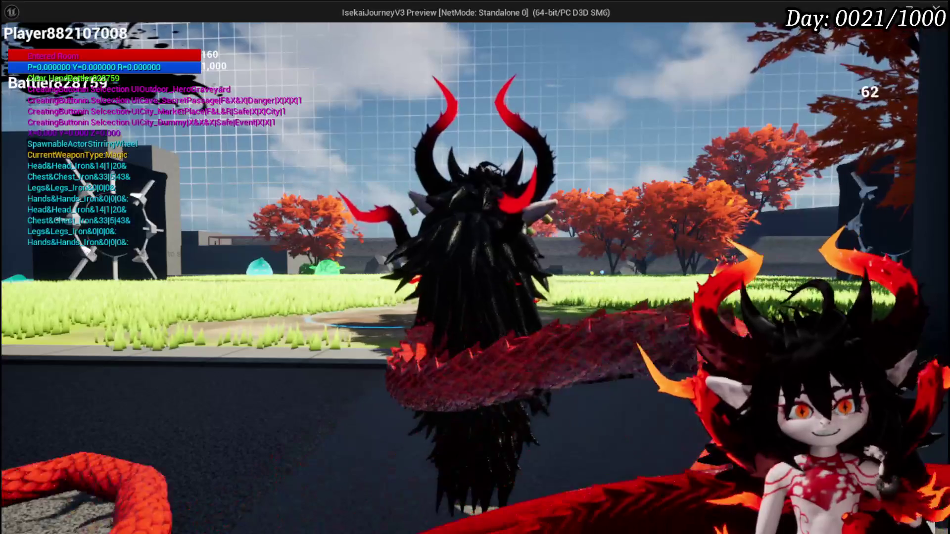
# Stop Play-In-Editor and inspect the Update Player Values and Append nodes in UpdatePlayerDamagedHP.
pyautogui.press('Escape')
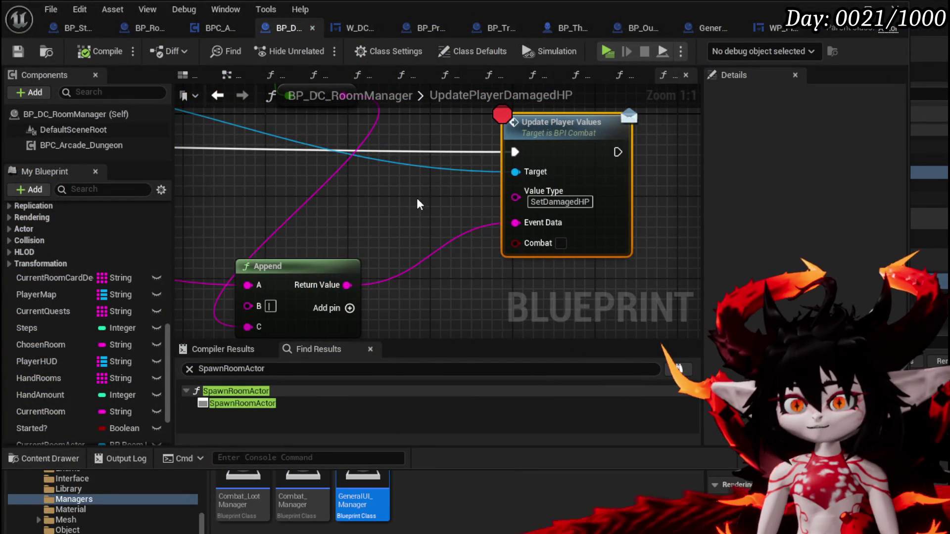
pyautogui.moveTo(418, 203); pyautogui.dragTo(336, 228)
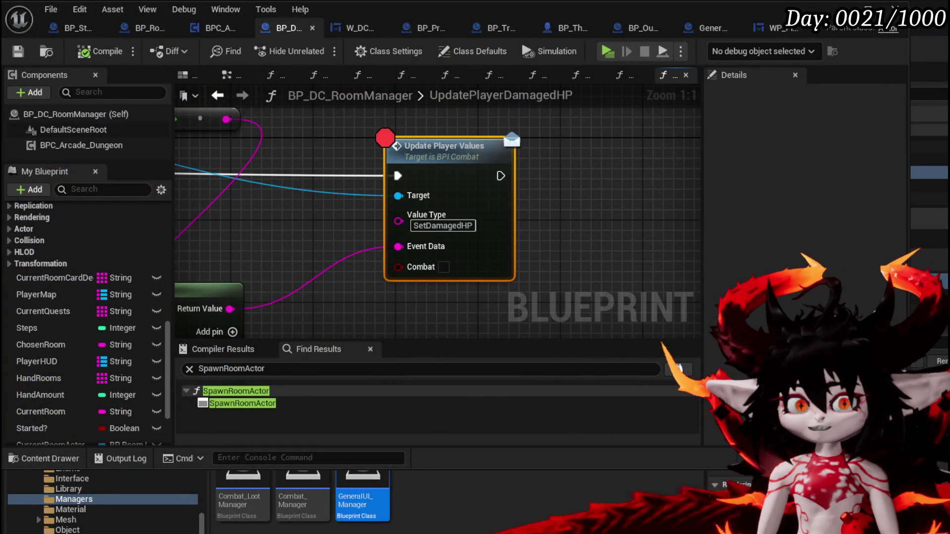
pyautogui.moveTo(276, 211)
pyautogui.mouseDown()
pyautogui.moveTo(418, 214)
pyautogui.moveTo(316, 204)
pyautogui.mouseUp()
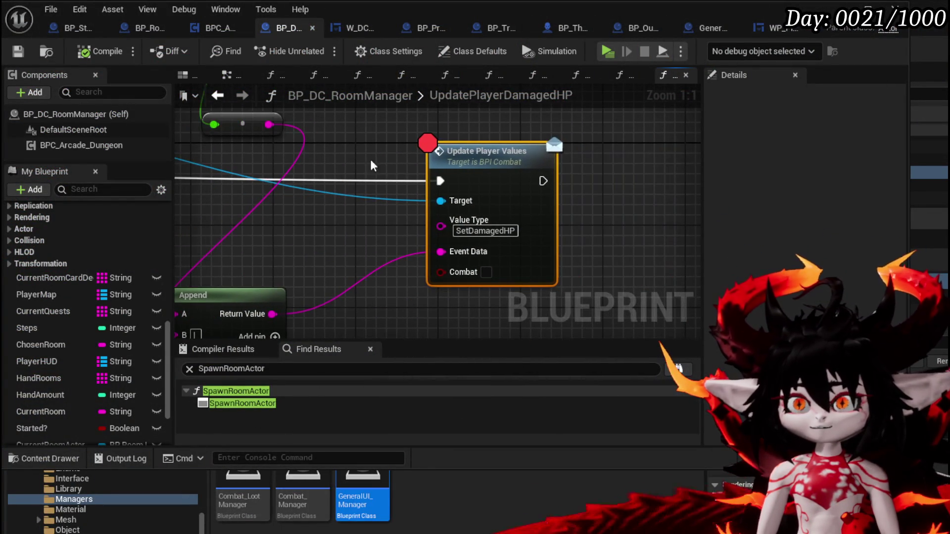
pyautogui.click(647, 224)
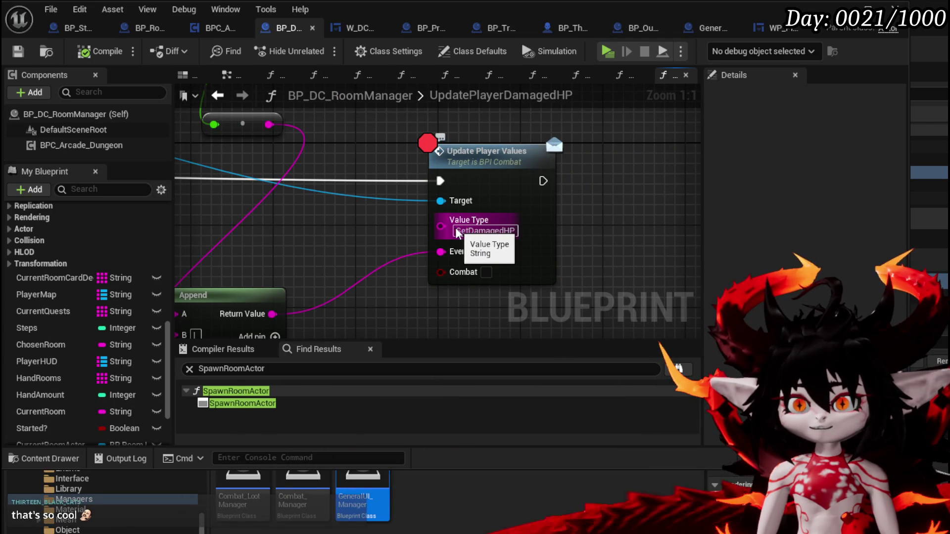
pyautogui.moveTo(338, 242)
pyautogui.mouseDown()
pyautogui.moveTo(459, 216)
pyautogui.moveTo(398, 257)
pyautogui.mouseUp()
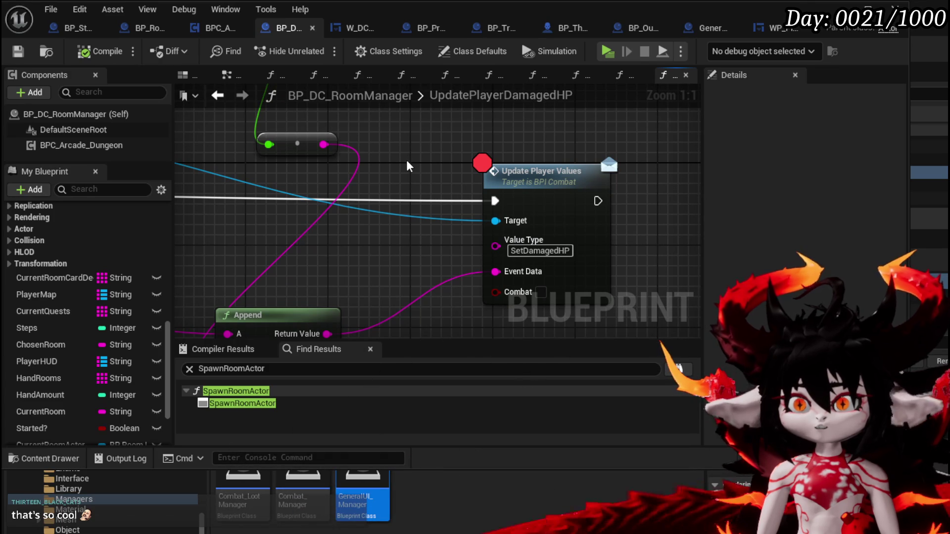
pyautogui.moveTo(439, 117); pyautogui.dragTo(610, 287)
pyautogui.click(633, 221)
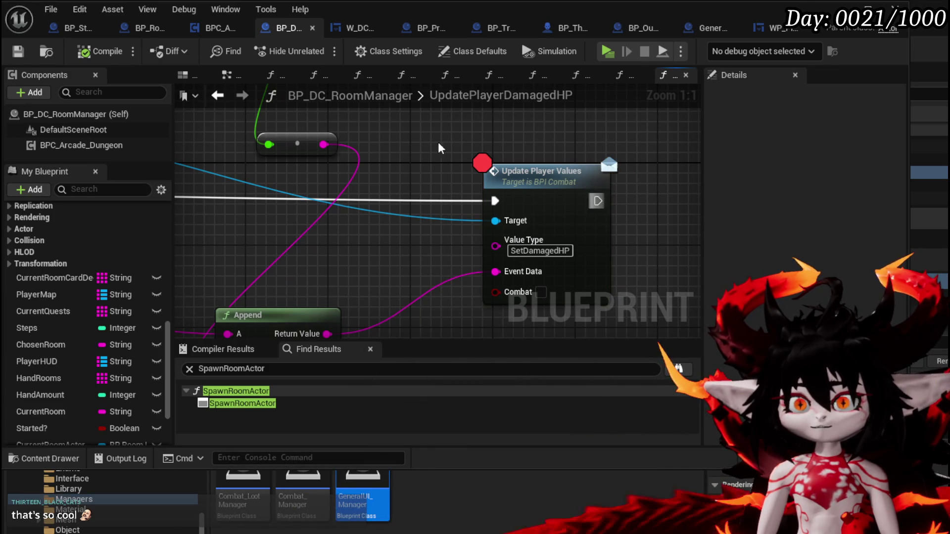
# Switch to BP_ThirdPersonCharacter and expand its Interfaces list in My Blueprint.
pyautogui.click(572, 28)
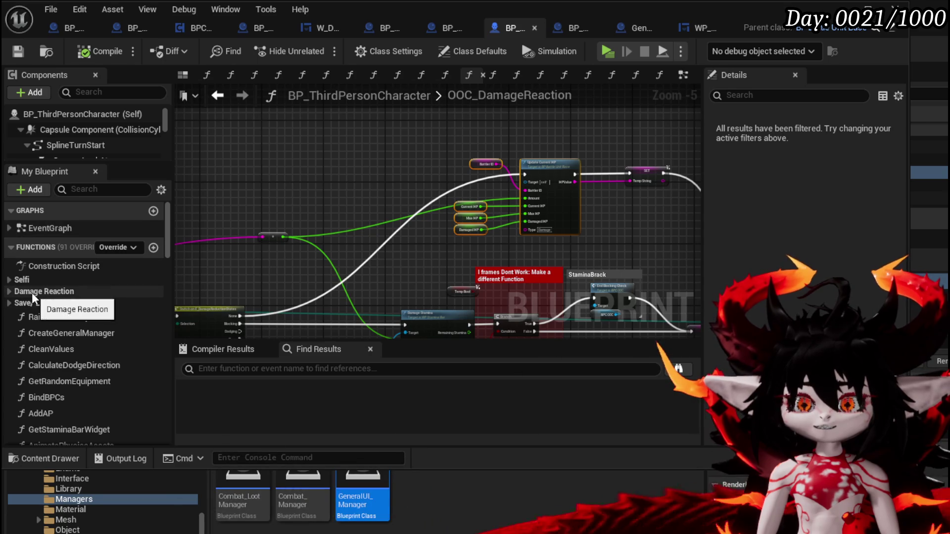
pyautogui.scroll(-5, 67, 308)
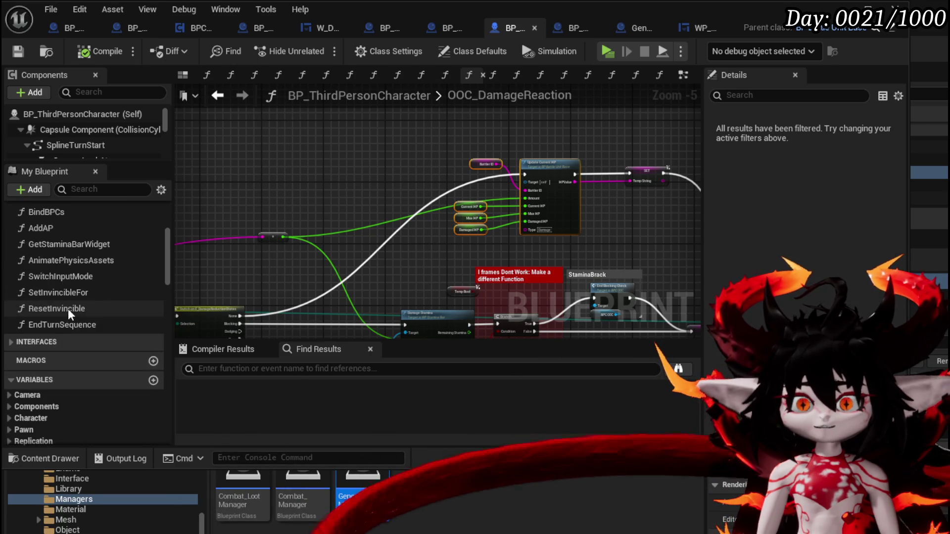
pyautogui.click(14, 341)
pyautogui.scroll(-2, 63, 346)
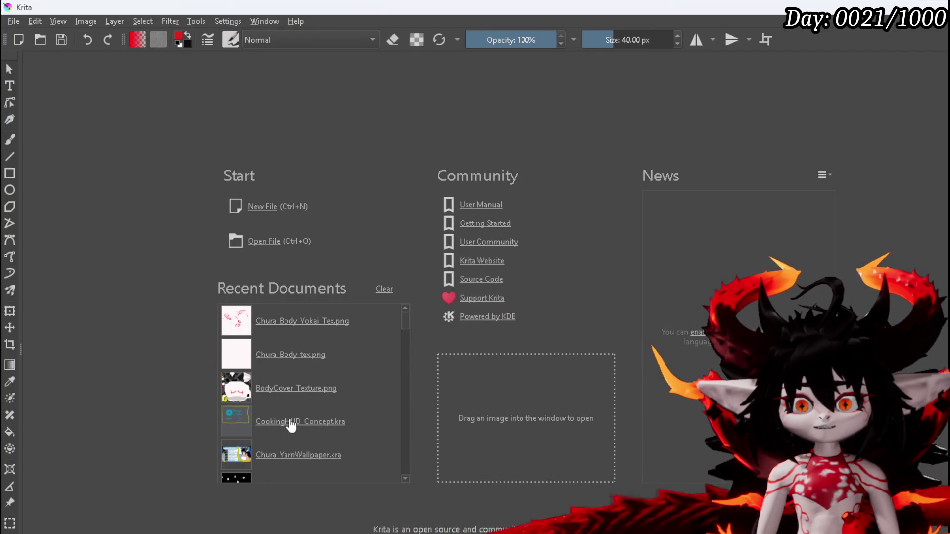
# Open CookingHUD_Concept.kra from Recent Documents and begin undoing its old strokes.
pyautogui.scroll(-3, 292, 435)
pyautogui.scroll(-3, 296, 427)
pyautogui.scroll(3, 298, 426)
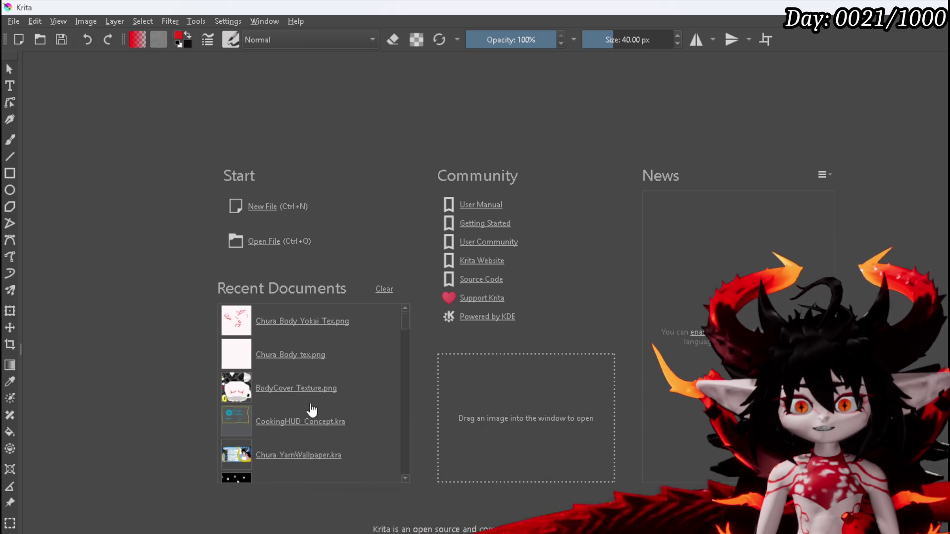
pyautogui.scroll(-3, 307, 410)
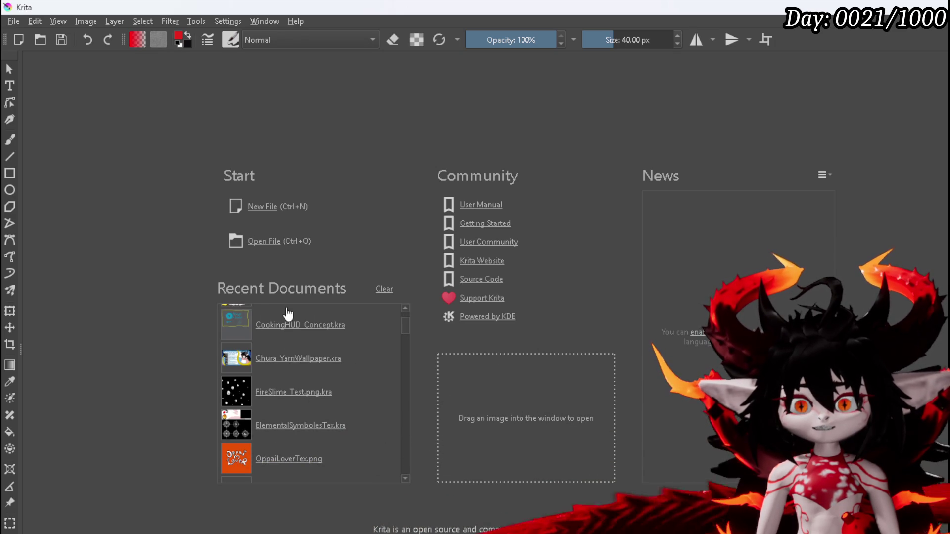
pyautogui.click(289, 325)
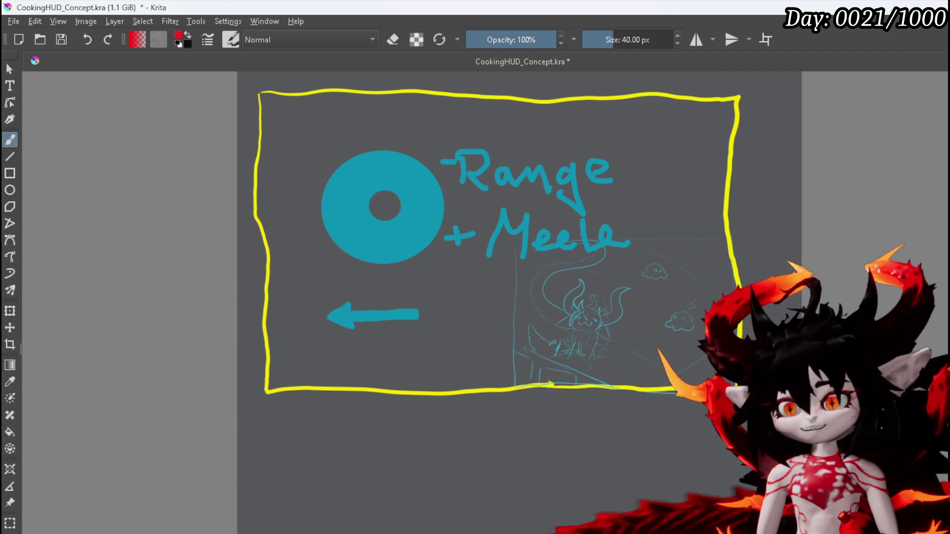
pyautogui.hotkey('ctrl', 'z')
pyautogui.hotkey('ctrl', 'z')
pyautogui.hotkey('ctrl', 'z')
# Center the blank canvas and draw a yellow folder outline near the top left.
pyautogui.moveTo(369, 254)
pyautogui.mouseDown()
pyautogui.moveTo(335, 301)
pyautogui.moveTo(305, 262)
pyautogui.mouseUp()
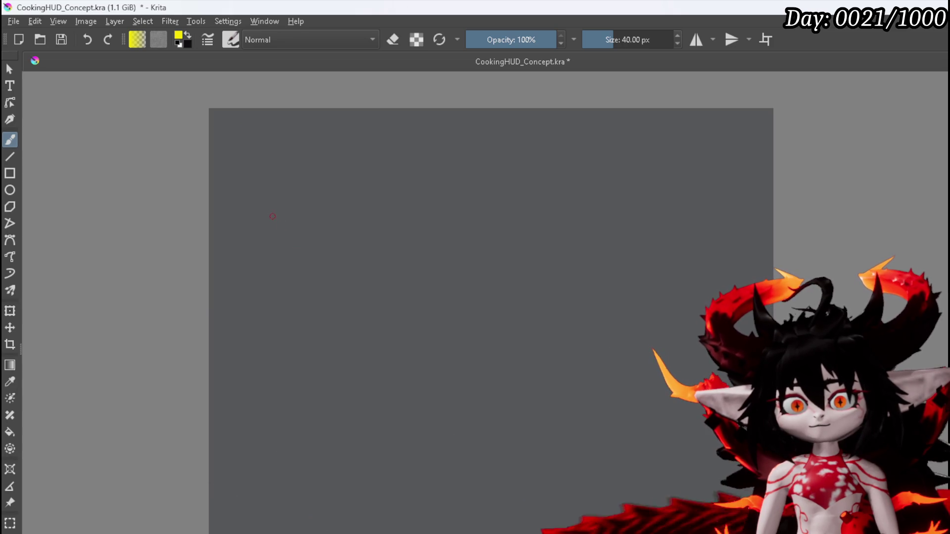
pyautogui.moveTo(274, 211)
pyautogui.mouseDown()
pyautogui.moveTo(272, 187)
pyautogui.moveTo(312, 185)
pyautogui.moveTo(317, 209)
pyautogui.moveTo(274, 213)
pyautogui.moveTo(295, 177)
pyautogui.moveTo(317, 173)
pyautogui.moveTo(316, 197)
pyautogui.moveTo(302, 179)
pyautogui.moveTo(317, 179)
pyautogui.mouseUp()
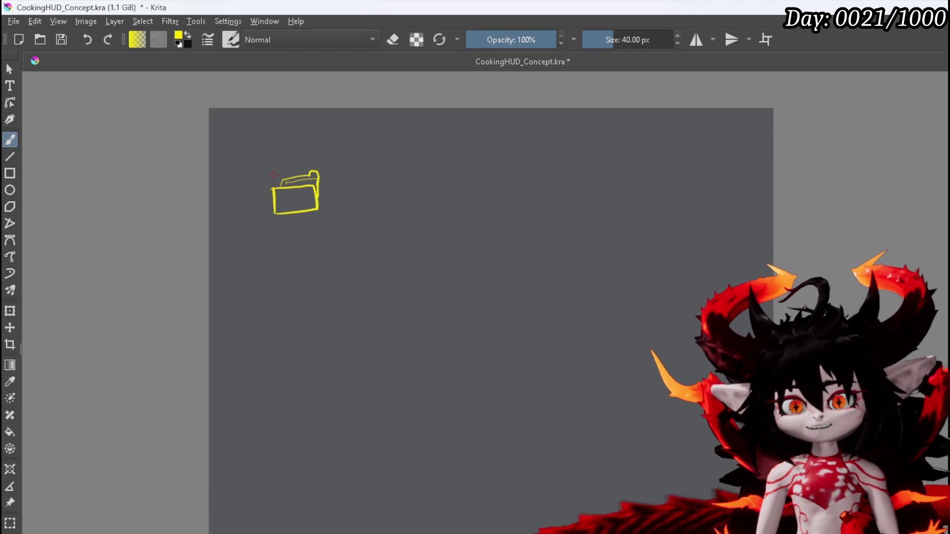
# Write FBX above the folder and add a branch line with a Skeleton note.
pyautogui.moveTo(259, 156)
pyautogui.mouseDown()
pyautogui.moveTo(276, 162)
pyautogui.moveTo(250, 135)
pyautogui.moveTo(246, 152)
pyautogui.mouseUp()
pyautogui.moveTo(236, 149)
pyautogui.mouseDown()
pyautogui.moveTo(272, 129)
pyautogui.moveTo(265, 141)
pyautogui.mouseUp()
pyautogui.moveTo(250, 172)
pyautogui.mouseDown()
pyautogui.moveTo(258, 239)
pyautogui.moveTo(280, 224)
pyautogui.moveTo(289, 237)
pyautogui.moveTo(359, 239)
pyautogui.mouseUp()
pyautogui.moveTo(359, 237); pyautogui.dragTo(382, 239)
pyautogui.moveTo(384, 221)
pyautogui.mouseDown()
pyautogui.moveTo(385, 239)
pyautogui.moveTo(409, 240)
pyautogui.mouseUp()
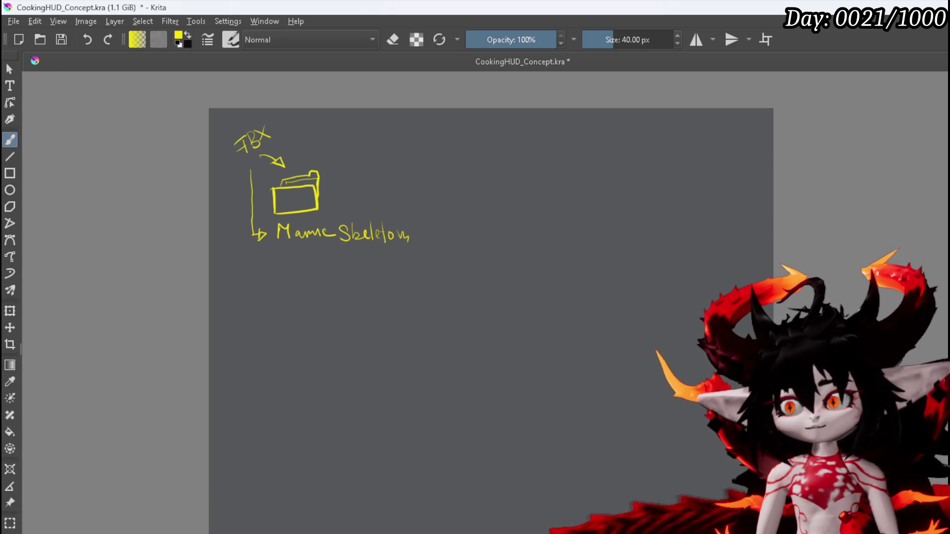
# Erase the stray hook after Skeleton and draw an arrow from the folder to the right.
pyautogui.press('e')
pyautogui.click(409, 239)
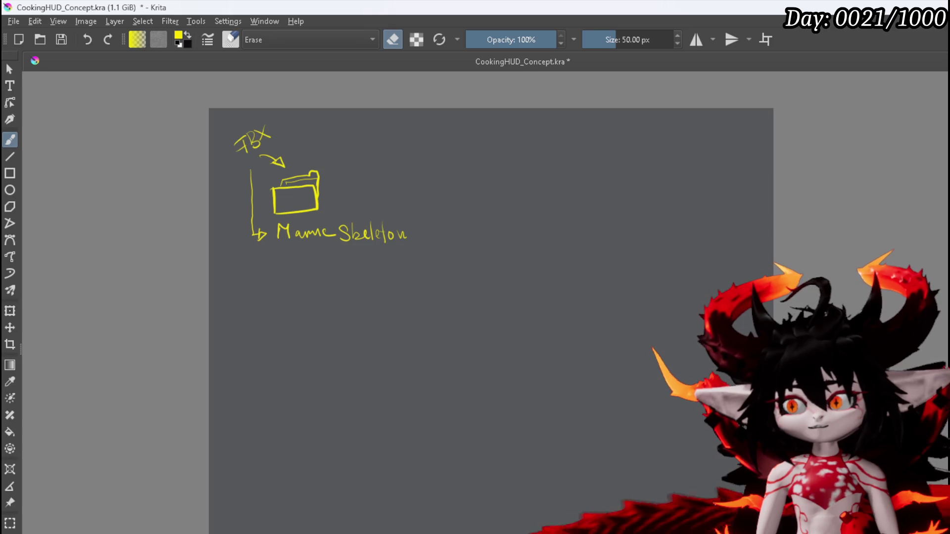
pyautogui.press('e')
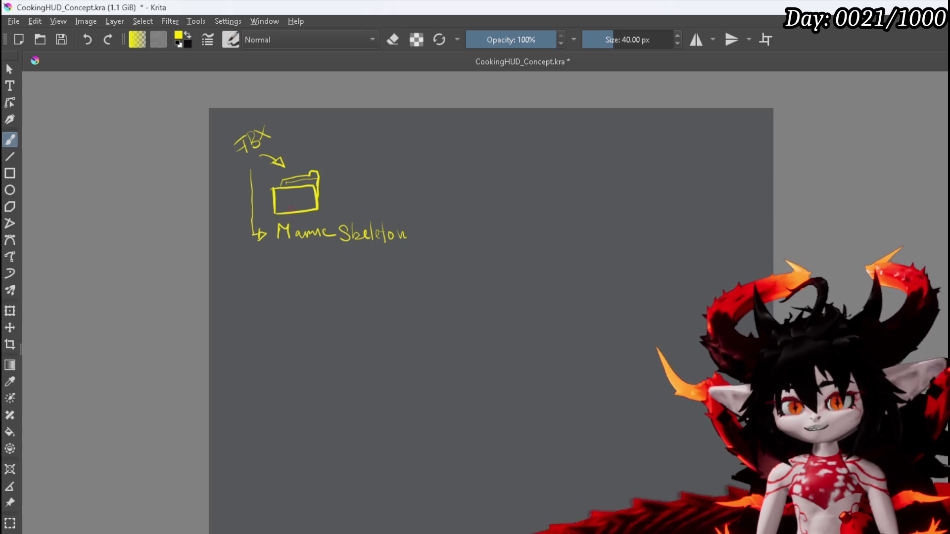
pyautogui.moveTo(352, 194); pyautogui.dragTo(443, 199)
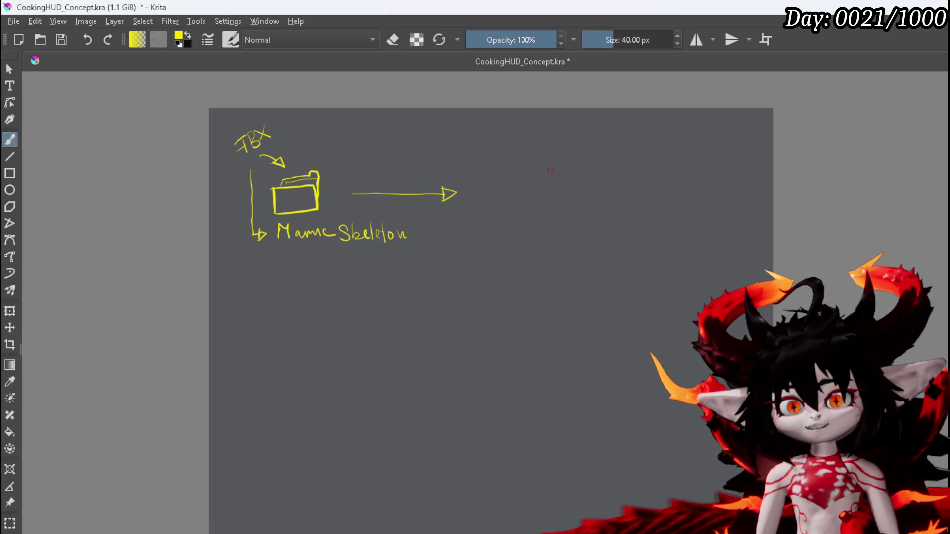
# Draw a screen rectangle at the end of the folder arrow.
pyautogui.moveTo(507, 194)
pyautogui.mouseDown()
pyautogui.moveTo(517, 166)
pyautogui.moveTo(542, 155)
pyautogui.moveTo(600, 157)
pyautogui.mouseUp()
pyautogui.moveTo(512, 203); pyautogui.dragTo(596, 195)
pyautogui.moveTo(598, 154)
pyautogui.mouseDown()
pyautogui.moveTo(592, 188)
pyautogui.moveTo(551, 181)
pyautogui.mouseUp()
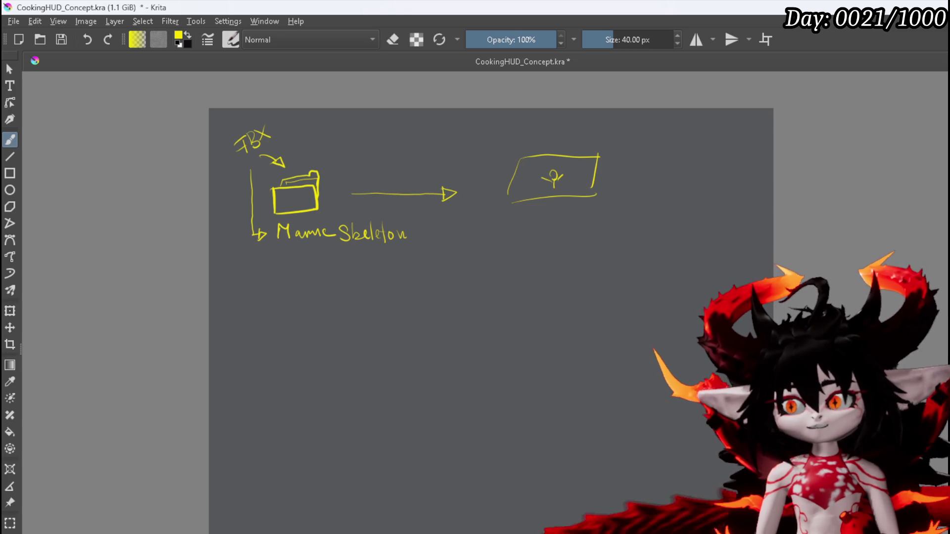
# Erase and redraw the misshapen letters in the note.
pyautogui.press('e')
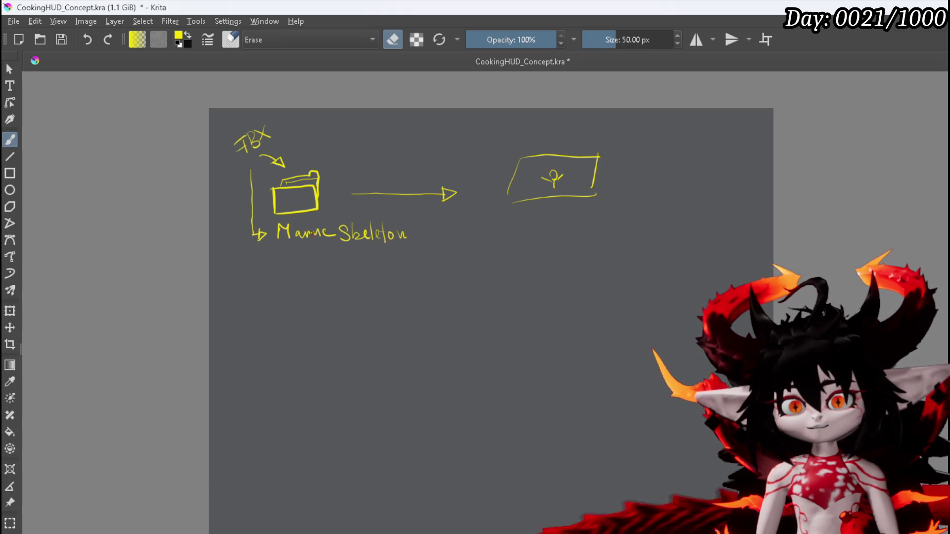
pyautogui.moveTo(310, 231); pyautogui.dragTo(315, 232)
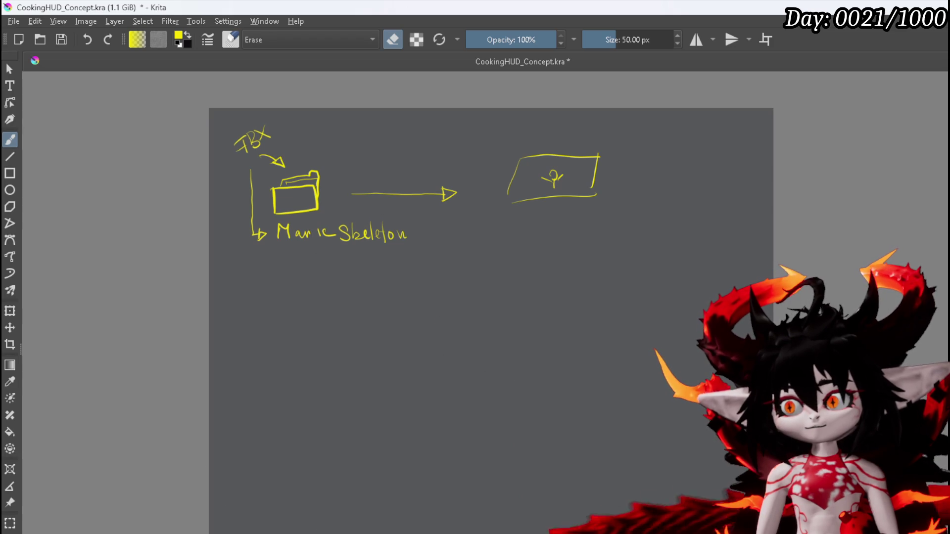
pyautogui.press('e')
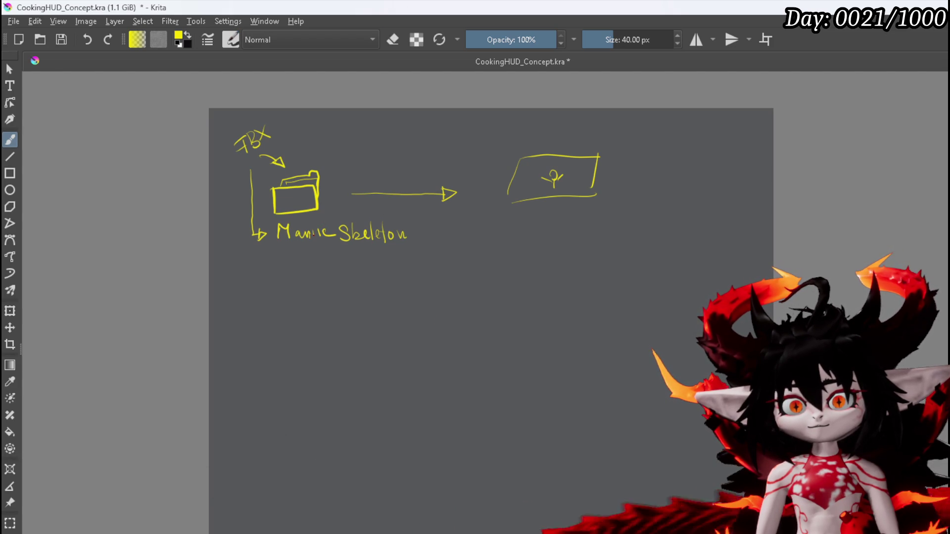
pyautogui.moveTo(316, 227); pyautogui.dragTo(322, 233)
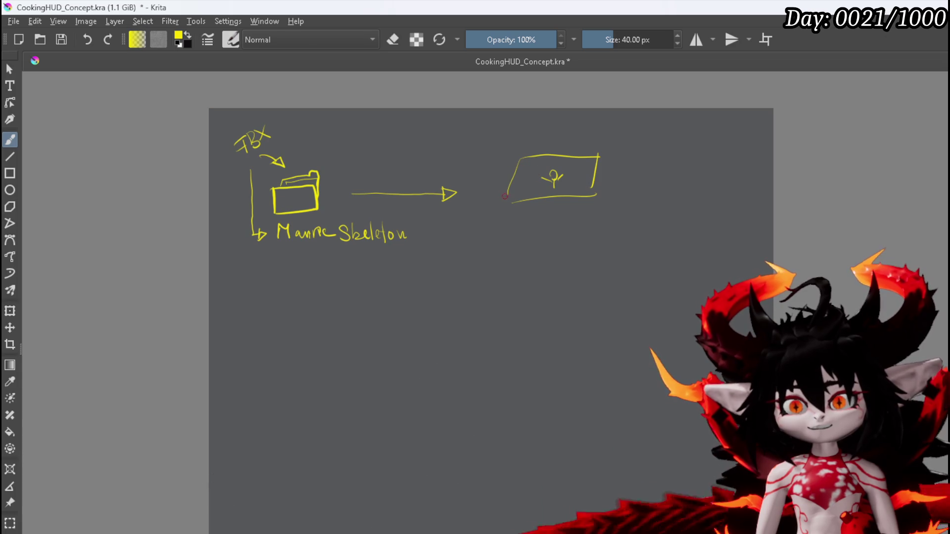
# Give the screen an outer frame and stand, then write .UASSAT below the first row.
pyautogui.moveTo(500, 198)
pyautogui.mouseDown()
pyautogui.moveTo(519, 150)
pyautogui.moveTo(582, 149)
pyautogui.moveTo(610, 153)
pyautogui.moveTo(596, 200)
pyautogui.mouseUp()
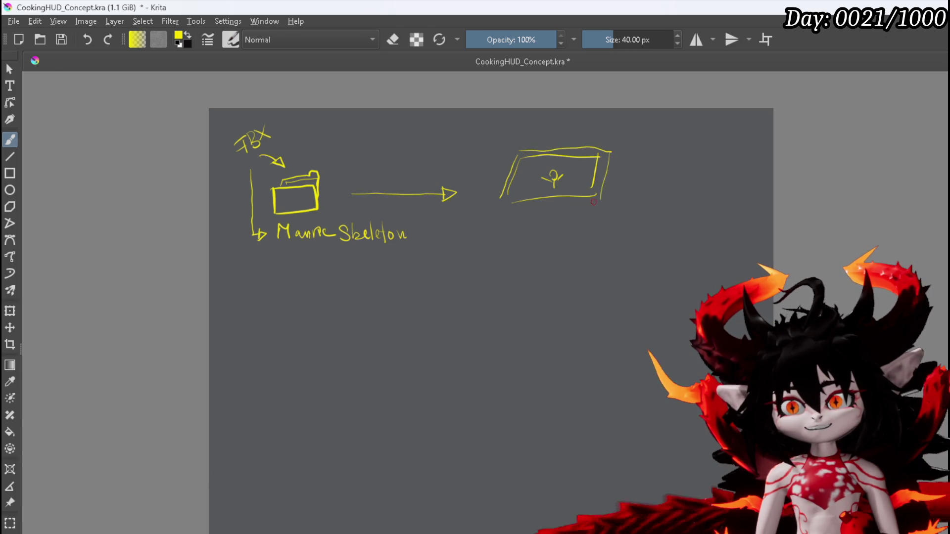
pyautogui.moveTo(500, 208)
pyautogui.mouseDown()
pyautogui.moveTo(594, 202)
pyautogui.moveTo(540, 228)
pyautogui.moveTo(550, 224)
pyautogui.mouseUp()
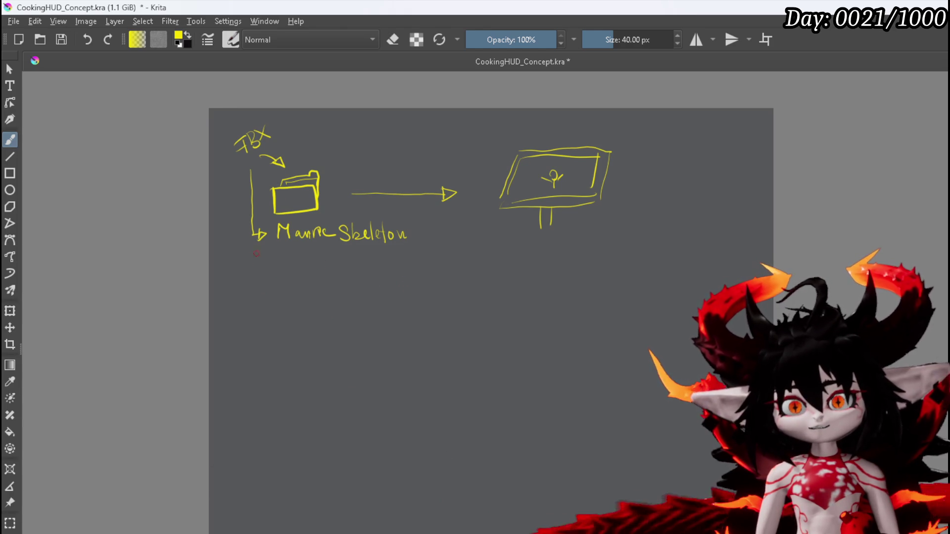
pyautogui.moveTo(247, 272)
pyautogui.mouseDown()
pyautogui.moveTo(251, 285)
pyautogui.moveTo(265, 288)
pyautogui.moveTo(275, 272)
pyautogui.moveTo(280, 286)
pyautogui.moveTo(334, 273)
pyautogui.moveTo(342, 256)
pyautogui.mouseUp()
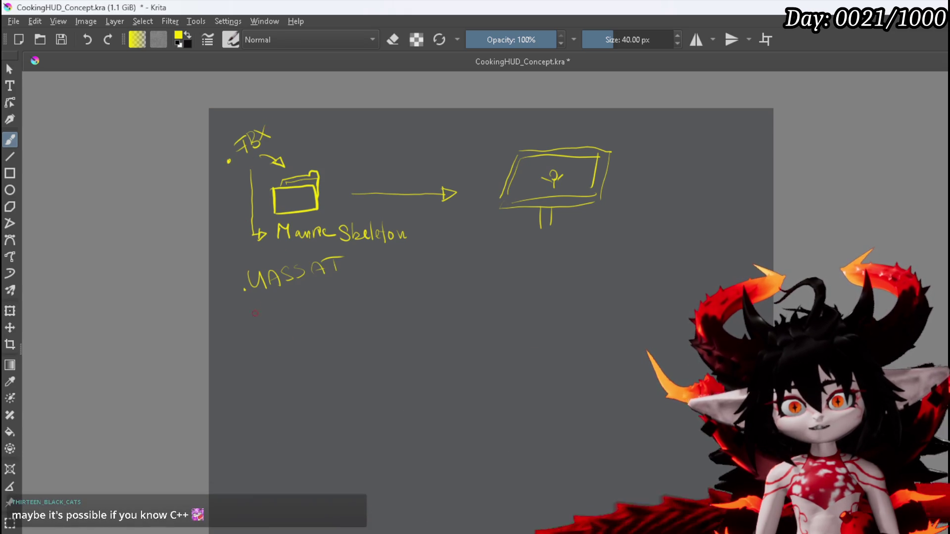
# Draw a branch arrow down from .UASSAT and write Allready Cooked beside it.
pyautogui.moveTo(251, 296)
pyautogui.mouseDown()
pyautogui.moveTo(266, 372)
pyautogui.moveTo(275, 366)
pyautogui.mouseUp()
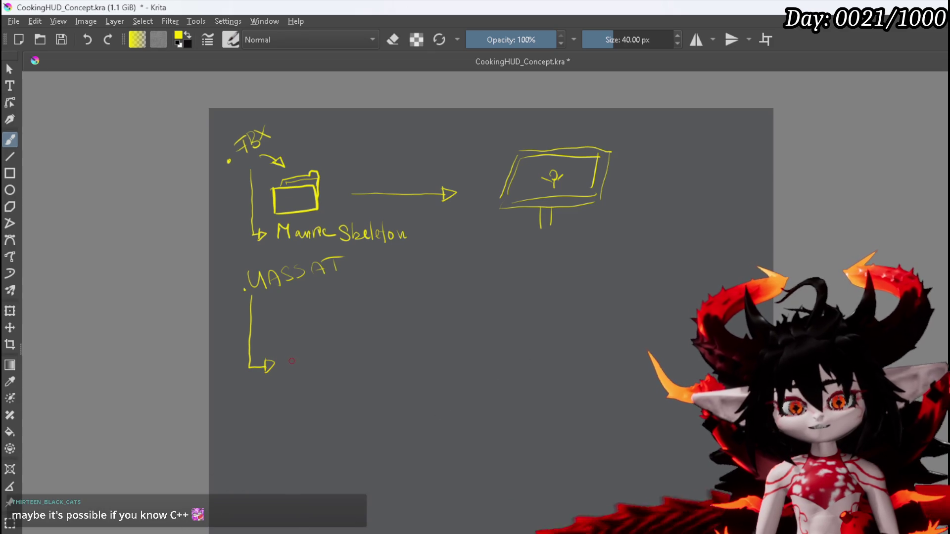
pyautogui.moveTo(290, 359)
pyautogui.mouseDown()
pyautogui.moveTo(289, 372)
pyautogui.moveTo(297, 360)
pyautogui.moveTo(299, 371)
pyautogui.moveTo(324, 361)
pyautogui.moveTo(363, 377)
pyautogui.moveTo(397, 354)
pyautogui.moveTo(419, 364)
pyautogui.mouseUp()
pyautogui.moveTo(424, 357); pyautogui.dragTo(435, 365)
pyautogui.moveTo(444, 355); pyautogui.dragTo(447, 366)
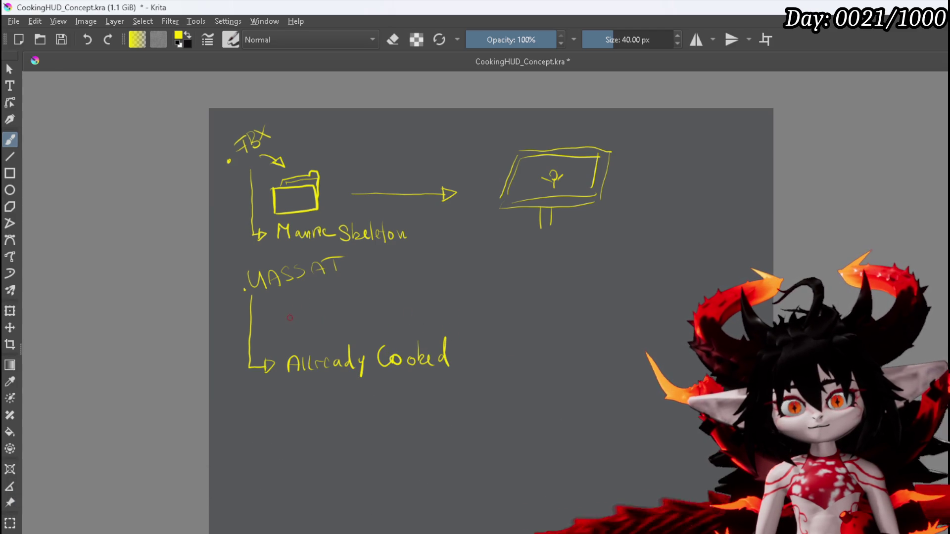
# Sketch a second folder below .UASSAT with an arrow to a second screen.
pyautogui.moveTo(289, 315)
pyautogui.mouseDown()
pyautogui.moveTo(294, 336)
pyautogui.moveTo(329, 303)
pyautogui.moveTo(328, 290)
pyautogui.moveTo(341, 303)
pyautogui.mouseUp()
pyautogui.moveTo(298, 339); pyautogui.dragTo(352, 327)
pyautogui.moveTo(286, 320)
pyautogui.mouseDown()
pyautogui.moveTo(340, 310)
pyautogui.moveTo(352, 327)
pyautogui.mouseUp()
pyautogui.moveTo(281, 323); pyautogui.dragTo(300, 340)
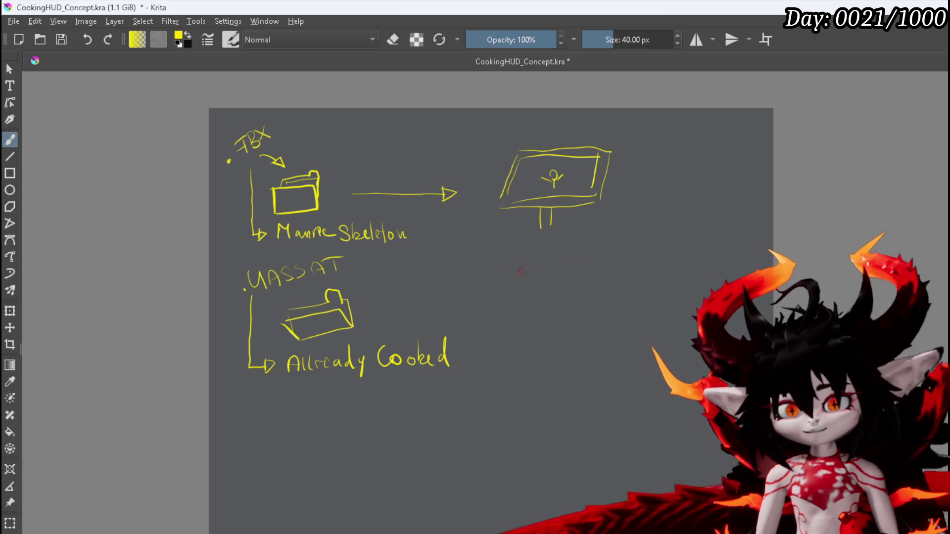
pyautogui.moveTo(379, 301); pyautogui.dragTo(492, 305)
pyautogui.moveTo(549, 277)
pyautogui.mouseDown()
pyautogui.moveTo(540, 308)
pyautogui.moveTo(633, 280)
pyautogui.moveTo(624, 316)
pyautogui.mouseUp()
pyautogui.moveTo(549, 322)
pyautogui.mouseDown()
pyautogui.moveTo(624, 318)
pyautogui.moveTo(585, 313)
pyautogui.moveTo(587, 296)
pyautogui.moveTo(597, 295)
pyautogui.moveTo(575, 290)
pyautogui.mouseUp()
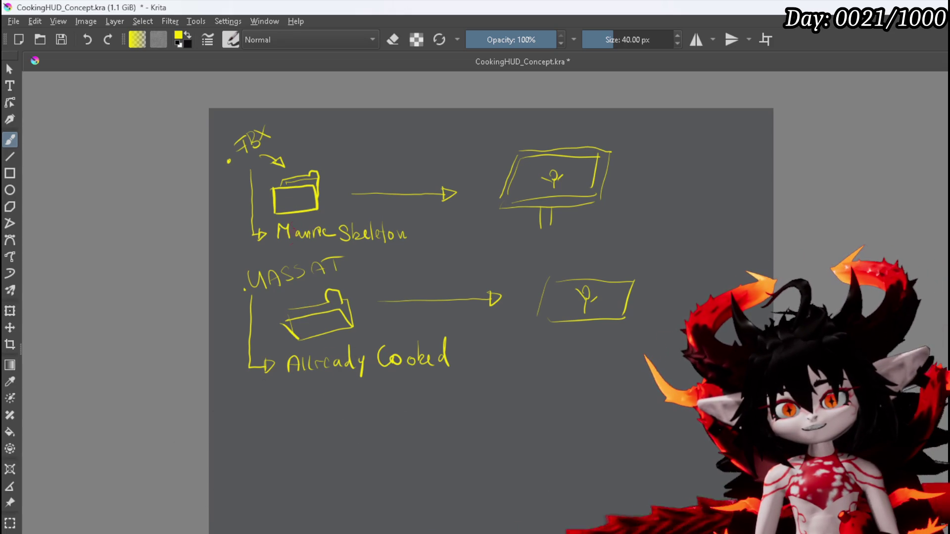
# Add a sub-arrow below Allready Cooked labelled Path Directory.
pyautogui.moveTo(270, 392)
pyautogui.mouseDown()
pyautogui.moveTo(286, 401)
pyautogui.moveTo(283, 414)
pyautogui.moveTo(316, 390)
pyautogui.moveTo(313, 405)
pyautogui.mouseUp()
pyautogui.moveTo(325, 404); pyautogui.dragTo(340, 409)
pyautogui.moveTo(336, 396); pyautogui.dragTo(346, 395)
pyautogui.moveTo(347, 388)
pyautogui.mouseDown()
pyautogui.moveTo(354, 409)
pyautogui.moveTo(421, 400)
pyautogui.moveTo(427, 391)
pyautogui.moveTo(433, 398)
pyautogui.mouseUp()
pyautogui.moveTo(443, 399); pyautogui.dragTo(451, 387)
pyautogui.moveTo(450, 384); pyautogui.dragTo(452, 415)
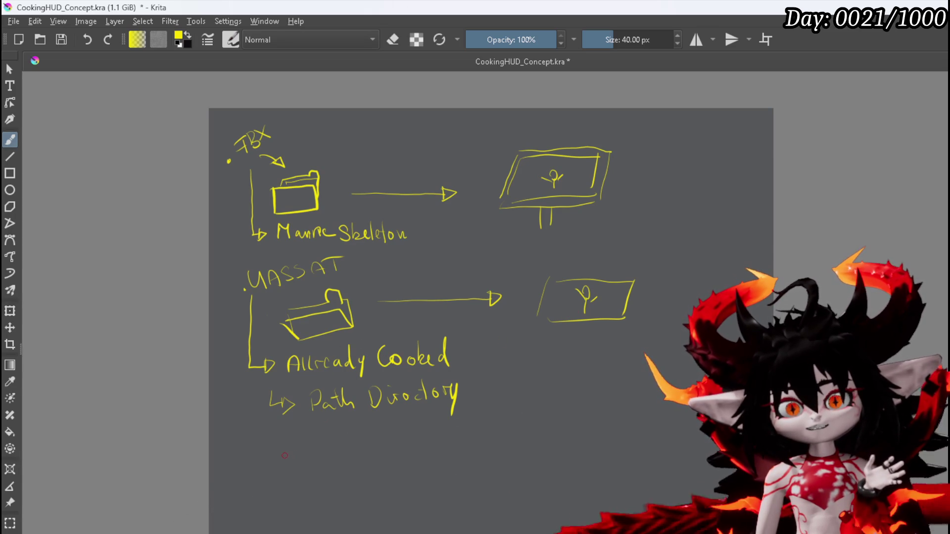
# Draw the Second Game box with an incoming arrow and a UE5.5 Editor label beneath.
pyautogui.moveTo(273, 451)
pyautogui.mouseDown()
pyautogui.moveTo(276, 490)
pyautogui.moveTo(361, 440)
pyautogui.moveTo(363, 487)
pyautogui.mouseUp()
pyautogui.moveTo(276, 490); pyautogui.dragTo(368, 486)
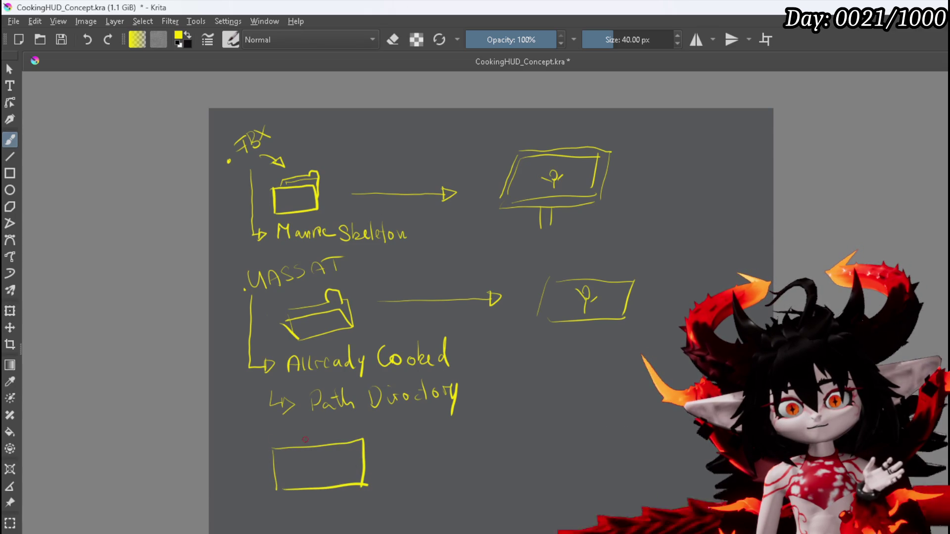
pyautogui.moveTo(241, 471); pyautogui.dragTo(257, 466)
pyautogui.moveTo(280, 429)
pyautogui.mouseDown()
pyautogui.moveTo(272, 445)
pyautogui.moveTo(297, 443)
pyautogui.mouseUp()
pyautogui.moveTo(306, 436); pyautogui.dragTo(403, 427)
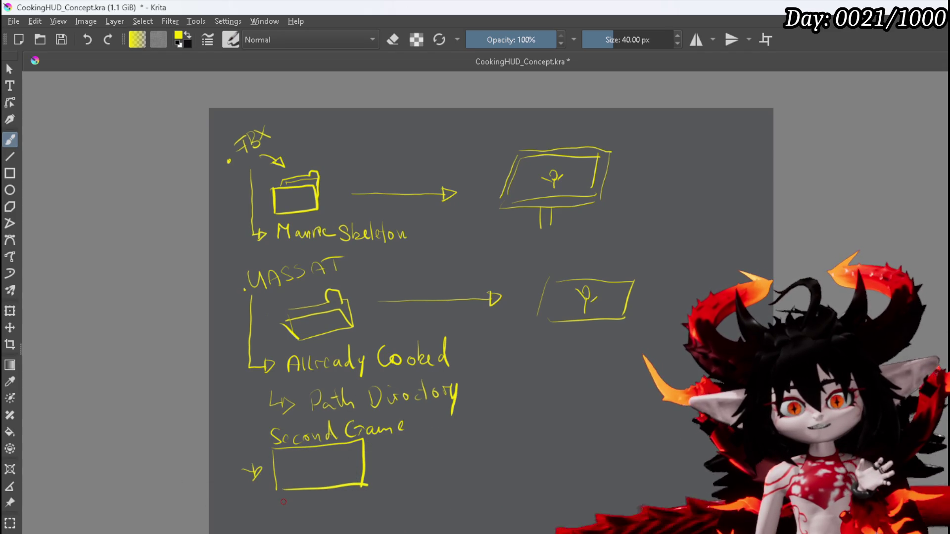
pyautogui.moveTo(279, 497)
pyautogui.mouseDown()
pyautogui.moveTo(280, 514)
pyautogui.moveTo(376, 496)
pyautogui.moveTo(407, 509)
pyautogui.mouseUp()
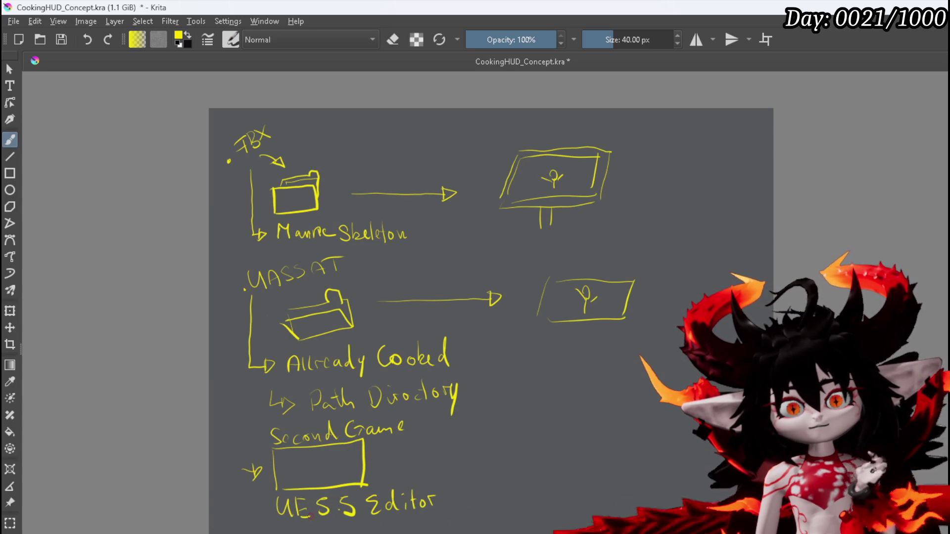
pyautogui.moveTo(257, 522); pyautogui.dragTo(256, 533)
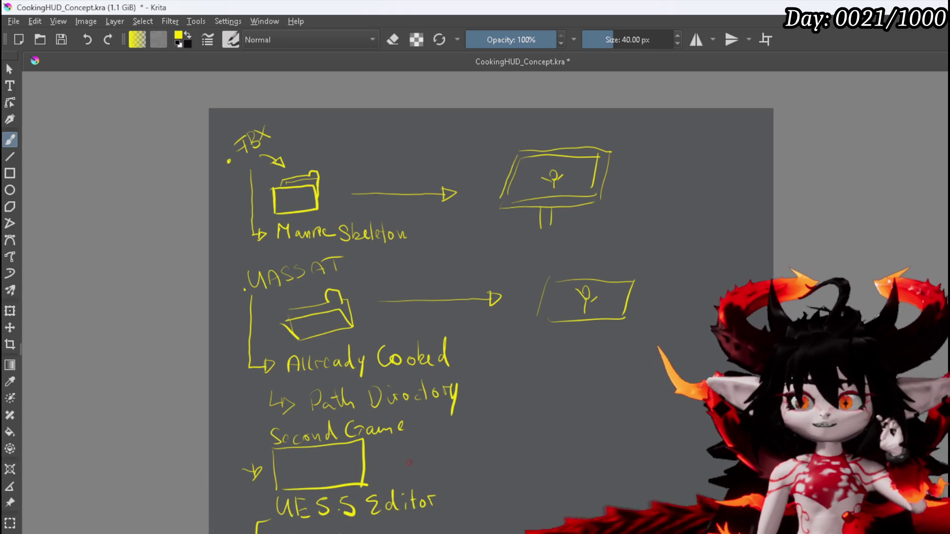
# Add a package arrow right of the Second Game box, marked Windos.
pyautogui.moveTo(388, 461); pyautogui.dragTo(440, 458)
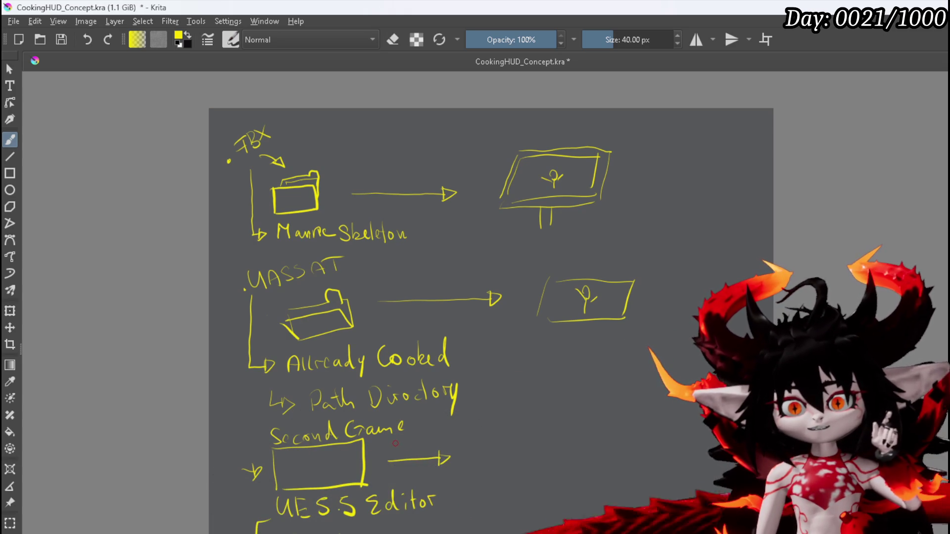
pyautogui.moveTo(393, 441)
pyautogui.mouseDown()
pyautogui.moveTo(393, 451)
pyautogui.moveTo(463, 437)
pyautogui.mouseUp()
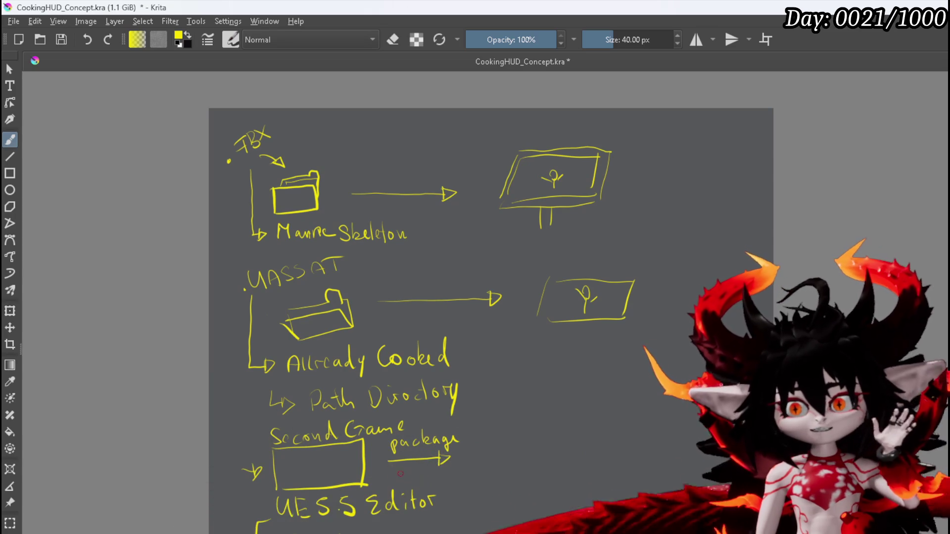
pyautogui.moveTo(410, 471); pyautogui.dragTo(424, 474)
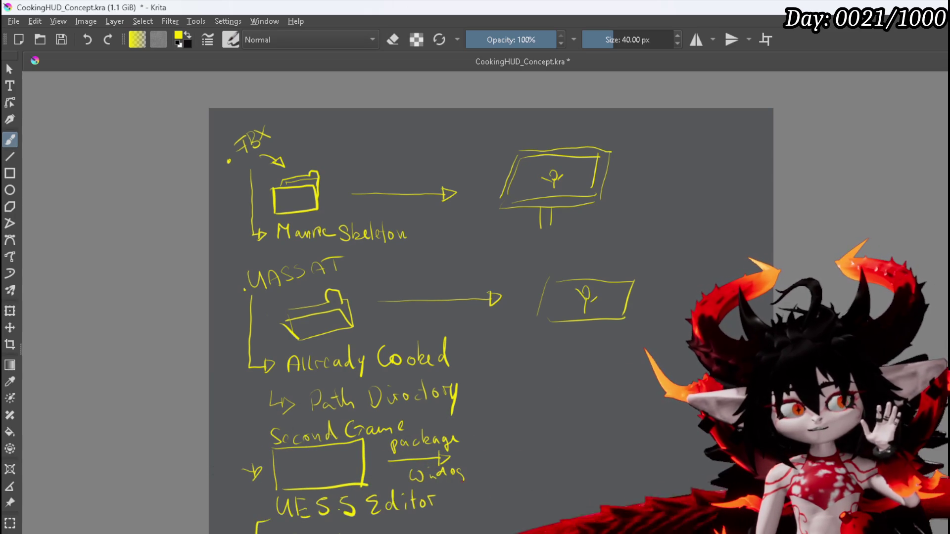
# Pan down and begin sketching a new folder right of the package arrow.
pyautogui.moveTo(445, 377)
pyautogui.mouseDown()
pyautogui.moveTo(318, 205)
pyautogui.moveTo(318, 175)
pyautogui.mouseUp()
pyautogui.scroll(1, 376, 331)
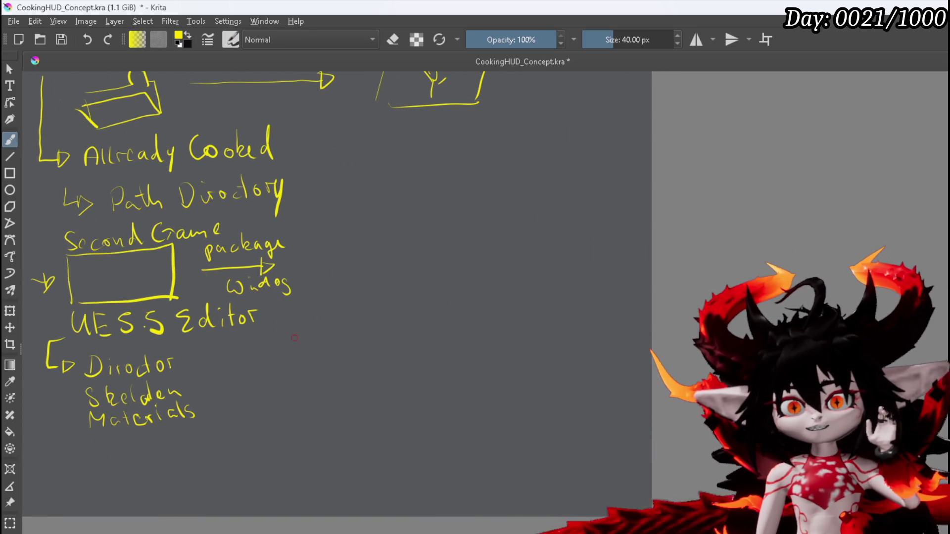
pyautogui.moveTo(341, 251); pyautogui.dragTo(339, 282)
pyautogui.moveTo(342, 255)
pyautogui.mouseDown()
pyautogui.moveTo(397, 258)
pyautogui.moveTo(405, 242)
pyautogui.moveTo(391, 274)
pyautogui.moveTo(383, 244)
pyautogui.mouseUp()
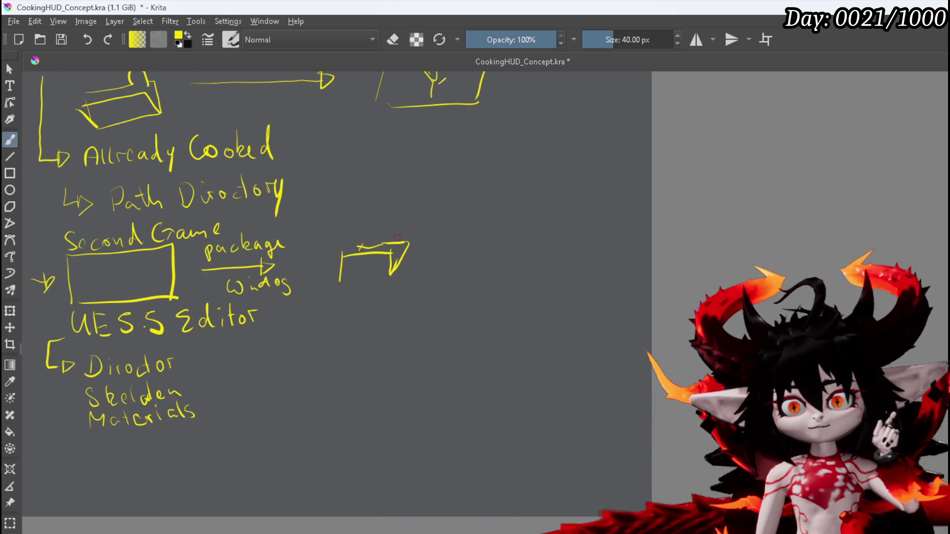
# Close the new Game Folder box and draw the package arrow leading into it.
pyautogui.moveTo(343, 282); pyautogui.dragTo(391, 274)
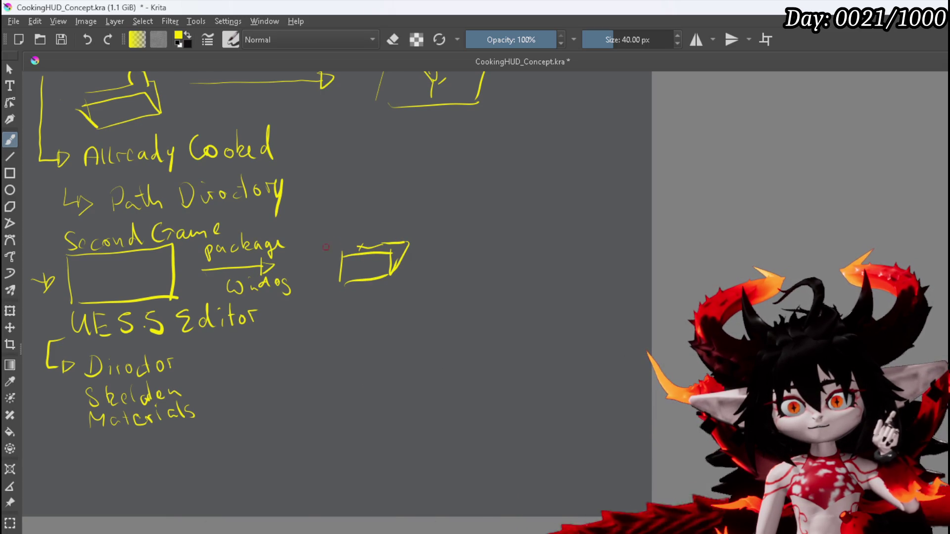
pyautogui.moveTo(296, 252)
pyautogui.mouseDown()
pyautogui.moveTo(299, 223)
pyautogui.moveTo(339, 215)
pyautogui.moveTo(343, 241)
pyautogui.mouseUp()
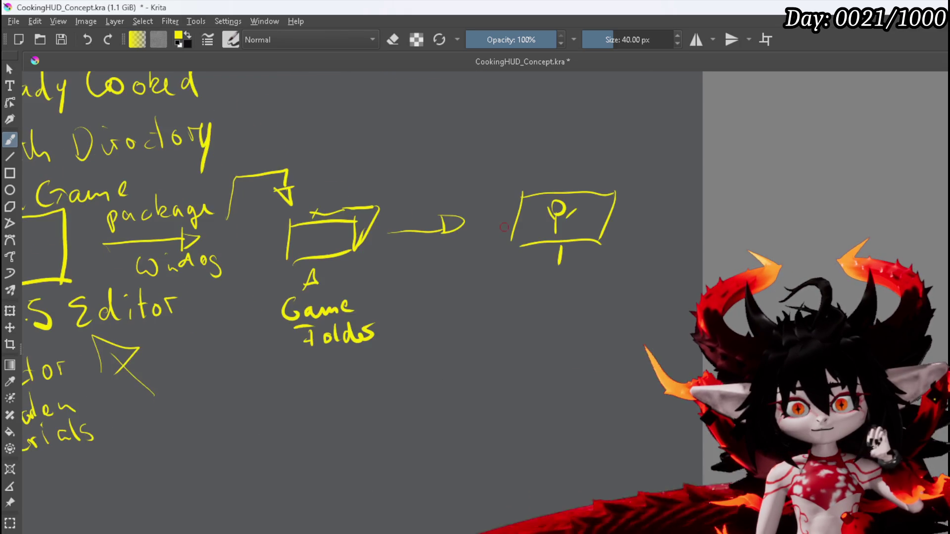
pyautogui.moveTo(547, 285); pyautogui.dragTo(546, 295)
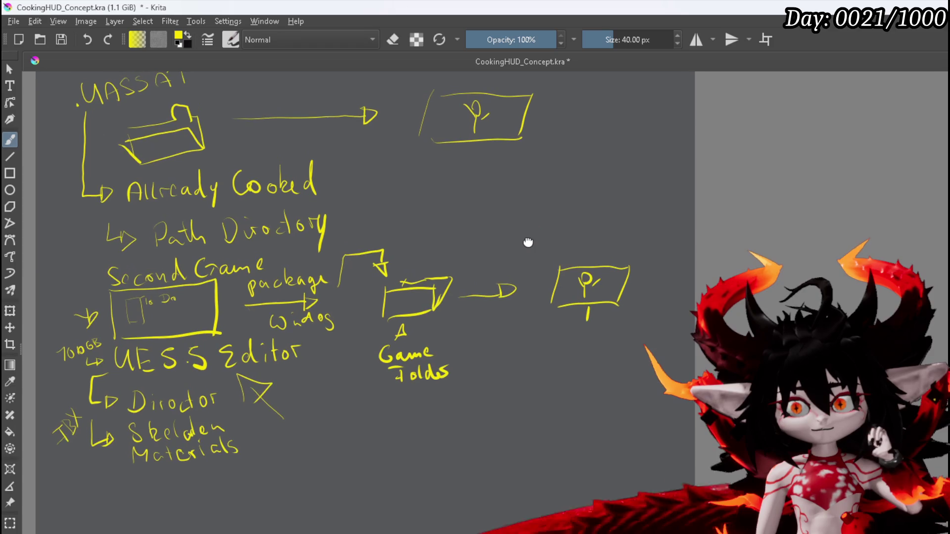
pyautogui.moveTo(580, 217)
pyautogui.mouseDown()
pyautogui.moveTo(569, 233)
pyautogui.moveTo(604, 287)
pyautogui.mouseUp()
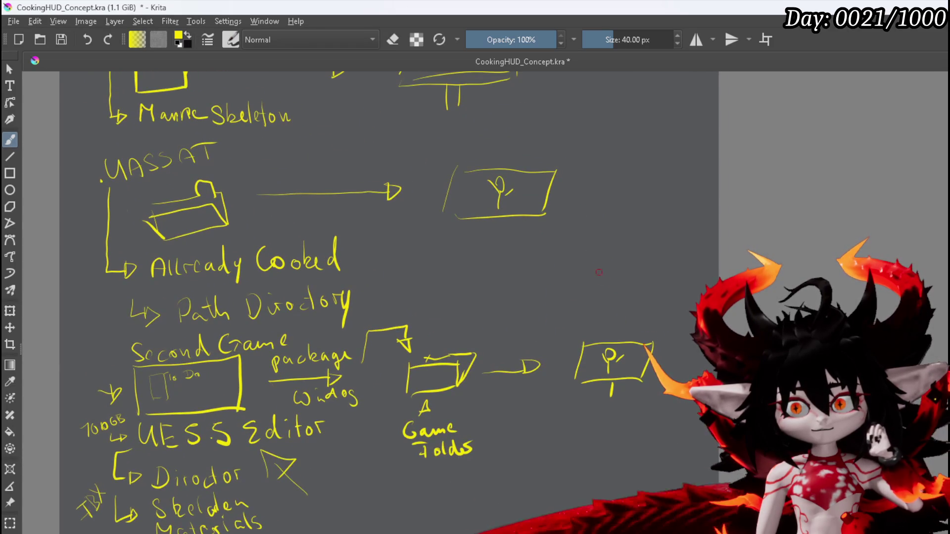
pyautogui.moveTo(580, 234); pyautogui.dragTo(578, 261)
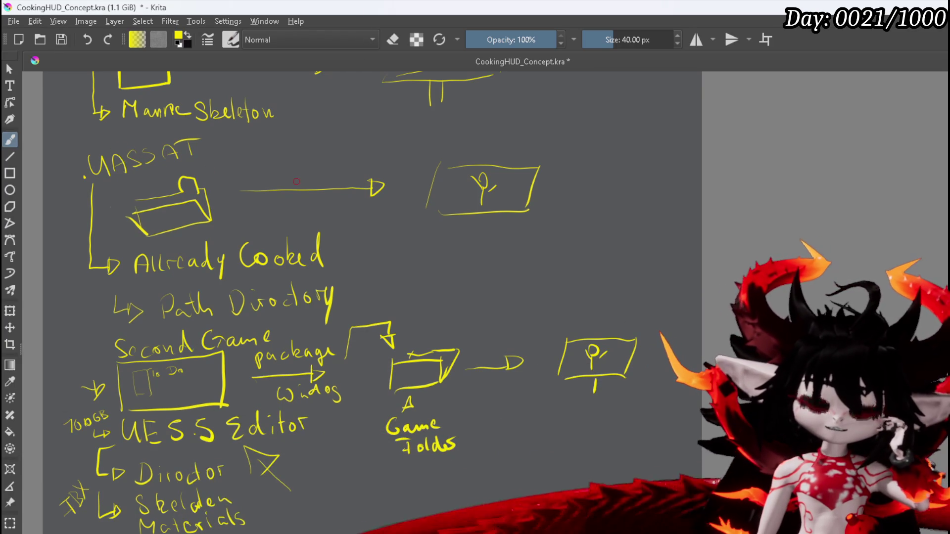
pyautogui.moveTo(257, 207); pyautogui.dragTo(234, 178)
pyautogui.scroll(-5, 233, 178)
pyautogui.keyDown('ctrl'); pyautogui.scroll(3, 388, 187); pyautogui.keyUp('ctrl')
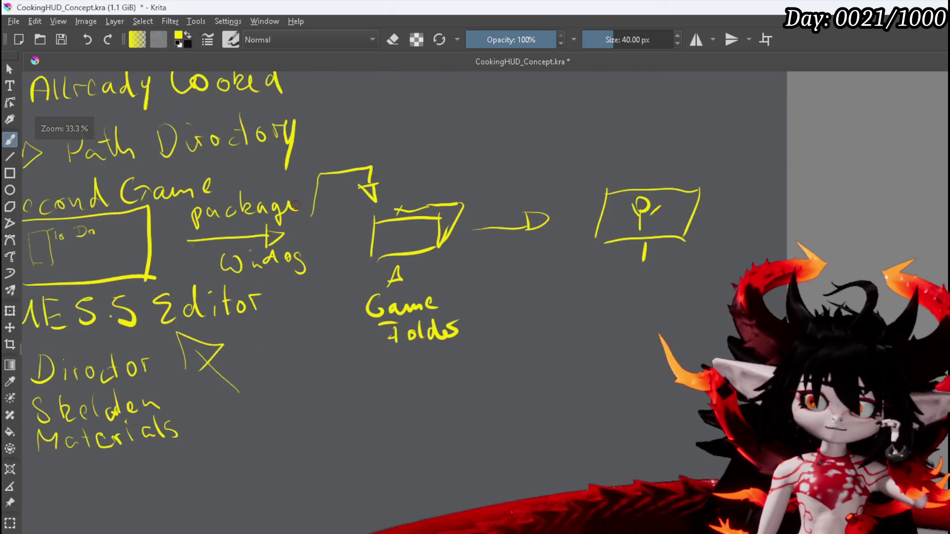
pyautogui.moveTo(395, 198); pyautogui.dragTo(458, 204)
pyautogui.moveTo(505, 241); pyautogui.dragTo(436, 221)
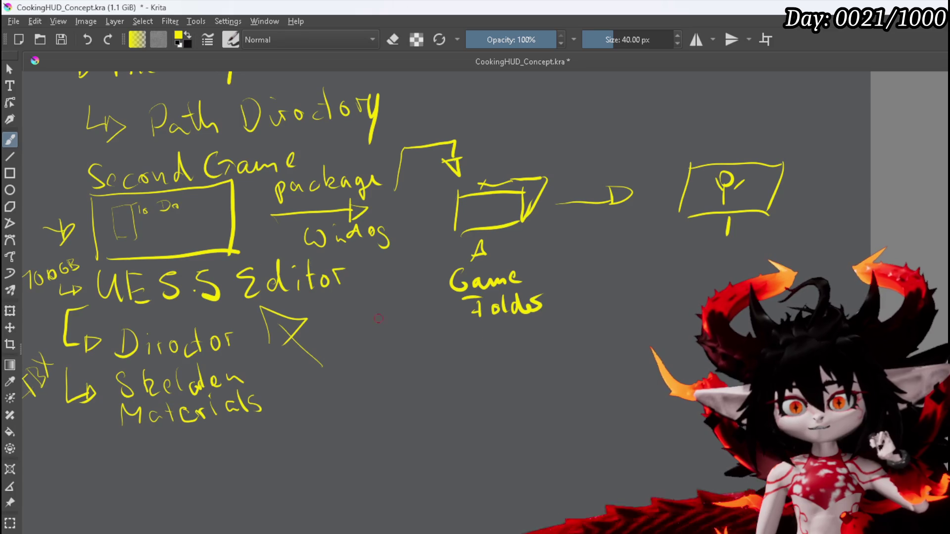
pyautogui.keyDown('ctrl'); pyautogui.scroll(-2, 403, 303); pyautogui.keyUp('ctrl')
pyautogui.scroll(4, 360, 382)
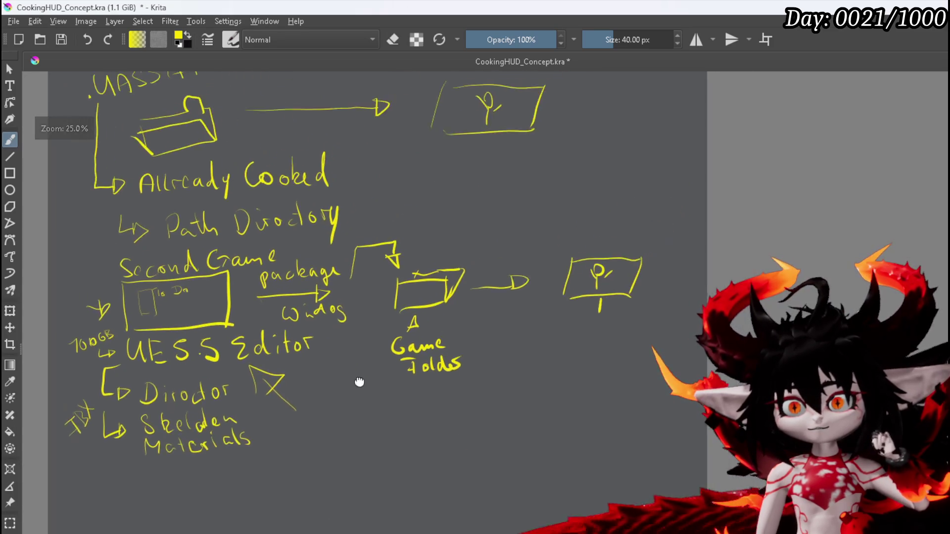
pyautogui.keyDown('ctrl'); pyautogui.scroll(-2, 425, 250); pyautogui.keyUp('ctrl')
pyautogui.scroll(2, 420, 349)
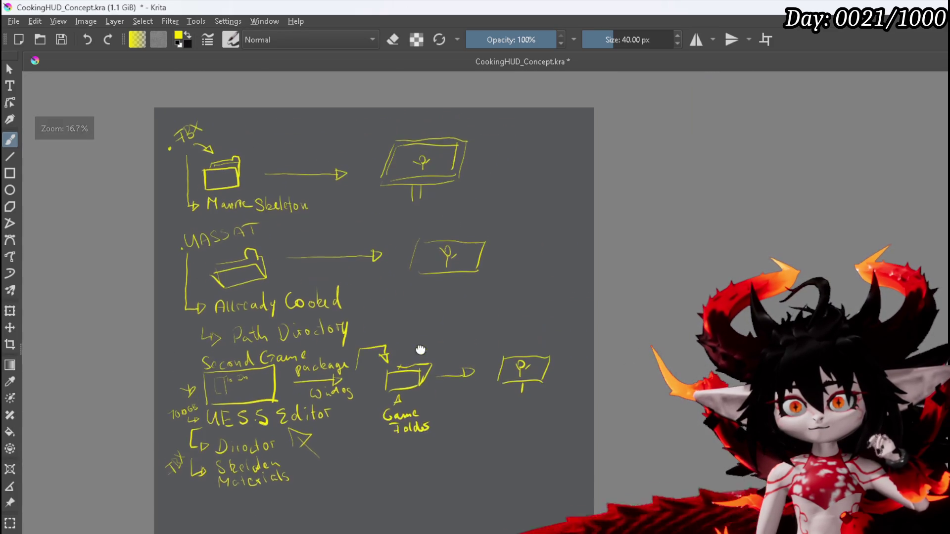
pyautogui.scroll(-2, 388, 289)
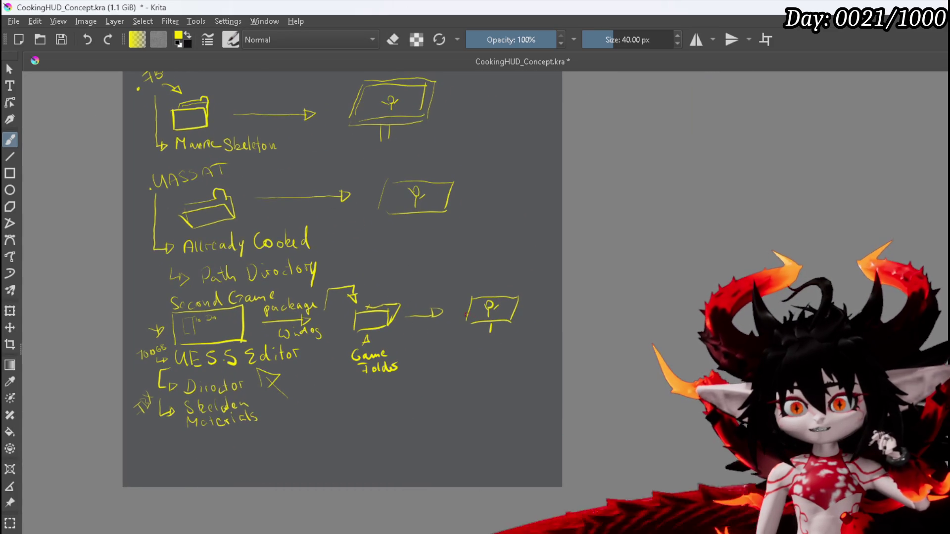
pyautogui.keyDown('ctrl'); pyautogui.scroll(-1, 471, 315); pyautogui.keyUp('ctrl')
pyautogui.keyDown('ctrl'); pyautogui.scroll(2, 396, 307); pyautogui.keyUp('ctrl')
pyautogui.keyDown('ctrl'); pyautogui.scroll(-1, 357, 289); pyautogui.keyUp('ctrl')
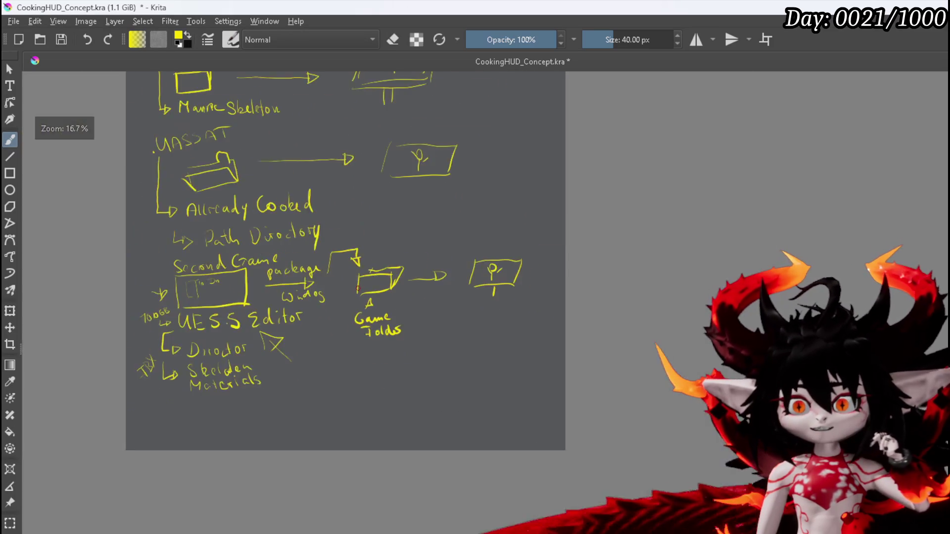
pyautogui.keyDown('ctrl'); pyautogui.scroll(1, 357, 289); pyautogui.keyUp('ctrl')
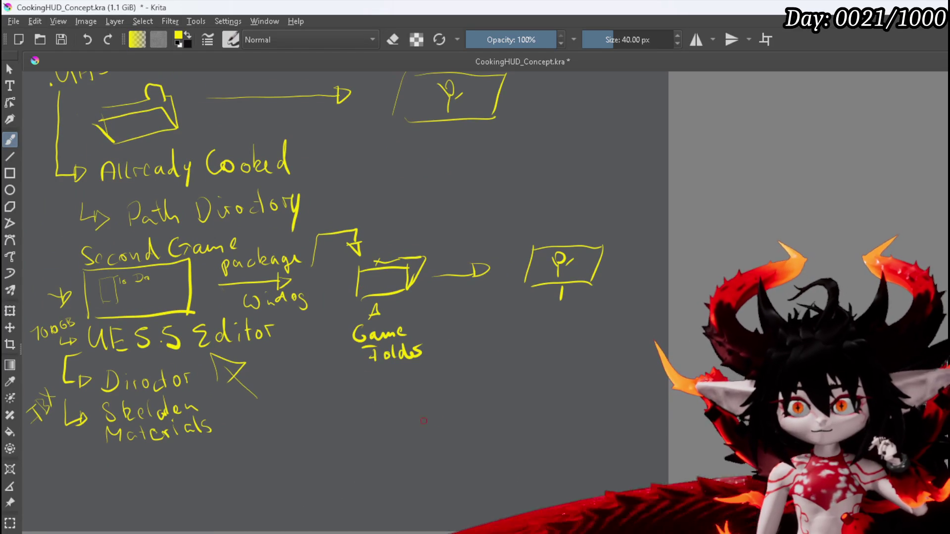
# Enclose the Game Folder and display sketches in a large bracket.
pyautogui.moveTo(339, 259); pyautogui.dragTo(339, 356)
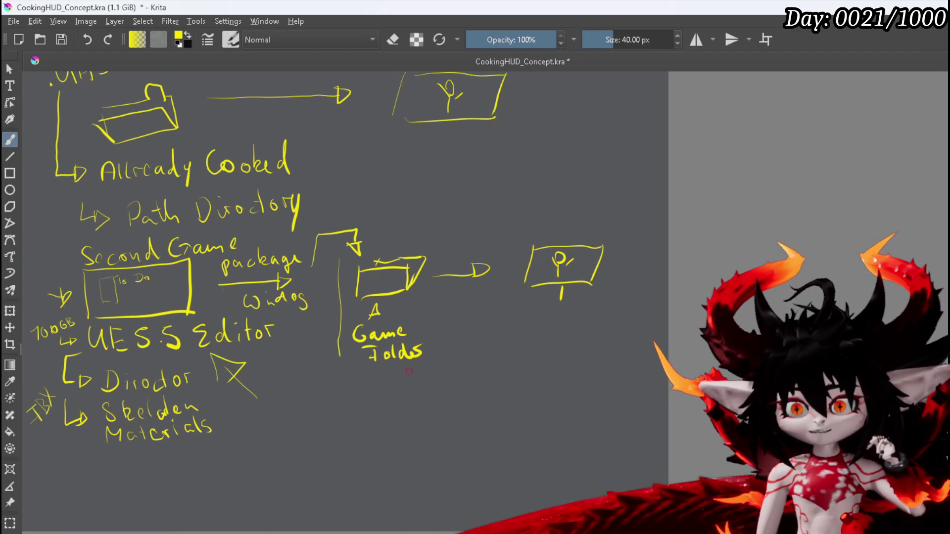
pyautogui.moveTo(471, 358); pyautogui.dragTo(584, 342)
pyautogui.moveTo(383, 223)
pyautogui.mouseDown()
pyautogui.moveTo(598, 200)
pyautogui.moveTo(625, 225)
pyautogui.moveTo(616, 352)
pyautogui.mouseUp()
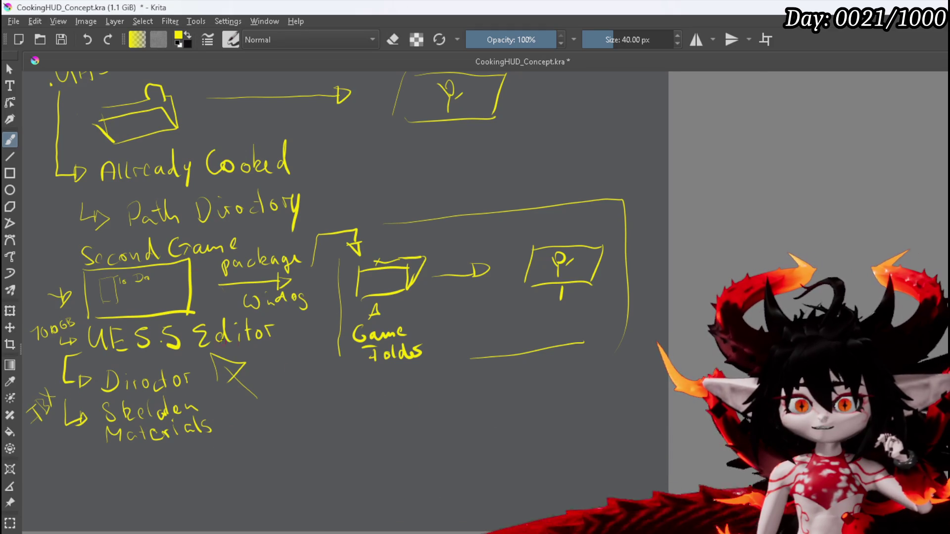
pyautogui.moveTo(235, 343); pyautogui.dragTo(287, 316)
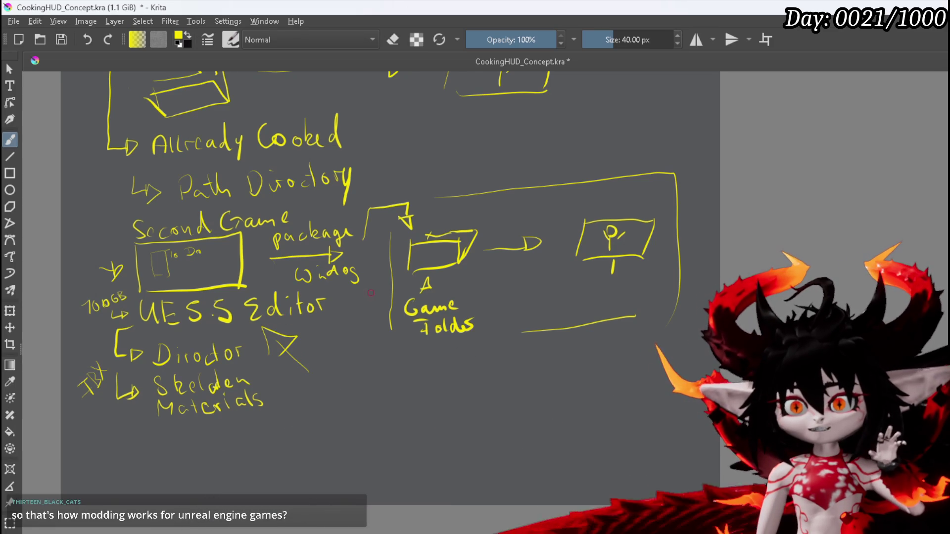
# Handwrite Install below the Materials note.
pyautogui.scroll(-3, 445, 338)
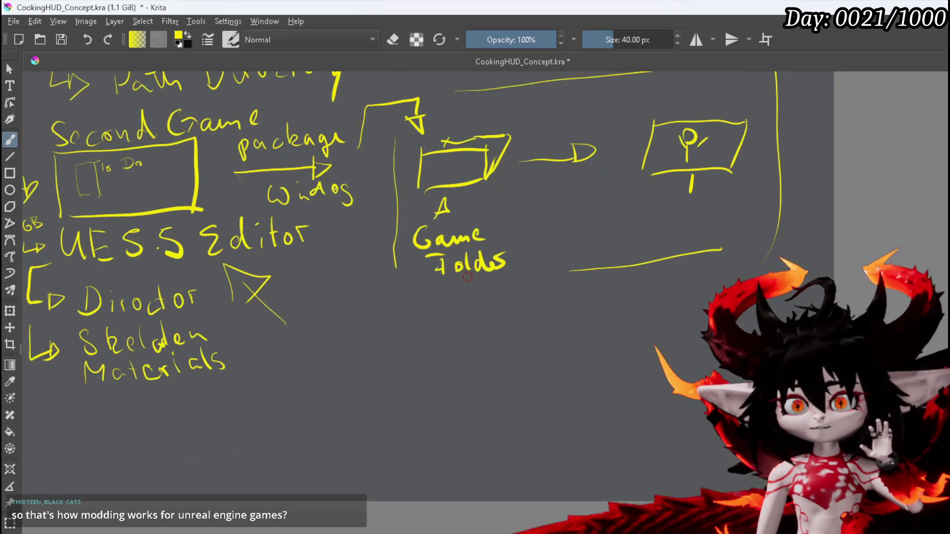
pyautogui.scroll(2, 446, 338)
pyautogui.moveTo(484, 277)
pyautogui.mouseDown()
pyautogui.moveTo(547, 318)
pyautogui.moveTo(522, 316)
pyautogui.mouseUp()
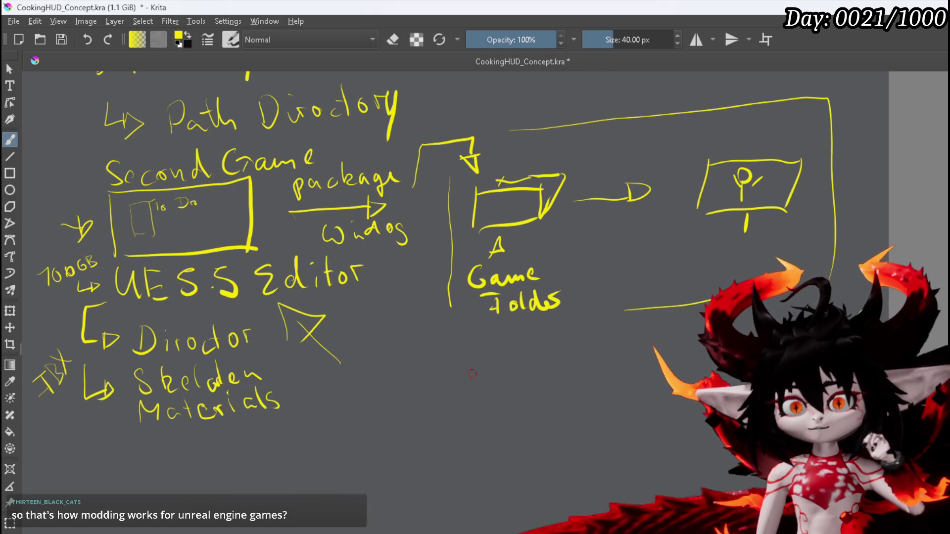
pyautogui.moveTo(108, 454); pyautogui.dragTo(155, 475)
pyautogui.moveTo(167, 464)
pyautogui.mouseDown()
pyautogui.moveTo(159, 471)
pyautogui.moveTo(189, 471)
pyautogui.mouseUp()
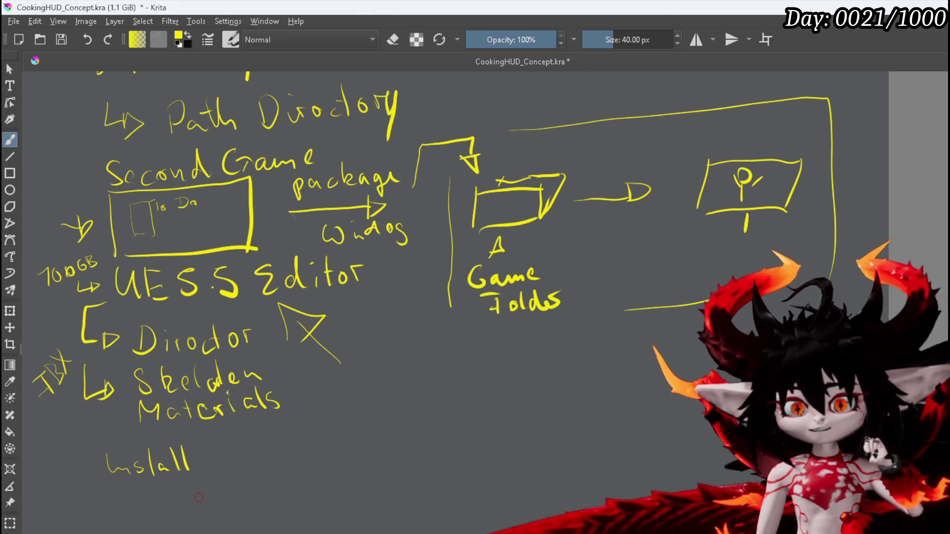
pyautogui.scroll(-4, 199, 497)
pyautogui.scroll(2, 583, 350)
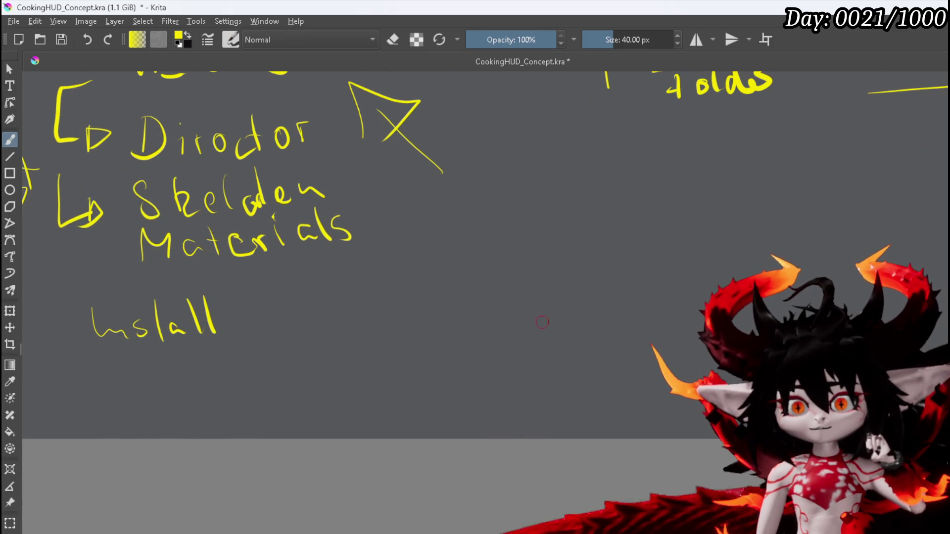
pyautogui.moveTo(147, 312); pyautogui.dragTo(161, 310)
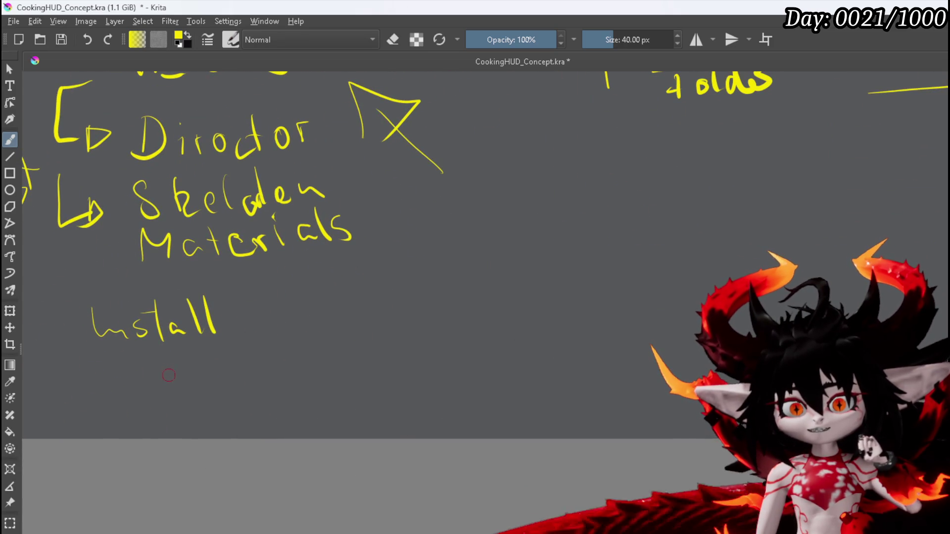
pyautogui.moveTo(164, 359)
pyautogui.mouseDown()
pyautogui.moveTo(144, 384)
pyautogui.moveTo(232, 366)
pyautogui.moveTo(258, 350)
pyautogui.moveTo(252, 339)
pyautogui.mouseUp()
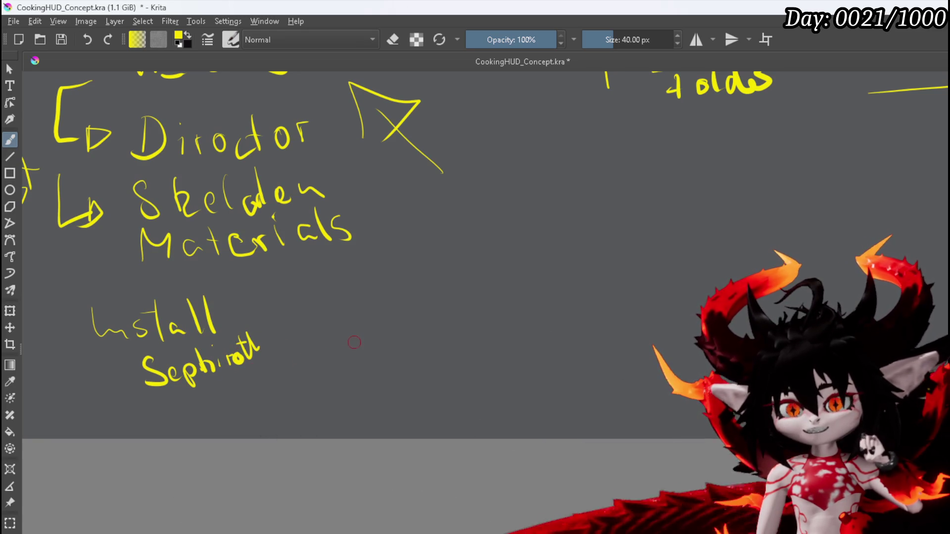
pyautogui.moveTo(371, 333)
pyautogui.mouseDown()
pyautogui.moveTo(358, 332)
pyautogui.moveTo(372, 364)
pyautogui.moveTo(386, 359)
pyautogui.mouseUp()
pyautogui.moveTo(386, 349)
pyautogui.mouseDown()
pyautogui.moveTo(376, 359)
pyautogui.moveTo(396, 344)
pyautogui.moveTo(411, 354)
pyautogui.moveTo(463, 341)
pyautogui.moveTo(509, 312)
pyautogui.moveTo(507, 325)
pyautogui.moveTo(519, 322)
pyautogui.mouseUp()
pyautogui.moveTo(284, 355)
pyautogui.mouseDown()
pyautogui.moveTo(316, 359)
pyautogui.moveTo(313, 366)
pyautogui.mouseUp()
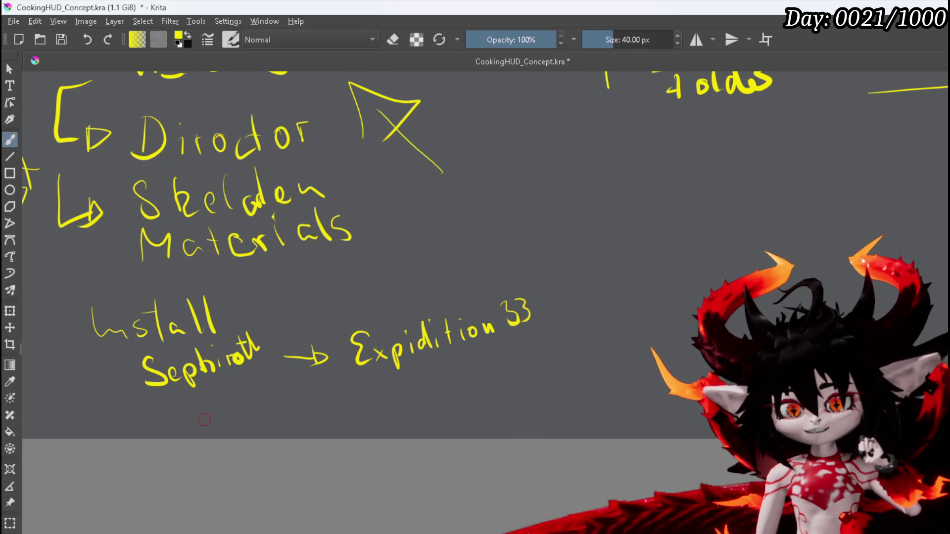
pyautogui.moveTo(200, 415); pyautogui.dragTo(203, 428)
pyautogui.moveTo(202, 395)
pyautogui.mouseDown()
pyautogui.moveTo(190, 418)
pyautogui.moveTo(240, 406)
pyautogui.mouseUp()
pyautogui.moveTo(234, 392)
pyautogui.mouseDown()
pyautogui.moveTo(245, 398)
pyautogui.moveTo(288, 382)
pyautogui.moveTo(299, 398)
pyautogui.moveTo(342, 371)
pyautogui.mouseUp()
pyautogui.moveTo(342, 371)
pyautogui.mouseDown()
pyautogui.moveTo(343, 393)
pyautogui.moveTo(352, 392)
pyautogui.mouseUp()
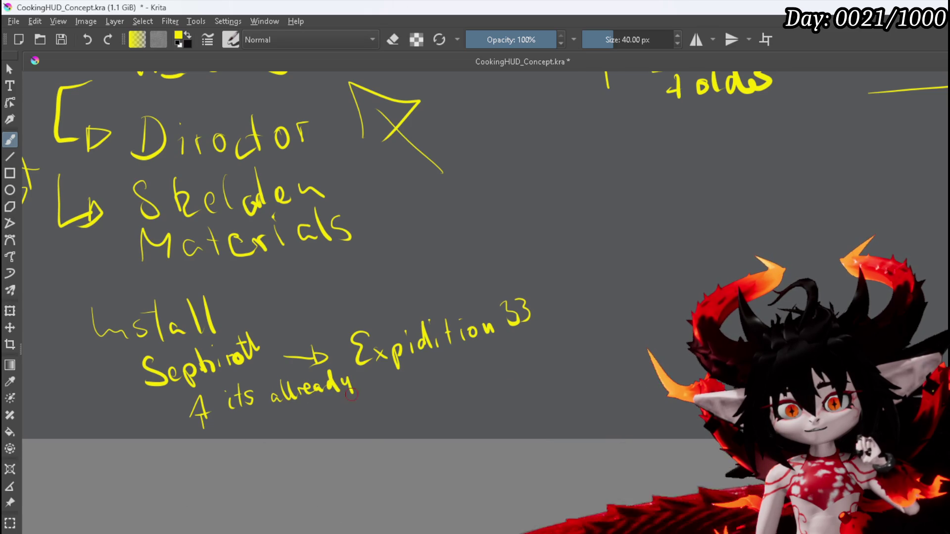
pyautogui.moveTo(271, 413)
pyautogui.mouseDown()
pyautogui.moveTo(275, 429)
pyautogui.moveTo(323, 411)
pyautogui.moveTo(346, 426)
pyautogui.moveTo(371, 403)
pyautogui.moveTo(431, 392)
pyautogui.mouseUp()
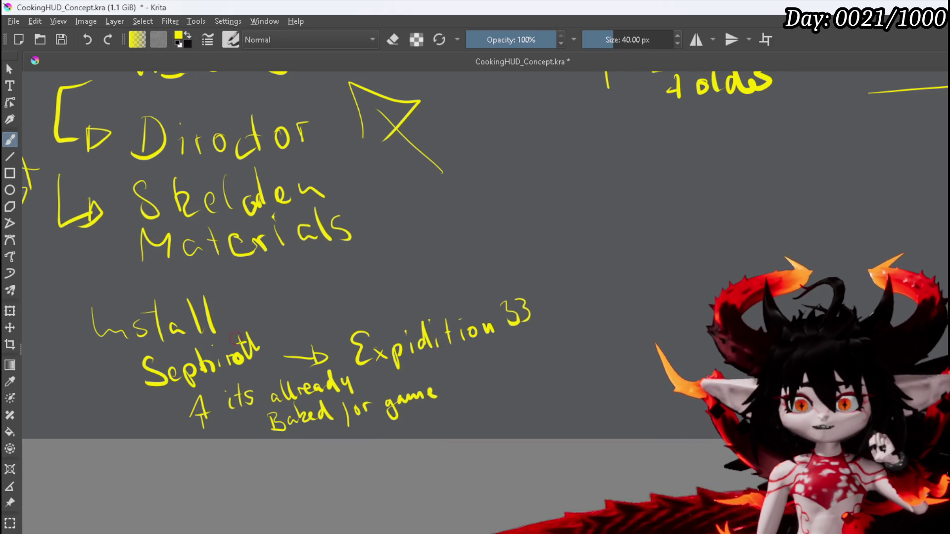
pyautogui.scroll(3, 400, 418)
pyautogui.scroll(-2, 319, 326)
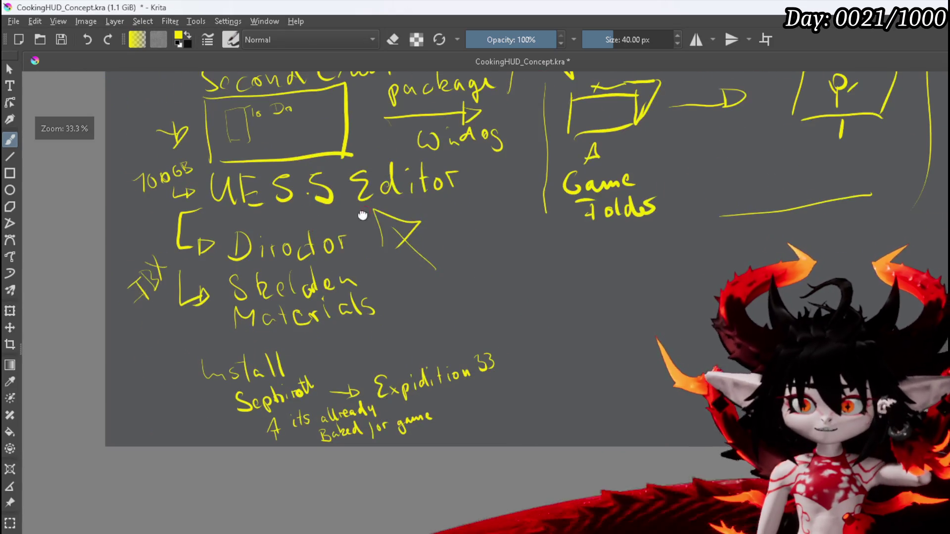
pyautogui.scroll(3, 270, 168)
pyautogui.scroll(-2, 509, 343)
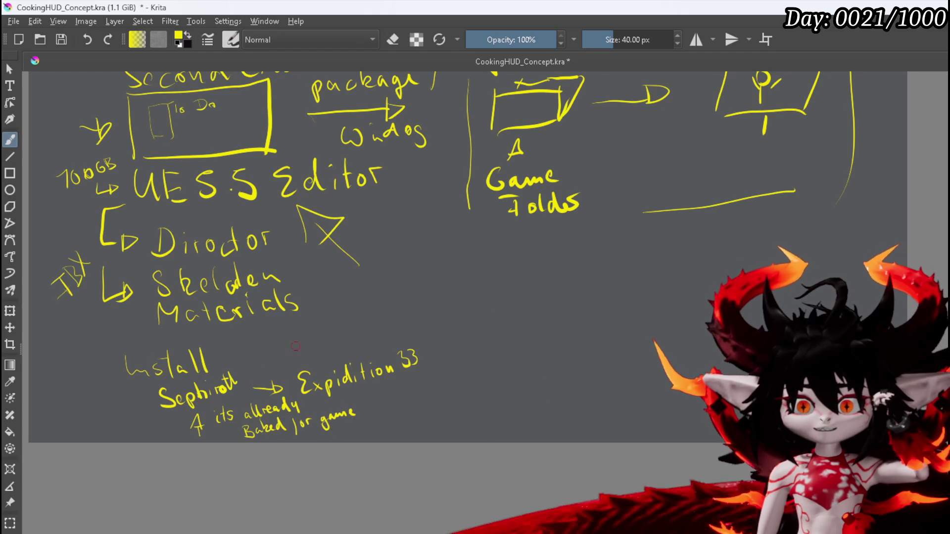
pyautogui.scroll(1, 360, 343)
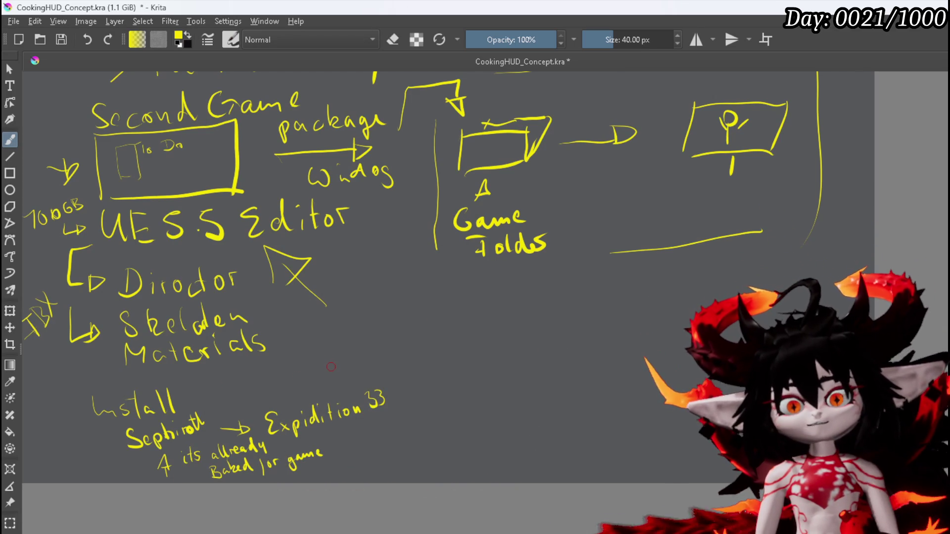
pyautogui.moveTo(217, 359)
pyautogui.mouseDown()
pyautogui.moveTo(299, 353)
pyautogui.moveTo(283, 423)
pyautogui.mouseUp()
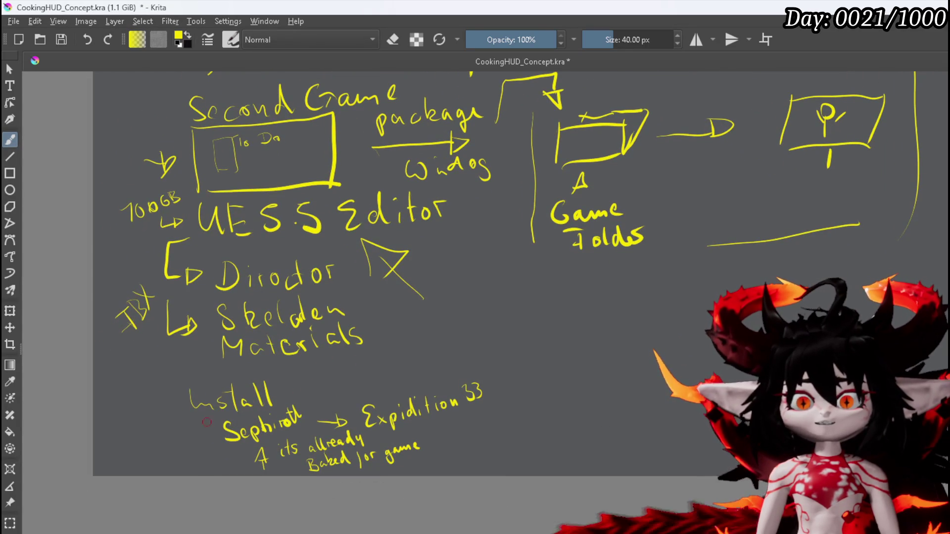
pyautogui.moveTo(268, 416)
pyautogui.mouseDown()
pyautogui.moveTo(268, 428)
pyautogui.moveTo(167, 457)
pyautogui.moveTo(188, 404)
pyautogui.moveTo(280, 425)
pyautogui.moveTo(272, 375)
pyautogui.mouseUp()
pyautogui.moveTo(422, 409)
pyautogui.mouseDown()
pyautogui.moveTo(442, 402)
pyautogui.moveTo(418, 394)
pyautogui.mouseUp()
pyautogui.scroll(2, 420, 399)
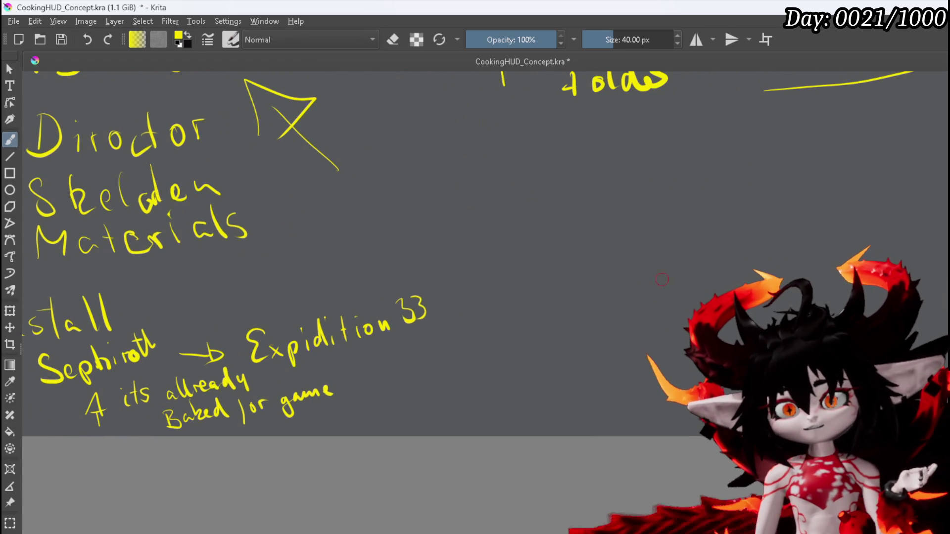
# Draw an arrow from 'Expidition 33' to a new 'Upload Save' note and box it in.
pyautogui.moveTo(523, 321); pyautogui.dragTo(539, 331)
pyautogui.moveTo(569, 291)
pyautogui.mouseDown()
pyautogui.moveTo(587, 309)
pyautogui.moveTo(636, 294)
pyautogui.moveTo(600, 335)
pyautogui.moveTo(634, 331)
pyautogui.moveTo(665, 304)
pyautogui.mouseUp()
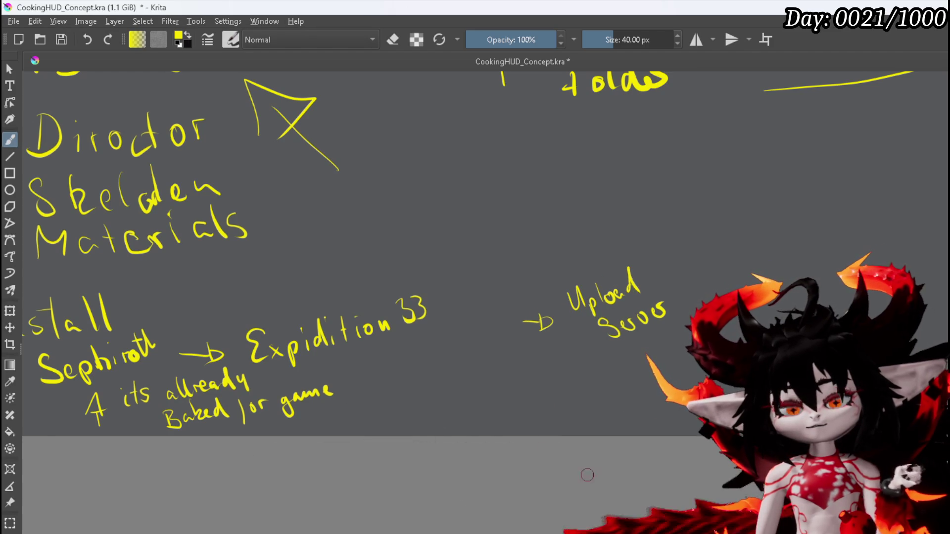
pyautogui.moveTo(576, 350)
pyautogui.mouseDown()
pyautogui.moveTo(556, 266)
pyautogui.moveTo(682, 263)
pyautogui.mouseUp()
pyautogui.moveTo(583, 356); pyautogui.dragTo(675, 345)
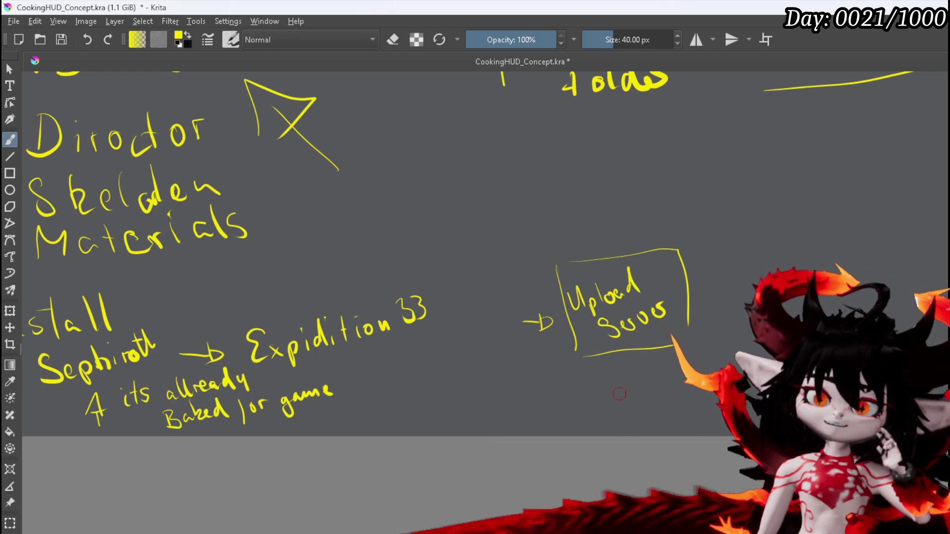
pyautogui.scroll(-1, 493, 407)
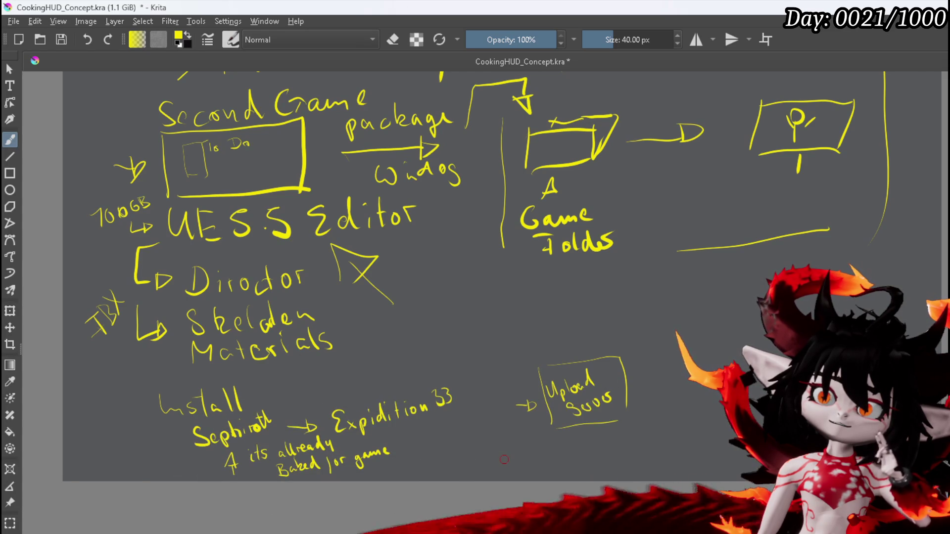
pyautogui.scroll(2, 504, 462)
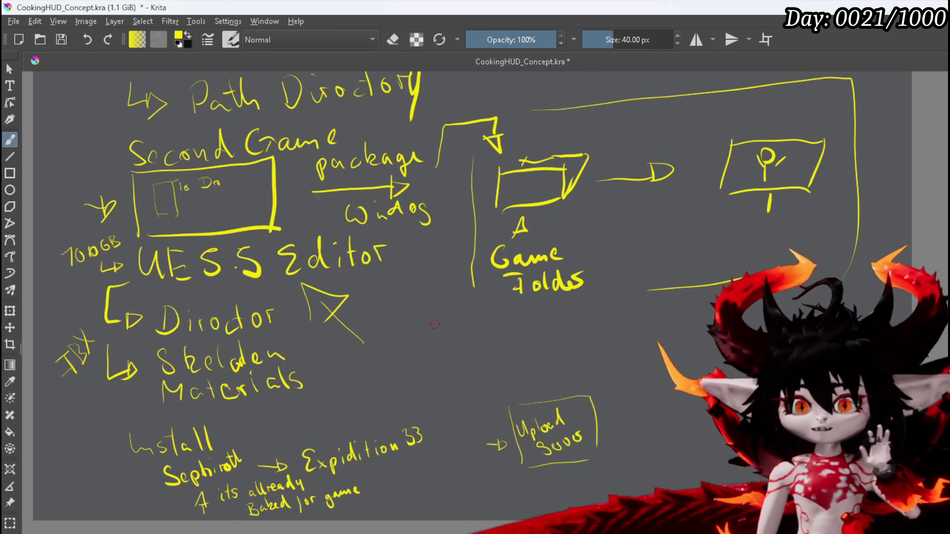
pyautogui.scroll(2, 179, 258)
pyautogui.scroll(4, 183, 264)
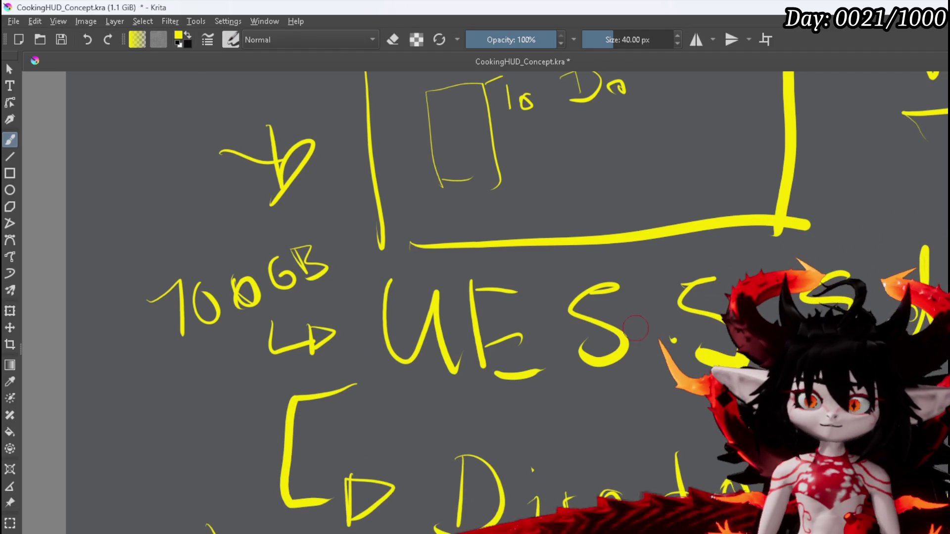
pyautogui.scroll(-1, 463, 346)
pyautogui.scroll(-2, 618, 365)
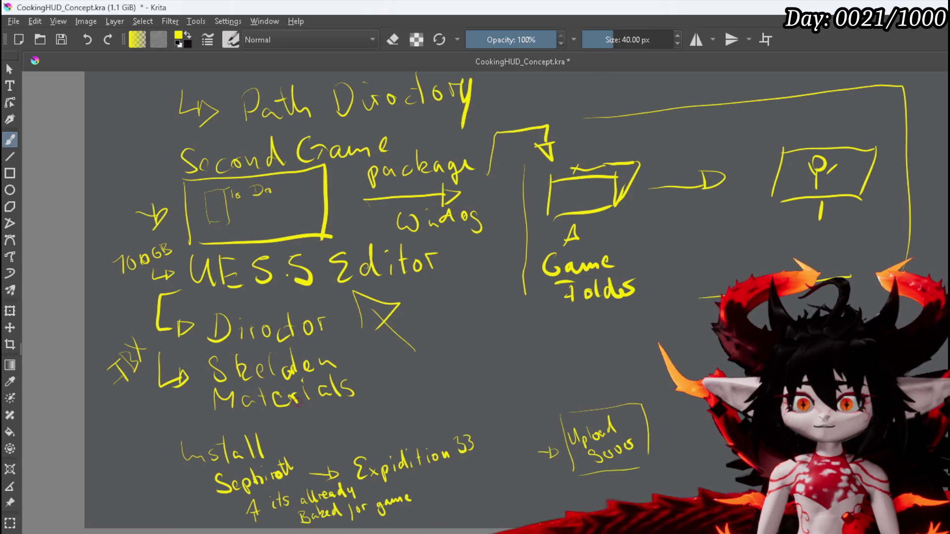
pyautogui.scroll(-1, 454, 417)
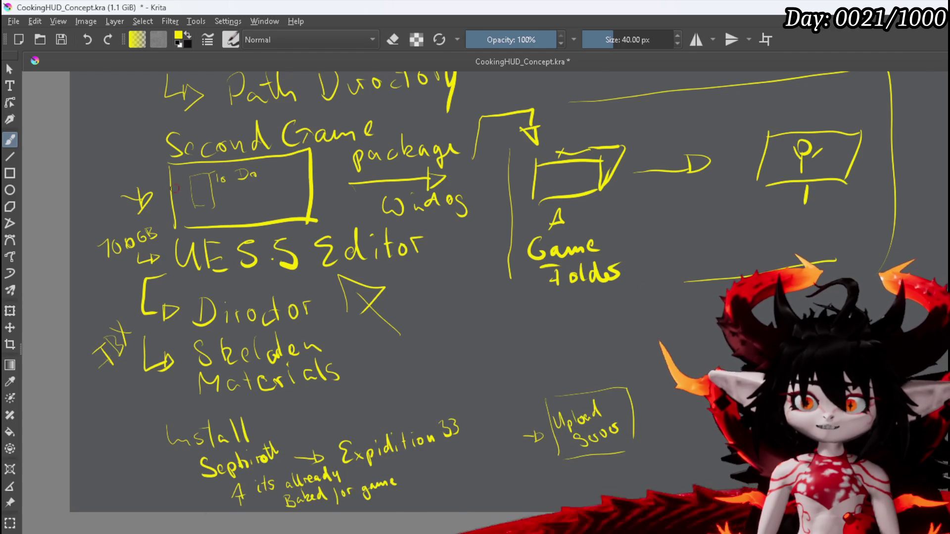
pyautogui.scroll(1, 311, 275)
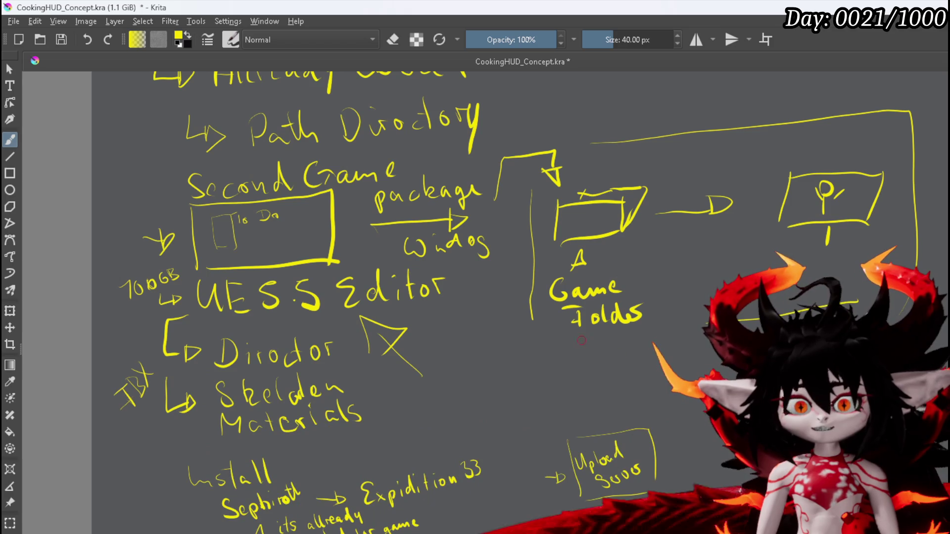
# Box the Director and Skeleton Materials notes, write '2' beside them, and save CookingHUD_Concept.kra.
pyautogui.moveTo(454, 345); pyautogui.dragTo(451, 353)
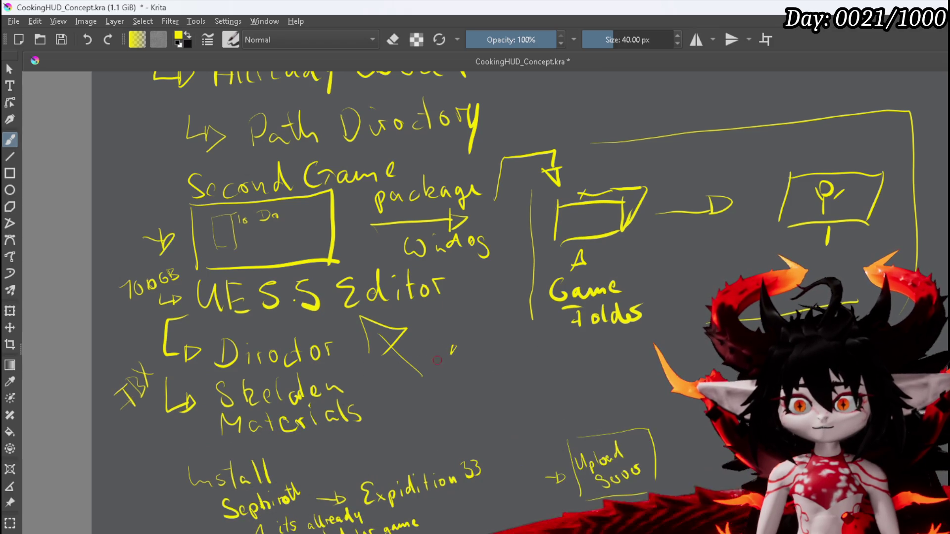
pyautogui.hotkey('ctrl', 'z')
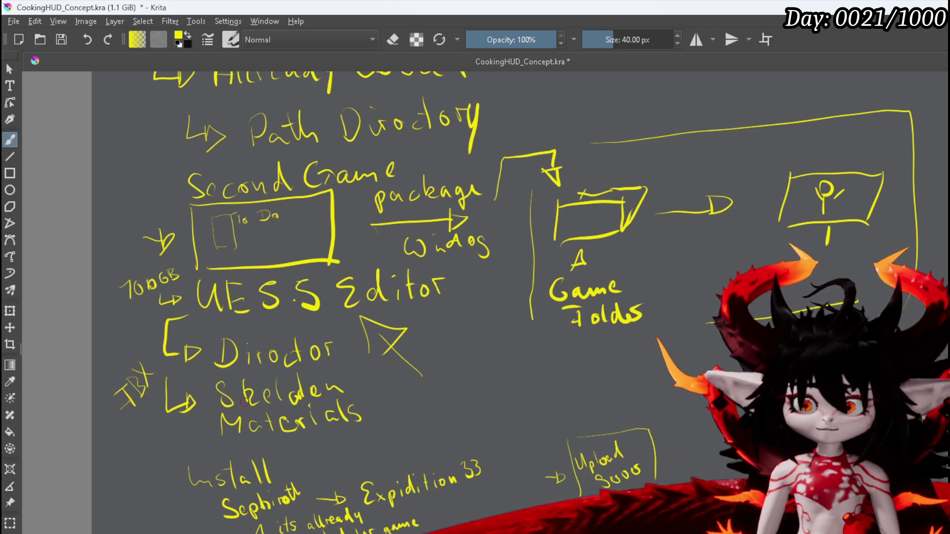
pyautogui.moveTo(210, 382)
pyautogui.mouseDown()
pyautogui.moveTo(220, 446)
pyautogui.moveTo(340, 415)
pyautogui.moveTo(379, 388)
pyautogui.moveTo(324, 324)
pyautogui.moveTo(221, 339)
pyautogui.moveTo(207, 381)
pyautogui.mouseUp()
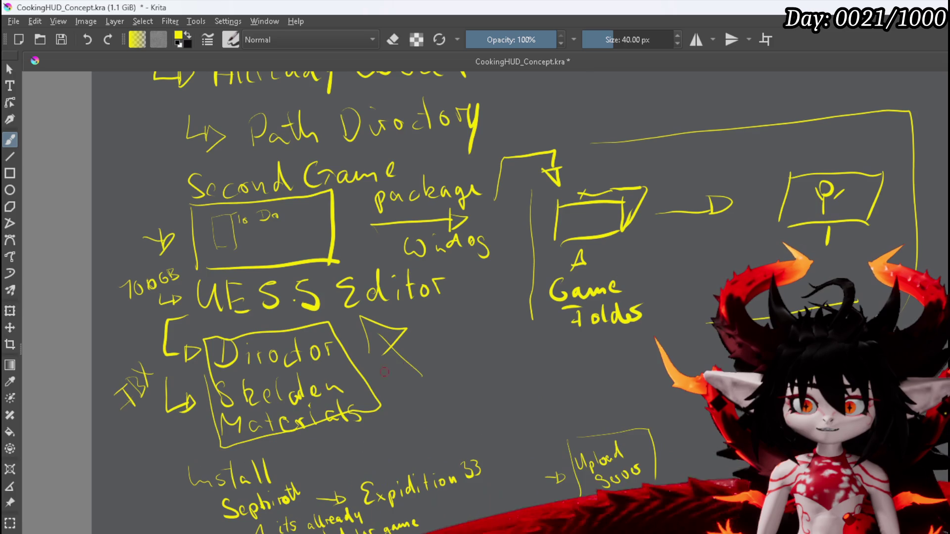
pyautogui.moveTo(377, 365)
pyautogui.mouseDown()
pyautogui.moveTo(395, 386)
pyautogui.moveTo(390, 394)
pyautogui.mouseUp()
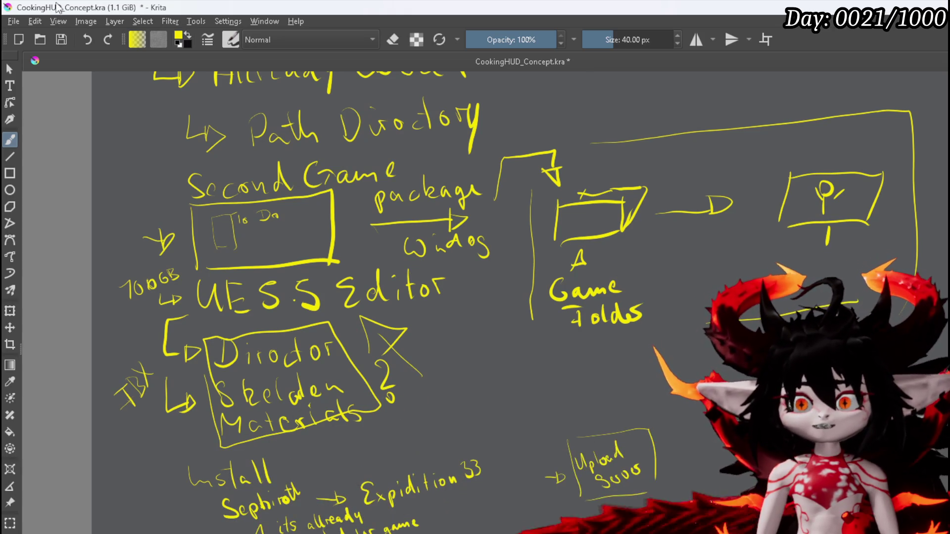
pyautogui.click(66, 38)
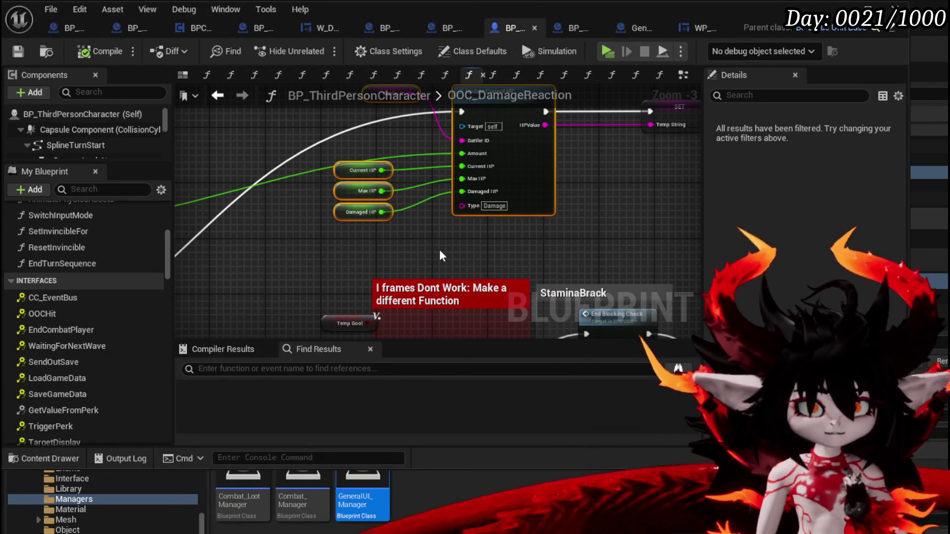
# Lift the reroute node on the HP wires to straighten them.
pyautogui.scroll(-1, 439, 251)
pyautogui.moveTo(440, 252)
pyautogui.mouseDown()
pyautogui.moveTo(350, 251)
pyautogui.moveTo(338, 221)
pyautogui.mouseUp()
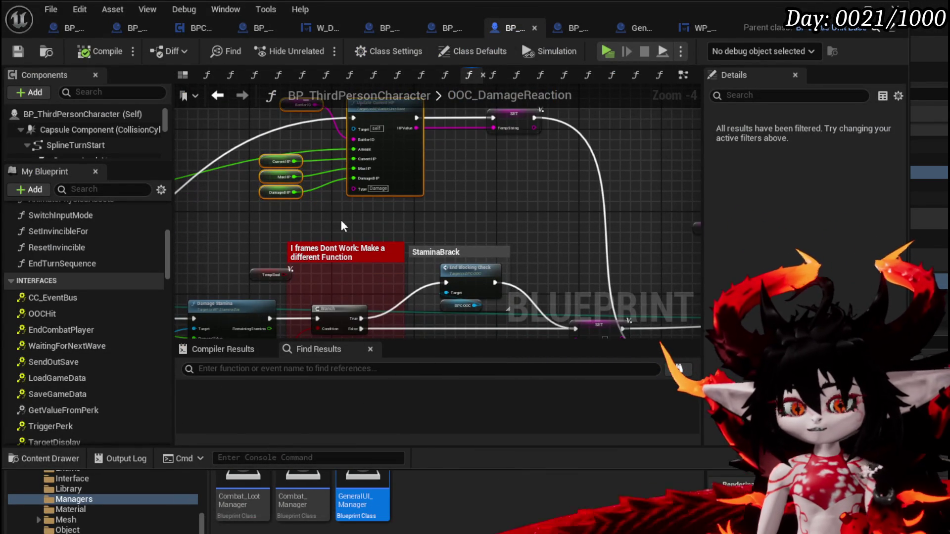
pyautogui.scroll(-1, 375, 223)
pyautogui.moveTo(266, 236)
pyautogui.mouseDown()
pyautogui.moveTo(362, 223)
pyautogui.moveTo(460, 240)
pyautogui.mouseUp()
pyautogui.moveTo(304, 227); pyautogui.dragTo(307, 199)
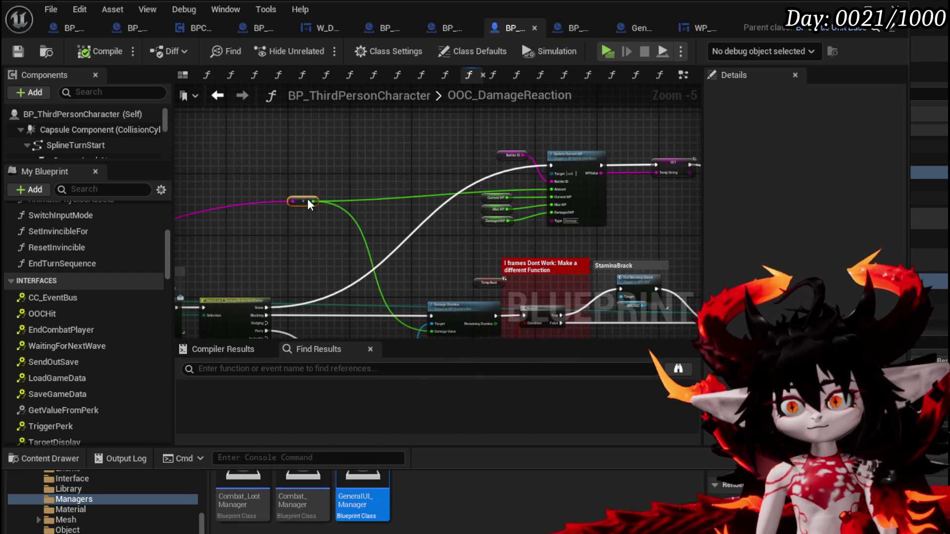
# Shift the Temp String node toward the Return Node and zoom out over the whole function.
pyautogui.moveTo(246, 249); pyautogui.dragTo(489, 202)
pyautogui.moveTo(638, 224)
pyautogui.mouseDown()
pyautogui.moveTo(427, 197)
pyautogui.moveTo(292, 201)
pyautogui.mouseUp()
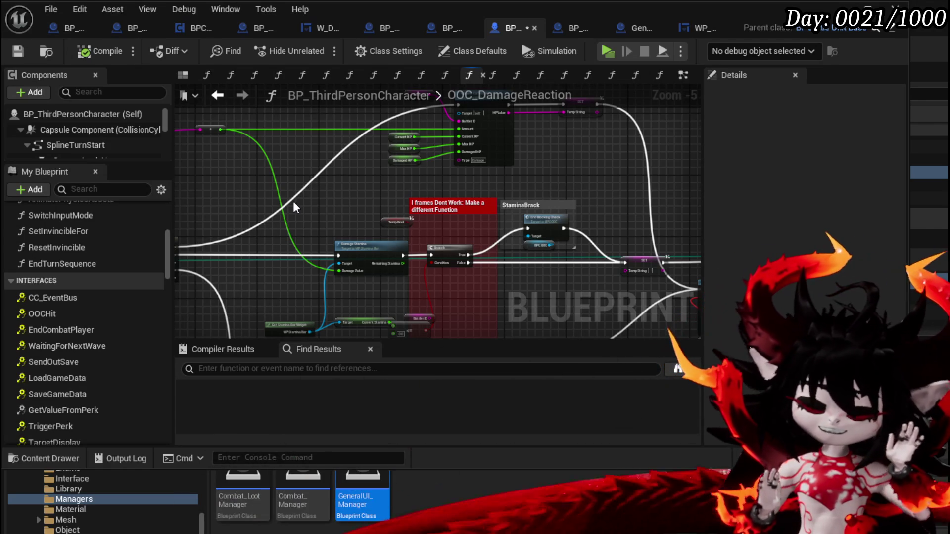
pyautogui.moveTo(542, 206); pyautogui.dragTo(336, 215)
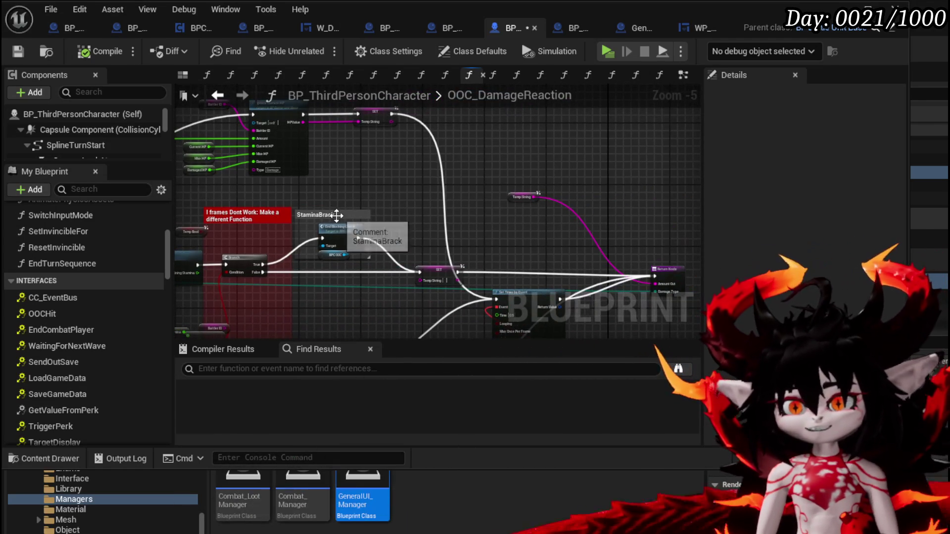
pyautogui.moveTo(465, 217)
pyautogui.mouseDown()
pyautogui.moveTo(276, 165)
pyautogui.moveTo(336, 161)
pyautogui.moveTo(496, 230)
pyautogui.mouseUp()
pyautogui.scroll(2, 286, 168)
pyautogui.scroll(-2, 340, 206)
pyautogui.moveTo(339, 205)
pyautogui.mouseDown()
pyautogui.moveTo(352, 225)
pyautogui.moveTo(335, 227)
pyautogui.moveTo(306, 304)
pyautogui.mouseUp()
pyautogui.scroll(-2, 307, 304)
pyautogui.moveTo(431, 292); pyautogui.dragTo(411, 309)
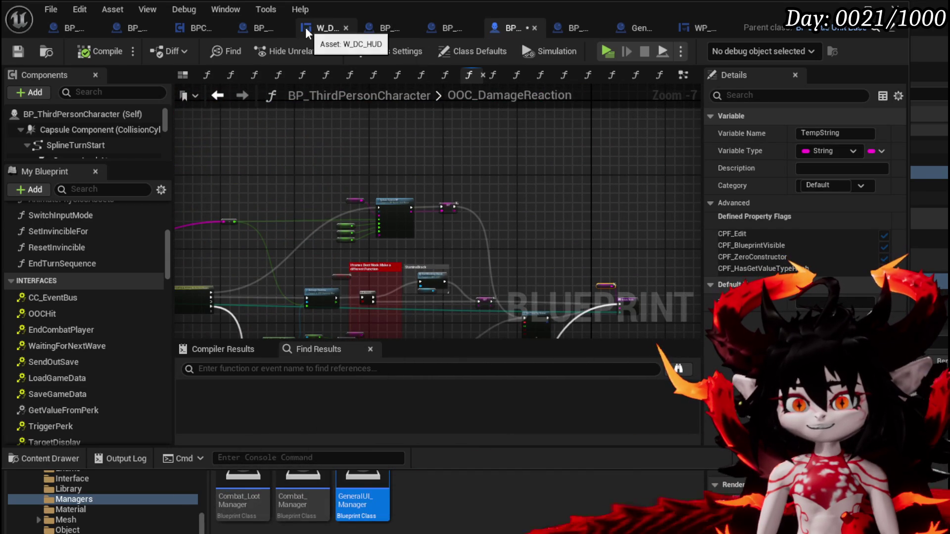
pyautogui.click(254, 28)
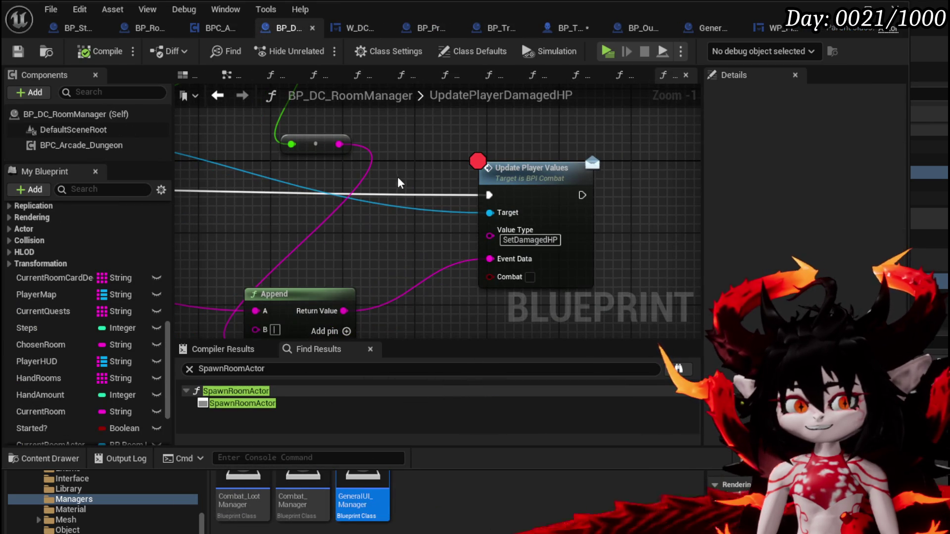
pyautogui.scroll(-2, 397, 177)
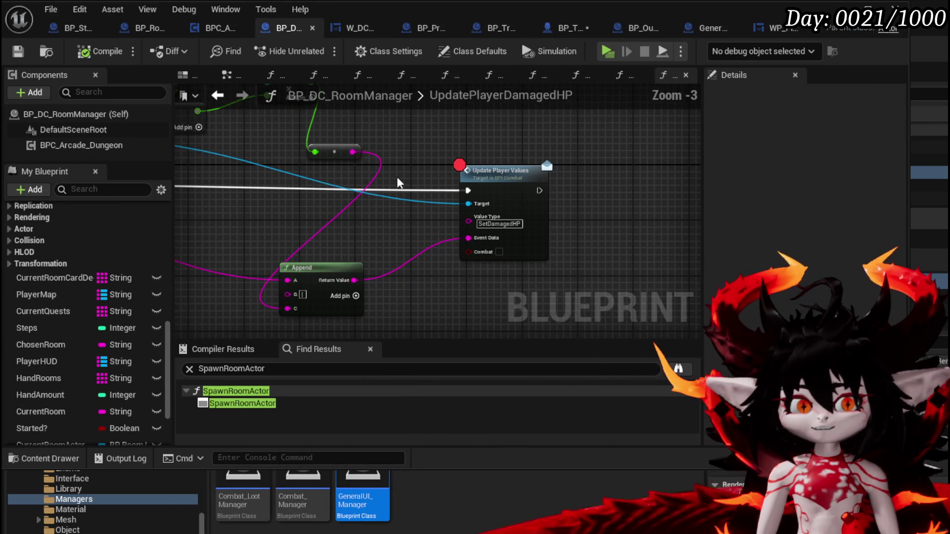
pyautogui.moveTo(397, 177)
pyautogui.mouseDown()
pyautogui.moveTo(540, 191)
pyautogui.moveTo(483, 204)
pyautogui.moveTo(403, 191)
pyautogui.moveTo(200, 203)
pyautogui.mouseUp()
pyautogui.moveTo(485, 223)
pyautogui.mouseDown()
pyautogui.moveTo(321, 221)
pyautogui.moveTo(320, 278)
pyautogui.moveTo(365, 282)
pyautogui.moveTo(298, 182)
pyautogui.moveTo(213, 182)
pyautogui.mouseUp()
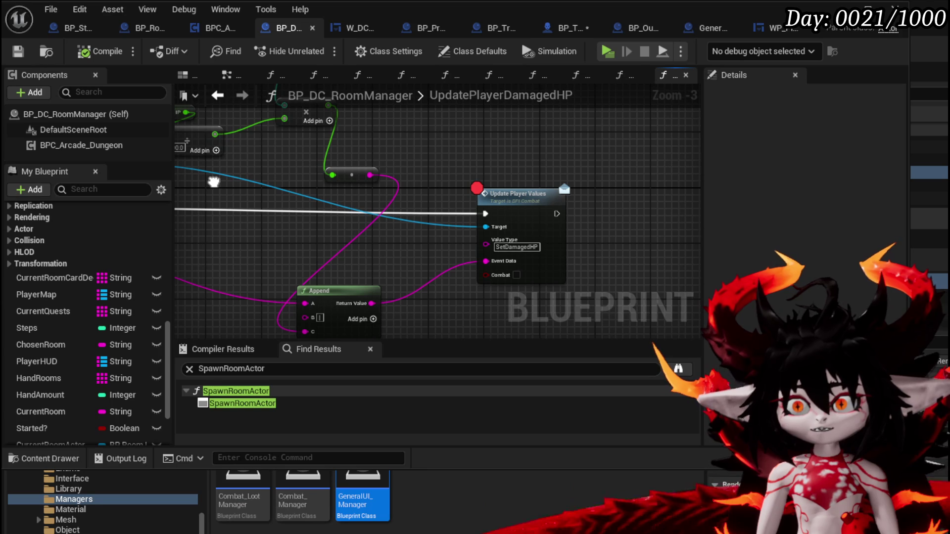
pyautogui.moveTo(462, 139); pyautogui.dragTo(576, 286)
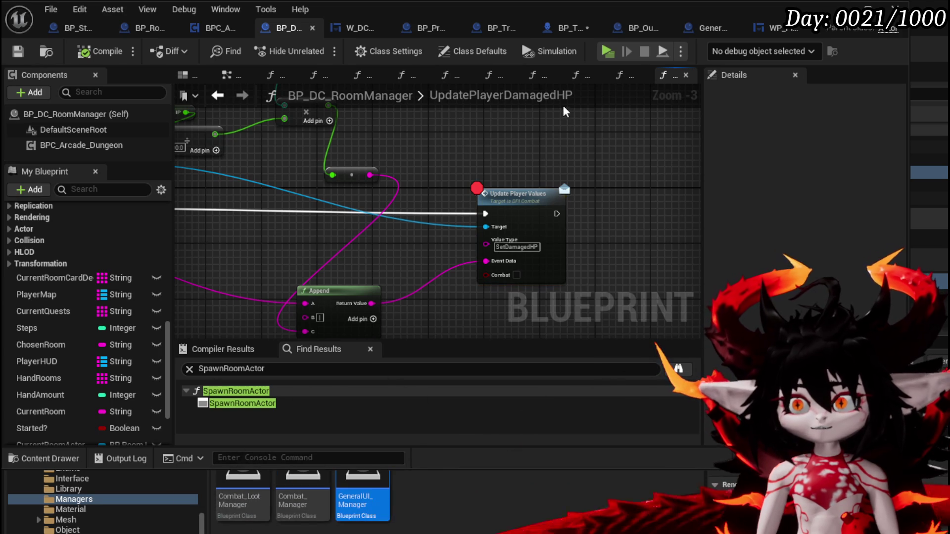
pyautogui.click(572, 33)
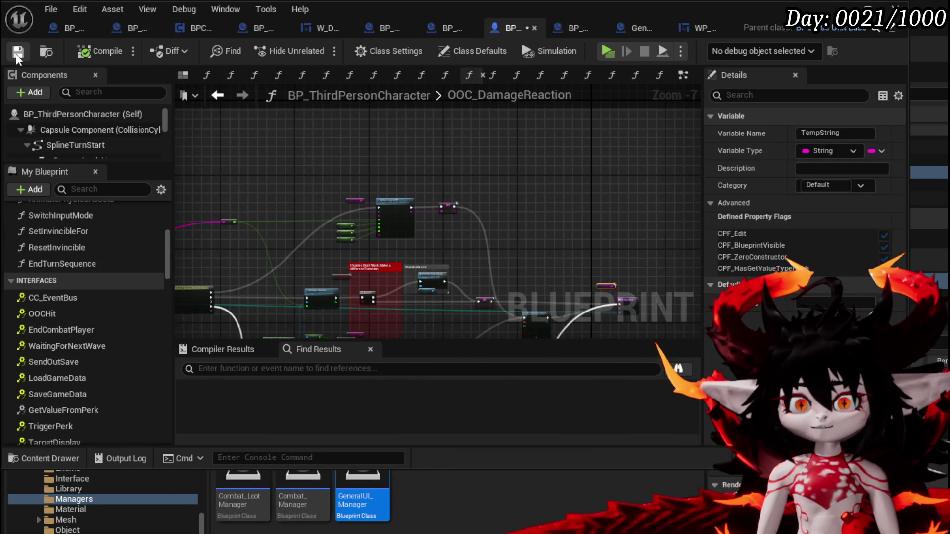
# Search the character blueprint for references to UpdatePlayerValues.
pyautogui.scroll(-5, 85, 321)
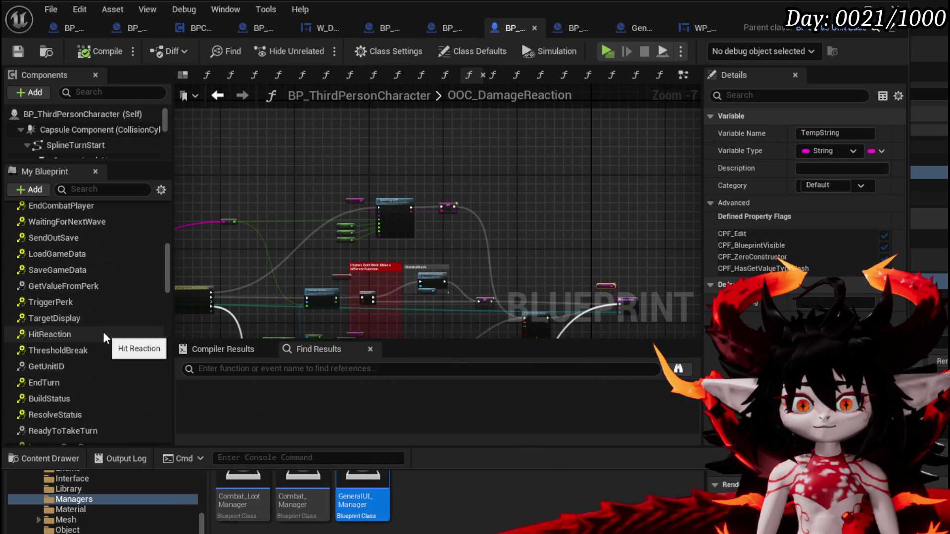
pyautogui.scroll(-3, 103, 336)
pyautogui.click(215, 368)
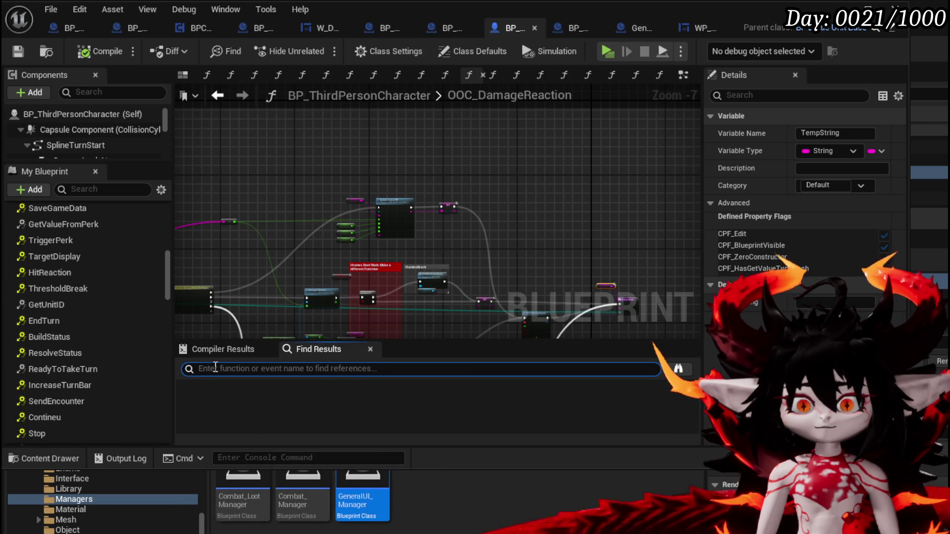
pyautogui.write('Update')
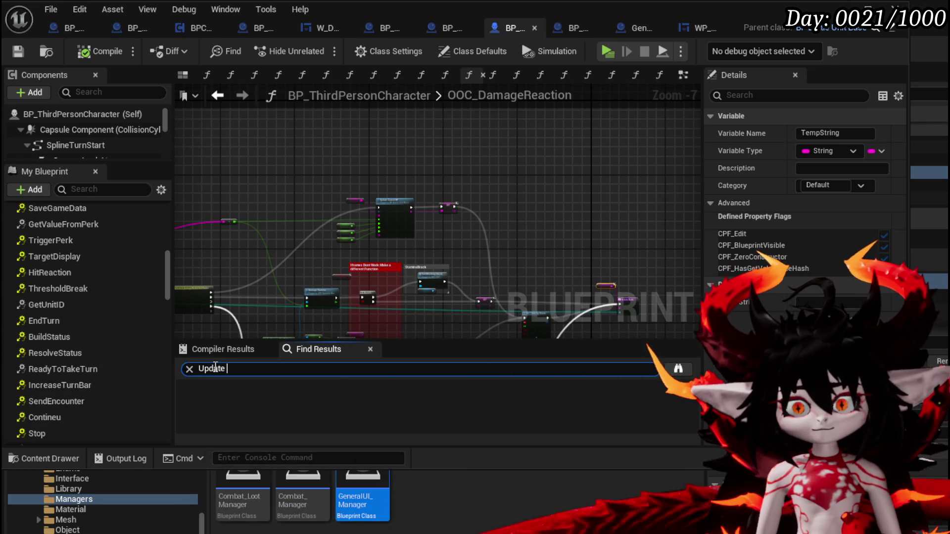
pyautogui.write('PlayerValues')
pyautogui.press('Return')
pyautogui.click(258, 415)
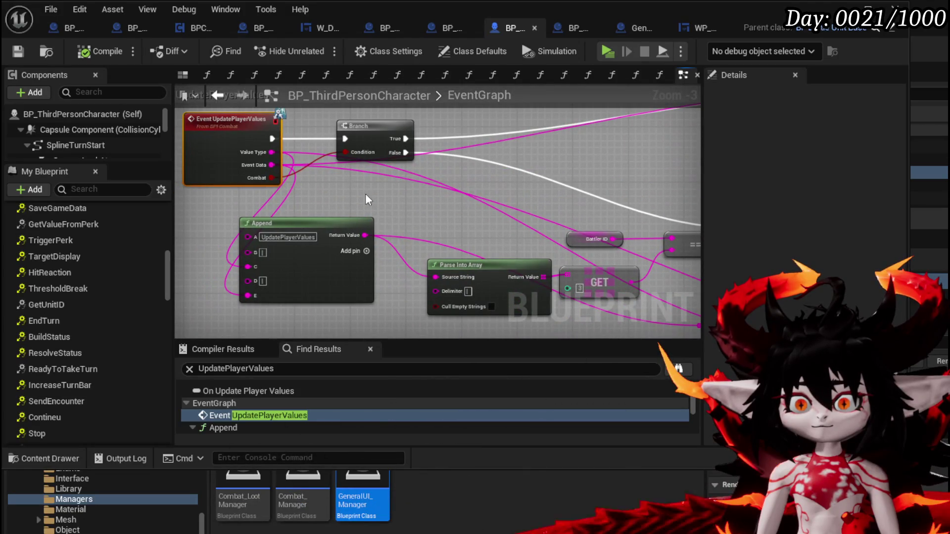
# Nudge the GET node between the Battler ID check and Client Raise Event slightly right.
pyautogui.moveTo(417, 200)
pyautogui.mouseDown()
pyautogui.moveTo(382, 206)
pyautogui.moveTo(440, 223)
pyautogui.mouseUp()
pyautogui.moveTo(560, 205); pyautogui.dragTo(228, 148)
pyautogui.moveTo(642, 162)
pyautogui.mouseDown()
pyautogui.moveTo(520, 209)
pyautogui.moveTo(309, 241)
pyautogui.moveTo(282, 141)
pyautogui.moveTo(241, 224)
pyautogui.moveTo(214, 186)
pyautogui.moveTo(322, 140)
pyautogui.moveTo(297, 158)
pyautogui.moveTo(310, 163)
pyautogui.moveTo(301, 245)
pyautogui.moveTo(293, 227)
pyautogui.moveTo(530, 297)
pyautogui.moveTo(519, 242)
pyautogui.moveTo(544, 307)
pyautogui.moveTo(603, 232)
pyautogui.moveTo(439, 203)
pyautogui.moveTo(470, 206)
pyautogui.moveTo(360, 206)
pyautogui.mouseUp()
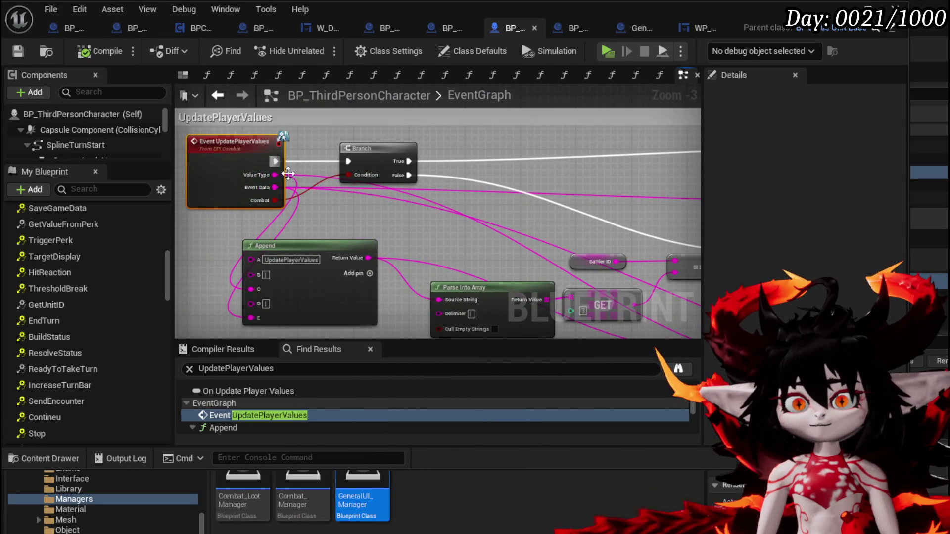
pyautogui.moveTo(515, 188)
pyautogui.mouseDown()
pyautogui.moveTo(442, 182)
pyautogui.moveTo(465, 183)
pyautogui.mouseUp()
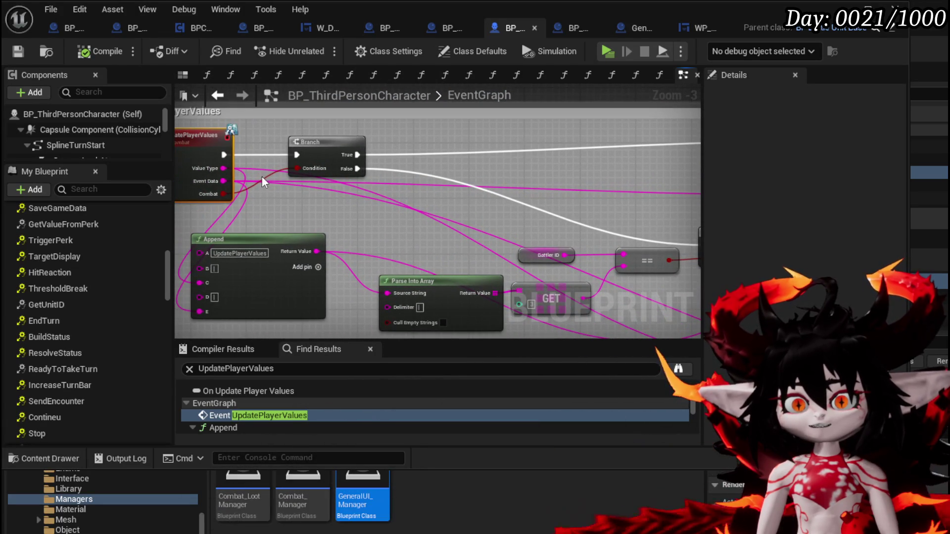
pyautogui.moveTo(360, 190); pyautogui.dragTo(258, 149)
pyautogui.moveTo(375, 208); pyautogui.dragTo(257, 189)
pyautogui.moveTo(322, 207)
pyautogui.mouseDown()
pyautogui.moveTo(267, 206)
pyautogui.moveTo(458, 218)
pyautogui.mouseUp()
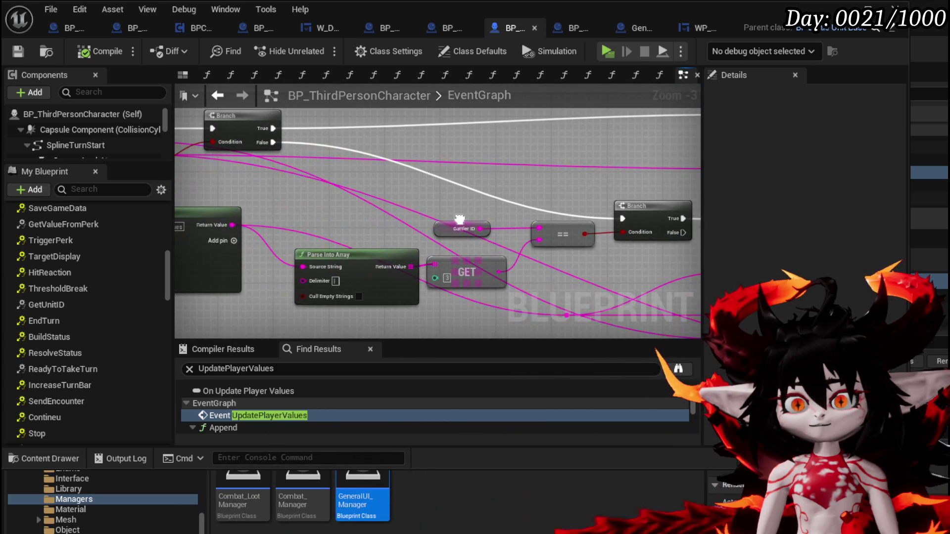
pyautogui.moveTo(471, 274)
pyautogui.mouseDown()
pyautogui.moveTo(609, 271)
pyautogui.moveTo(331, 248)
pyautogui.moveTo(194, 220)
pyautogui.moveTo(515, 256)
pyautogui.moveTo(477, 253)
pyautogui.mouseUp()
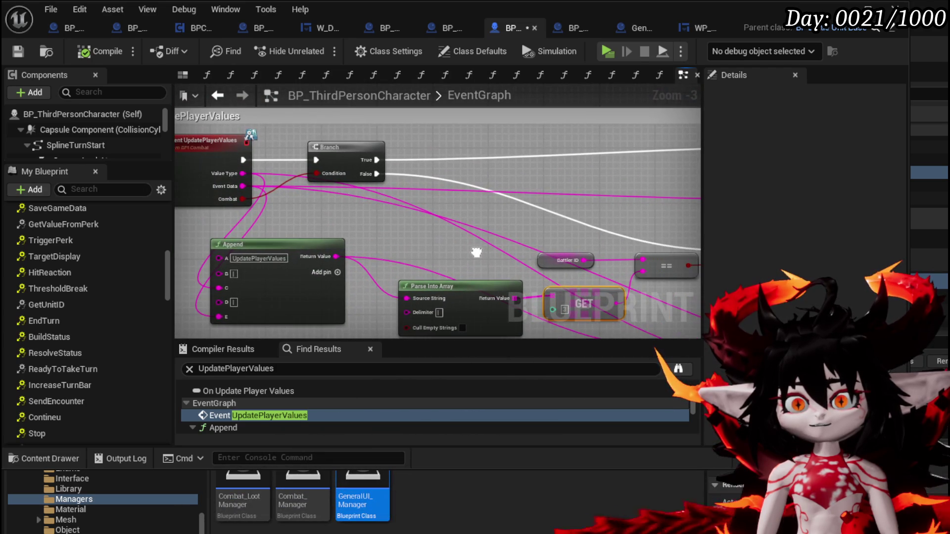
# Save BP_ThirdPersonCharacter and bring up the Branch node's actions.
pyautogui.moveTo(431, 164)
pyautogui.mouseDown()
pyautogui.moveTo(122, 133)
pyautogui.moveTo(149, 144)
pyautogui.moveTo(350, 119)
pyautogui.moveTo(359, 152)
pyautogui.moveTo(523, 267)
pyautogui.mouseUp()
pyautogui.moveTo(388, 84); pyautogui.dragTo(652, 157)
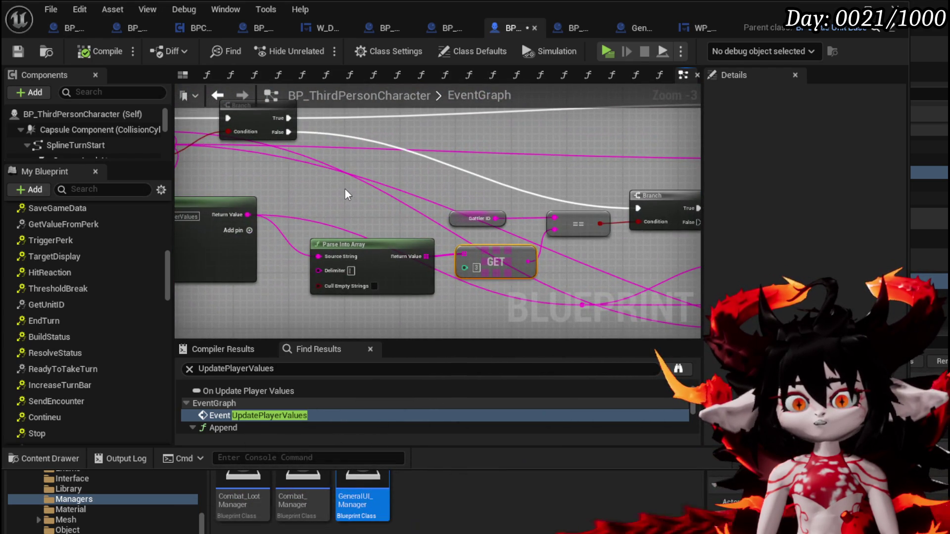
pyautogui.moveTo(339, 202); pyautogui.dragTo(418, 204)
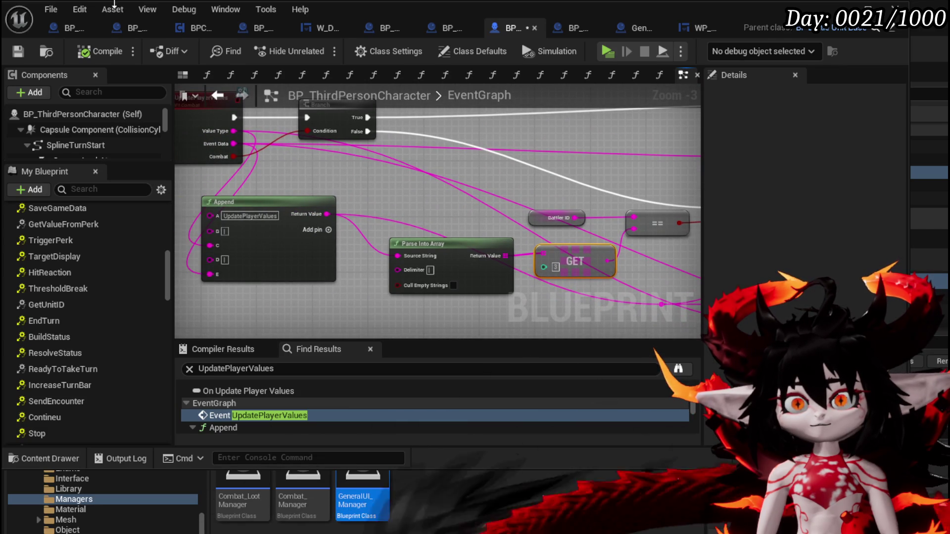
pyautogui.click(18, 52)
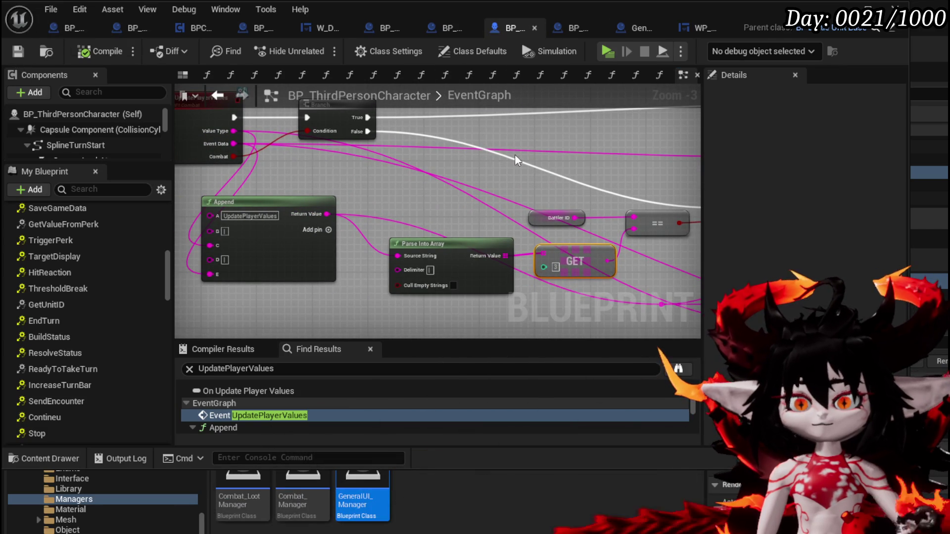
pyautogui.scroll(-2, 495, 152)
pyautogui.scroll(2, 476, 172)
pyautogui.rightClick(476, 177)
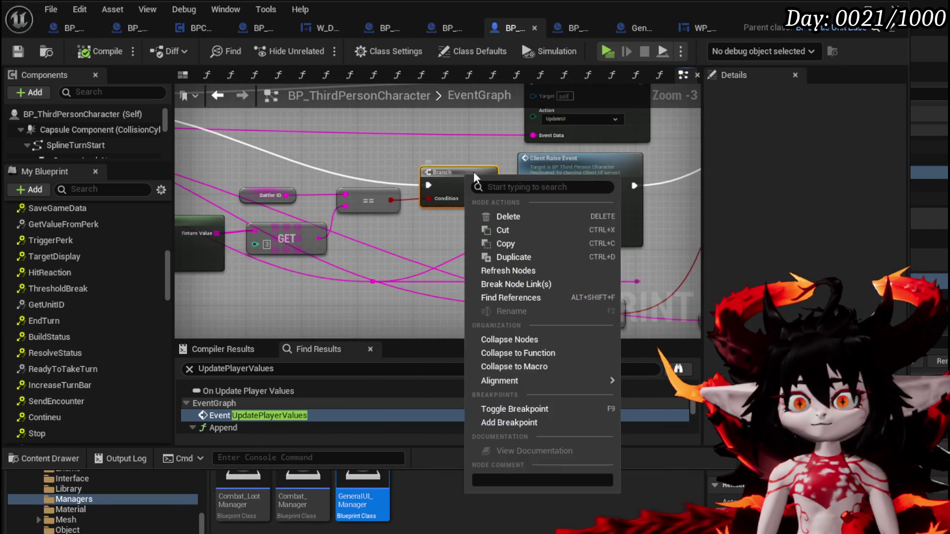
# Add a breakpoint on the Branch node, start Play-In-Editor, step through the paused execution, and resume.
pyautogui.click(509, 422)
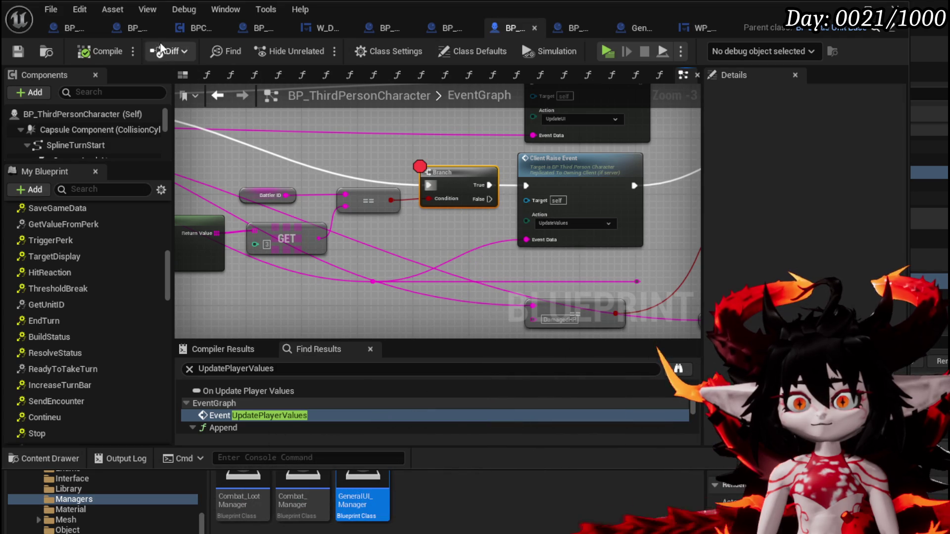
pyautogui.hotkey('alt', 'Tab')
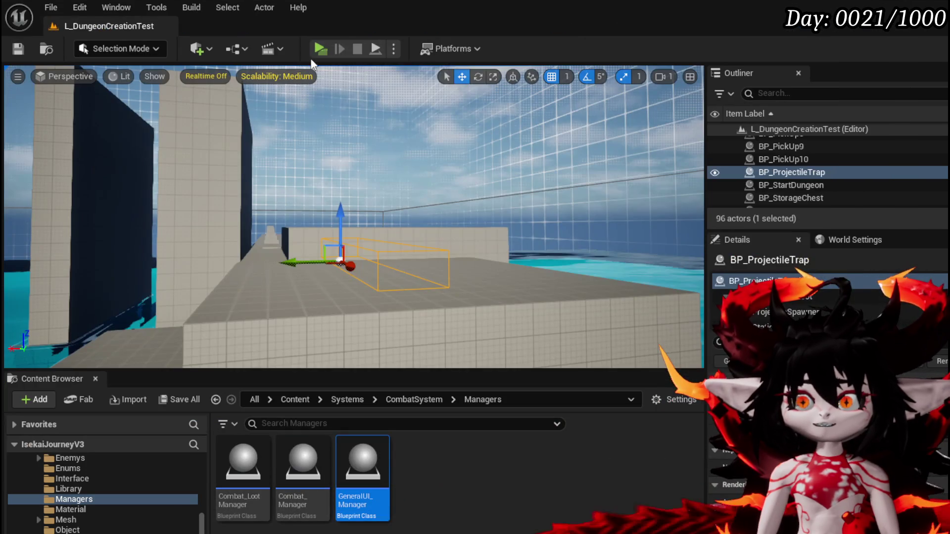
pyautogui.click(320, 49)
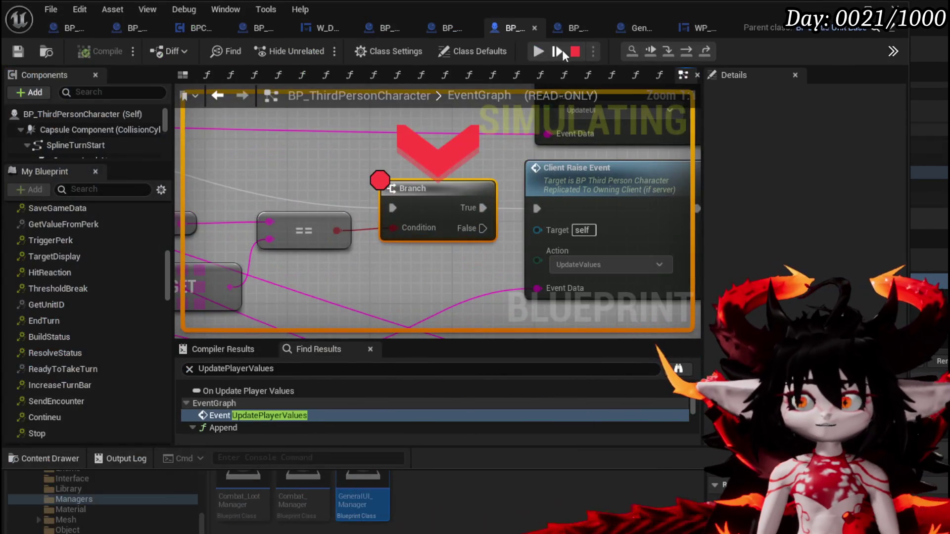
pyautogui.click(550, 51)
pyautogui.click(550, 52)
pyautogui.click(550, 52)
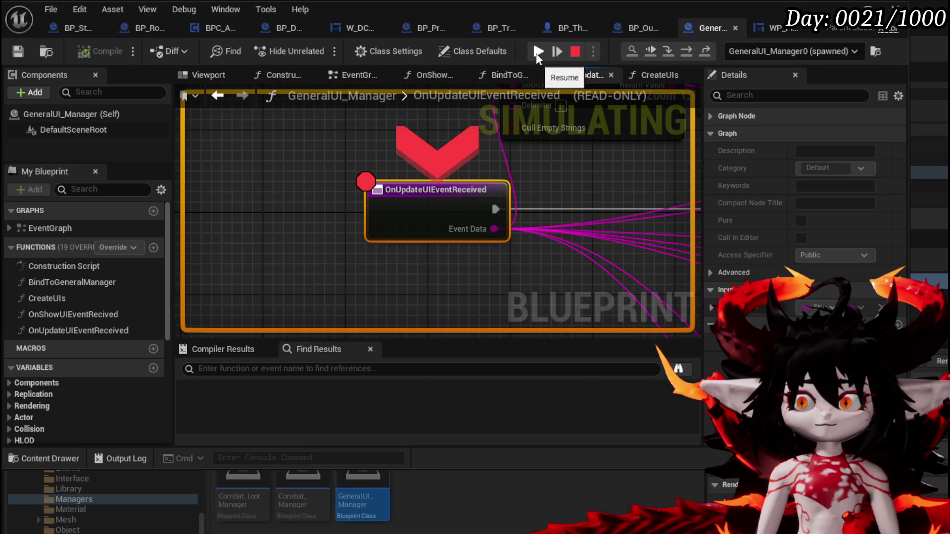
pyautogui.click(537, 51)
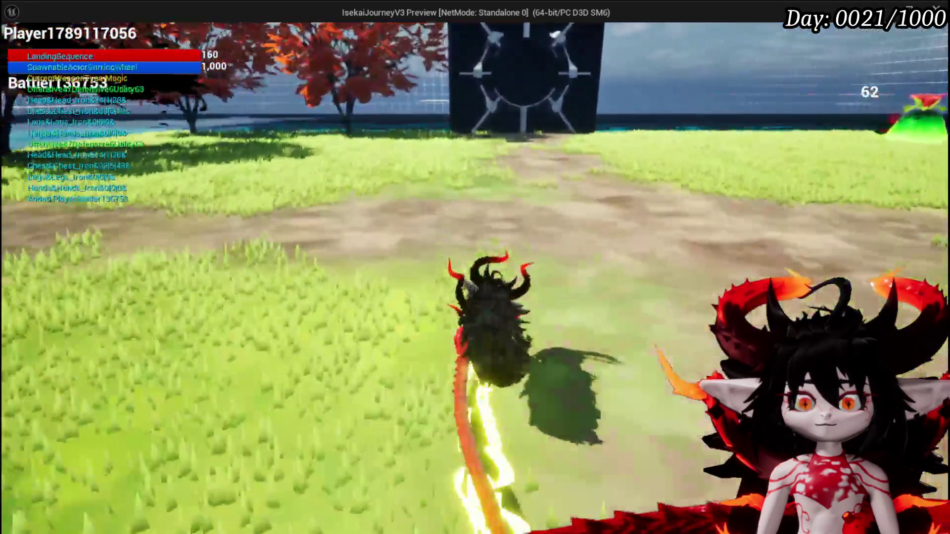
# Walk the character forward until the Branch breakpoint hits, then continue and stop the session.
pyautogui.press('w')
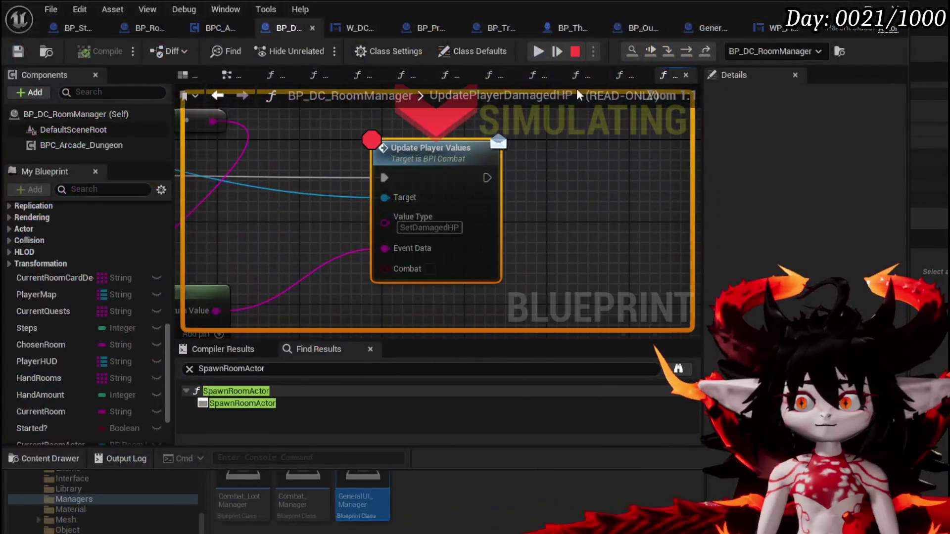
pyautogui.click(685, 52)
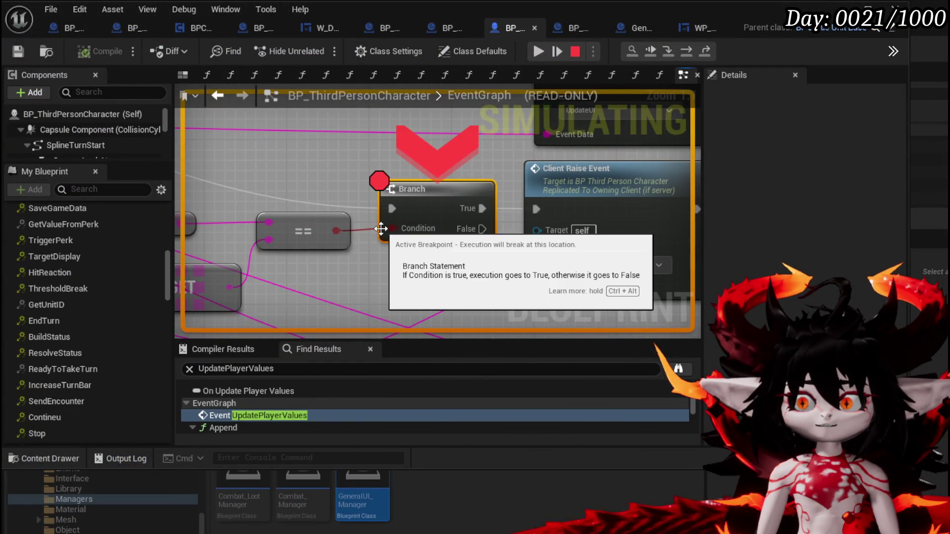
pyautogui.moveTo(396, 230)
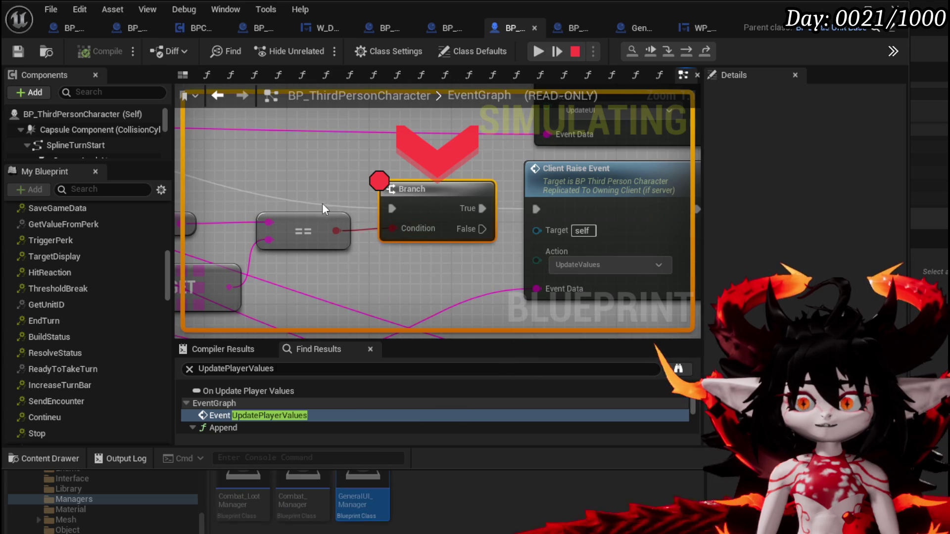
pyautogui.scroll(-6, 415, 206)
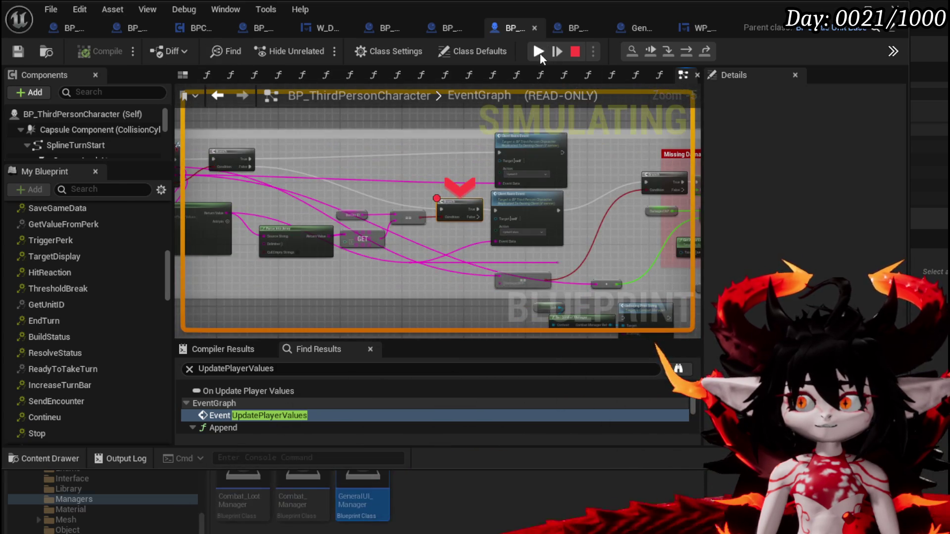
pyautogui.click(538, 51)
pyautogui.press('Escape')
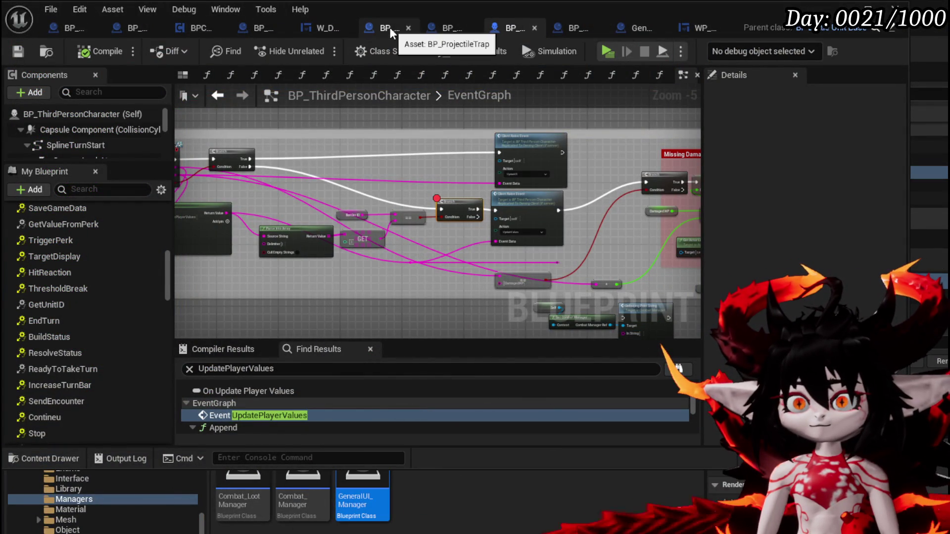
# In BP_DC_RoomManager's UpdatePlayerDamagedHP, wire the loop's Array Element into Append's C input.
pyautogui.click(316, 29)
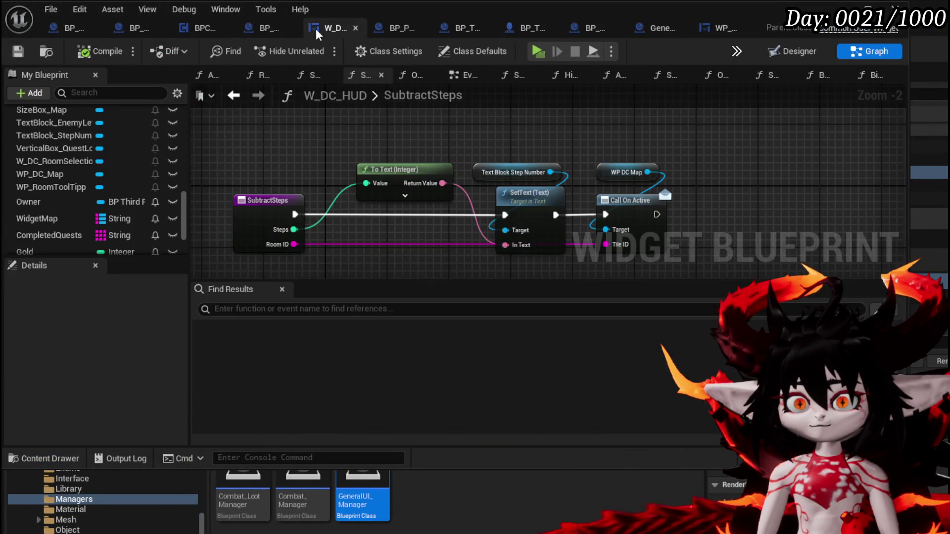
pyautogui.click(275, 29)
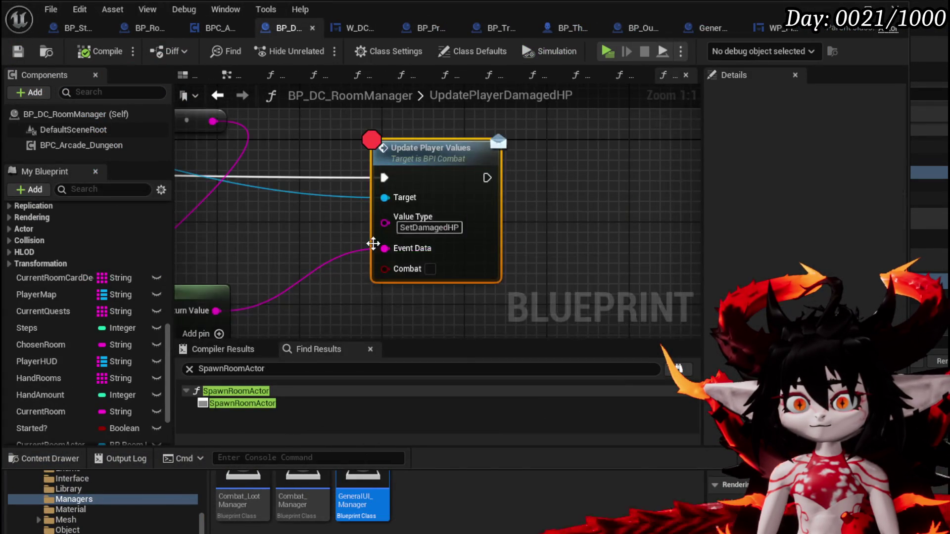
pyautogui.moveTo(445, 299)
pyautogui.mouseDown()
pyautogui.moveTo(500, 229)
pyautogui.moveTo(489, 220)
pyautogui.mouseUp()
pyautogui.scroll(-2, 450, 219)
pyautogui.moveTo(257, 177); pyautogui.dragTo(586, 304)
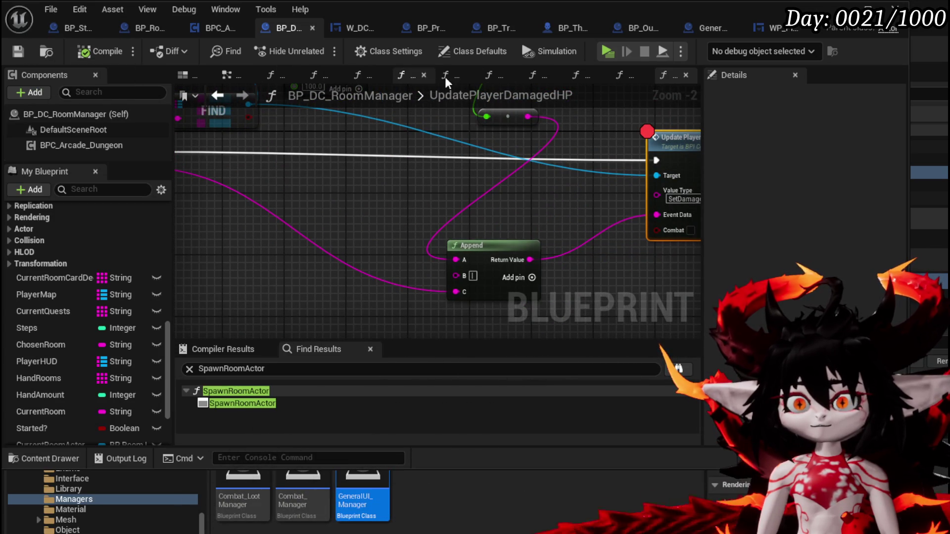
# Go to WP_PlayerValuesHUD's SetDamagedHP function and frame its Parse Into Array and GET nodes.
pyautogui.click(764, 35)
pyautogui.moveTo(448, 200)
pyautogui.mouseDown()
pyautogui.moveTo(504, 144)
pyautogui.moveTo(494, 208)
pyautogui.moveTo(467, 131)
pyautogui.moveTo(513, 188)
pyautogui.mouseUp()
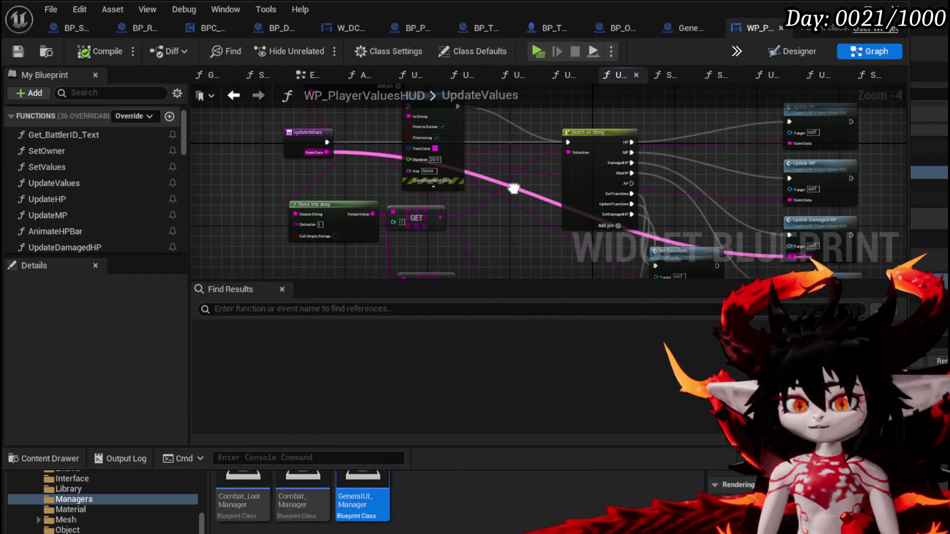
pyautogui.moveTo(513, 188); pyautogui.dragTo(508, 228)
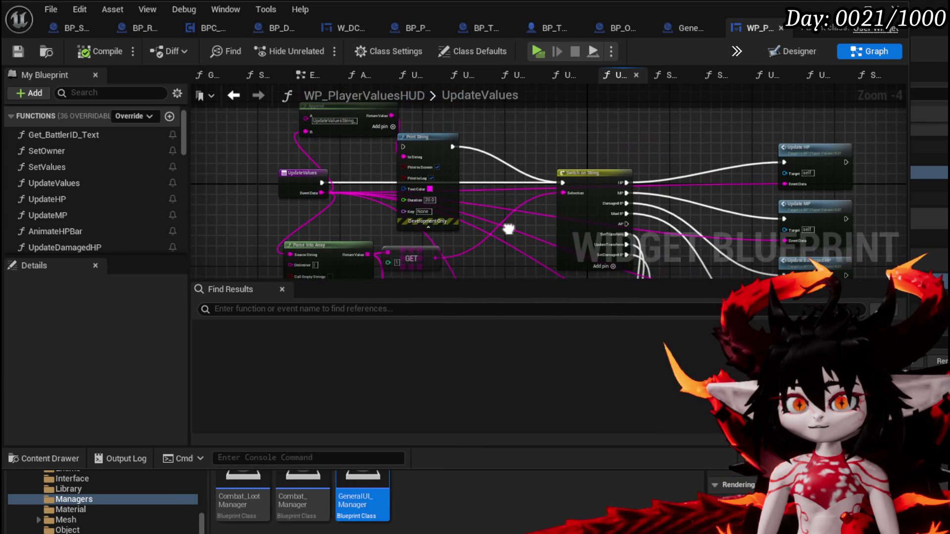
pyautogui.scroll(-10, 90, 153)
pyautogui.doubleClick(64, 122)
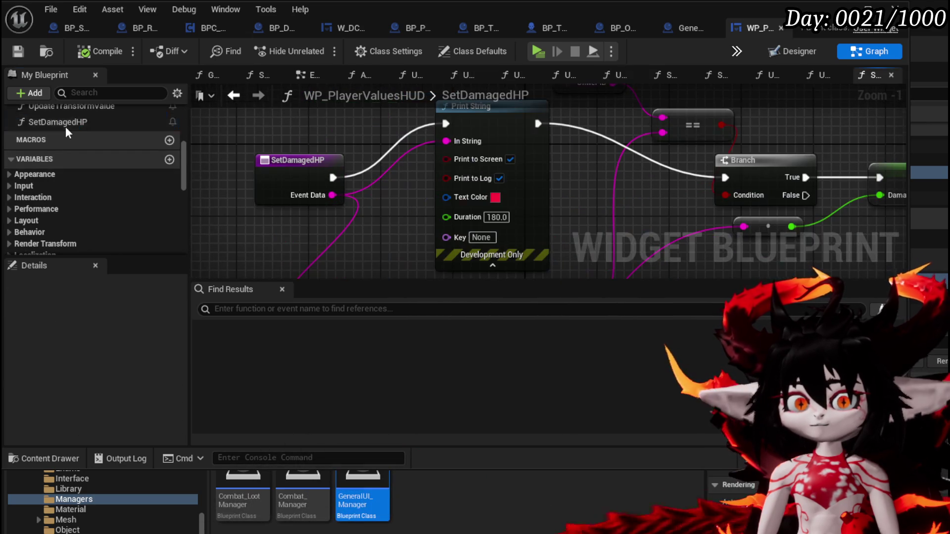
pyautogui.moveTo(528, 203); pyautogui.dragTo(541, 132)
pyautogui.scroll(-2, 494, 165)
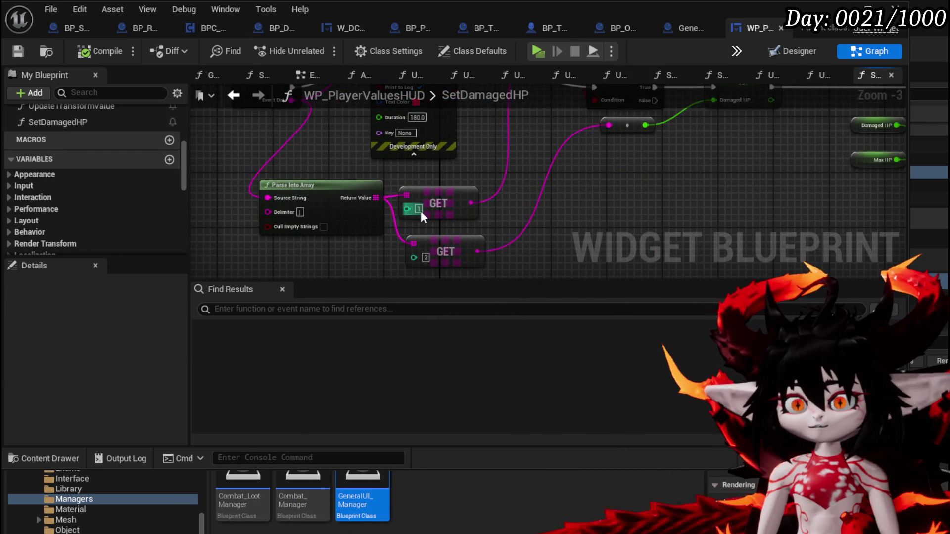
pyautogui.moveTo(457, 205)
pyautogui.mouseDown()
pyautogui.moveTo(434, 237)
pyautogui.moveTo(470, 268)
pyautogui.moveTo(385, 220)
pyautogui.mouseUp()
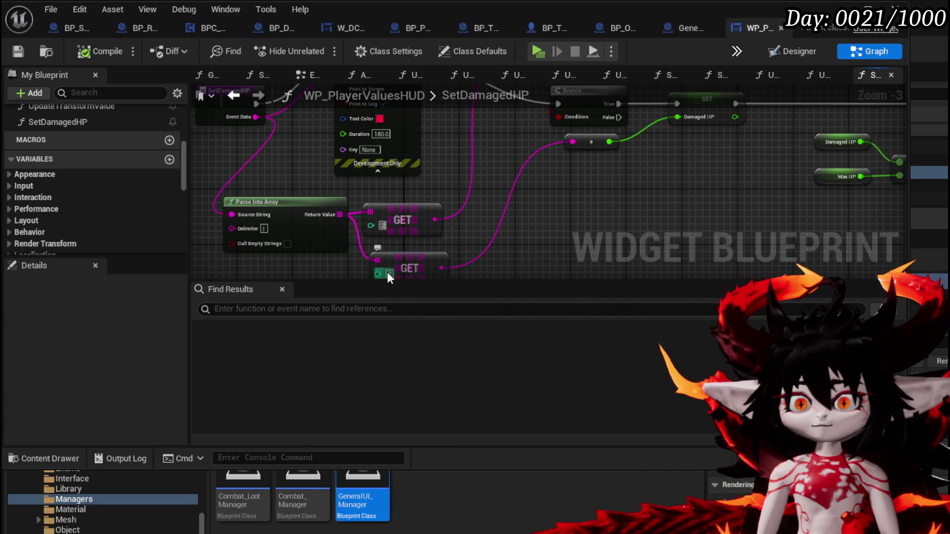
# Set the second GET node's index to 1 and compile the widget blueprint.
pyautogui.moveTo(379, 273); pyautogui.dragTo(388, 270)
pyautogui.click(391, 251)
pyautogui.write('1')
pyautogui.press('Return')
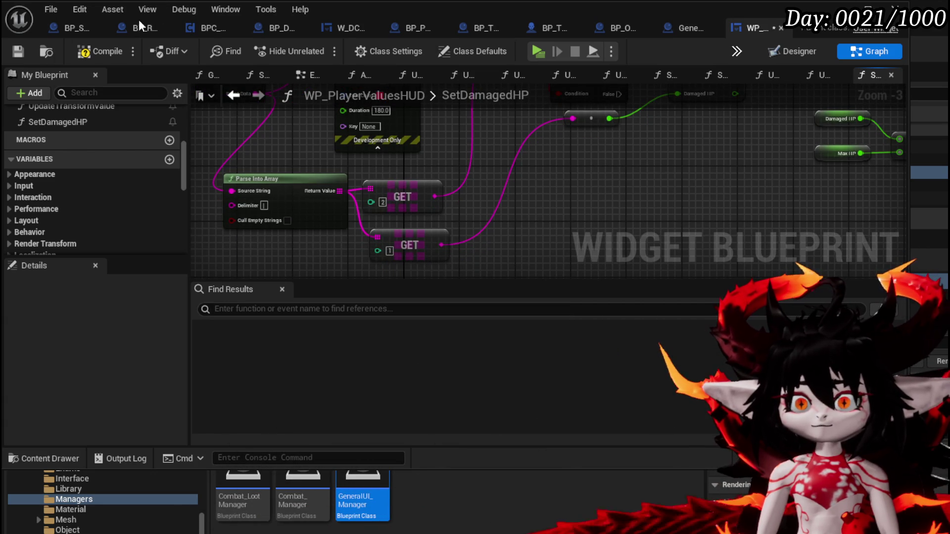
pyautogui.click(105, 51)
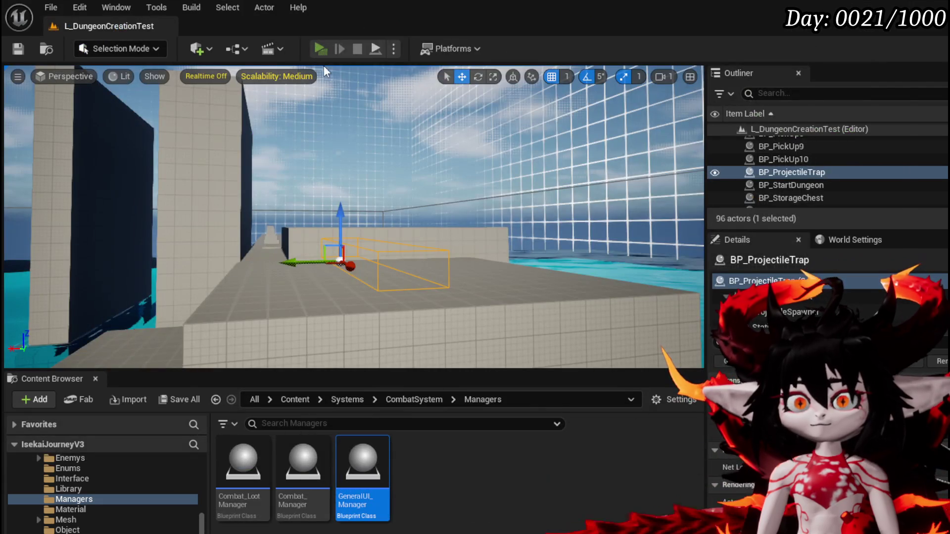
# Start a new play-test, docking the AnimatePhysics graph, and step through the breakpoints back into the game.
pyautogui.click(320, 48)
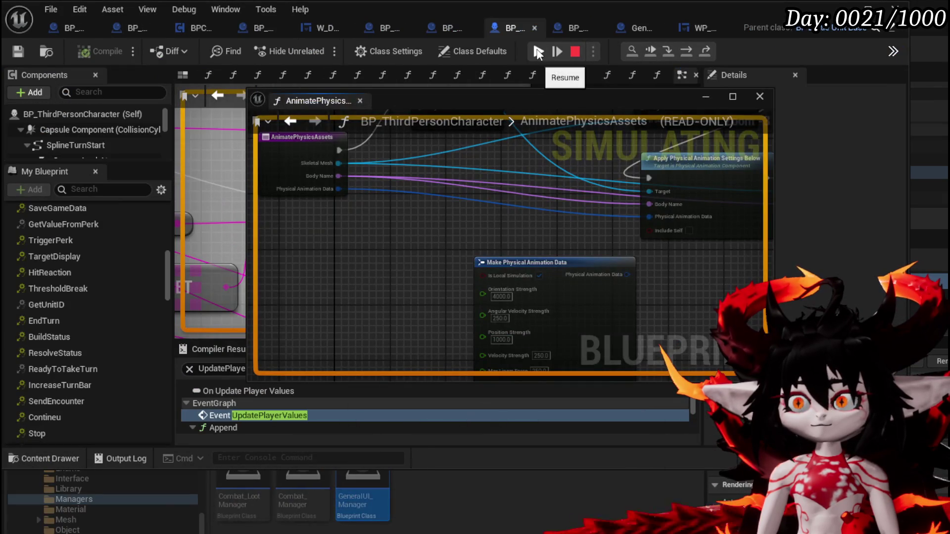
pyautogui.moveTo(348, 104); pyautogui.dragTo(288, 76)
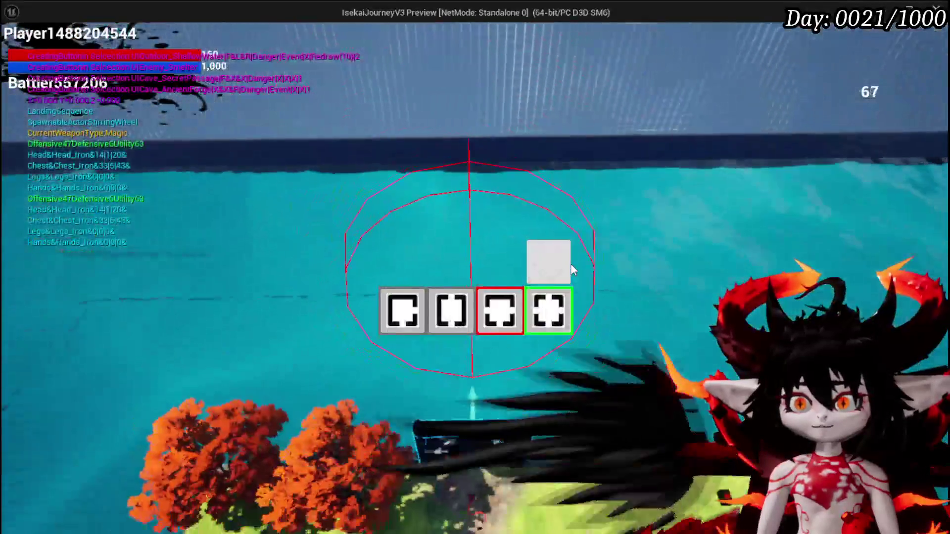
pyautogui.moveTo(504, 302)
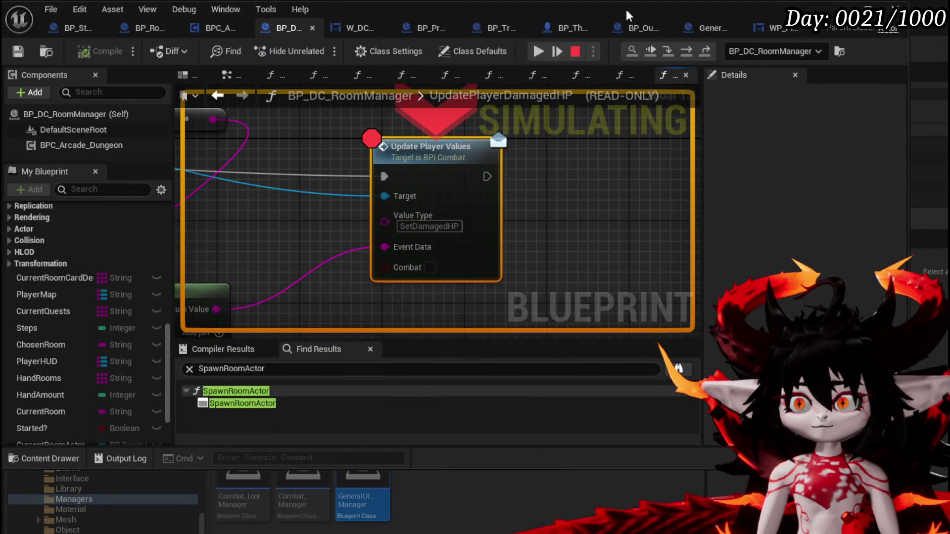
pyautogui.click(538, 51)
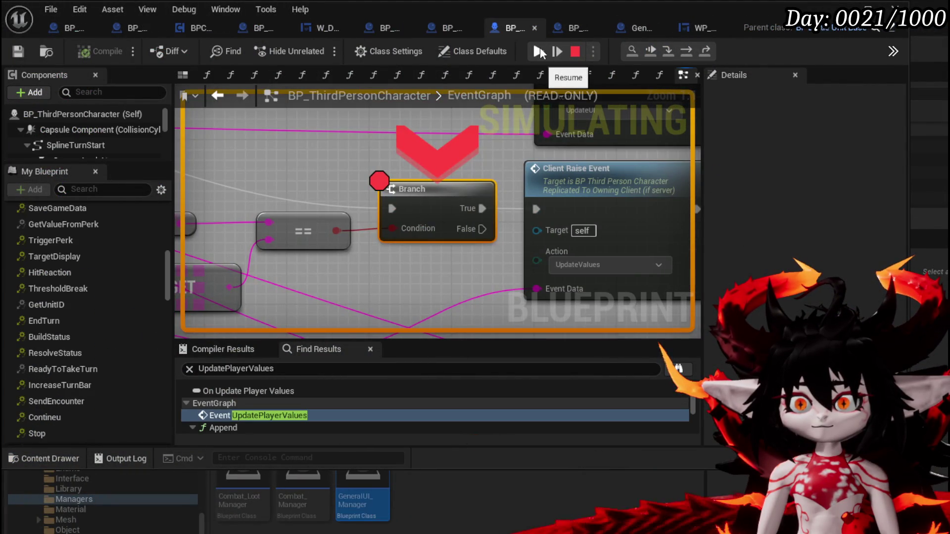
pyautogui.click(684, 53)
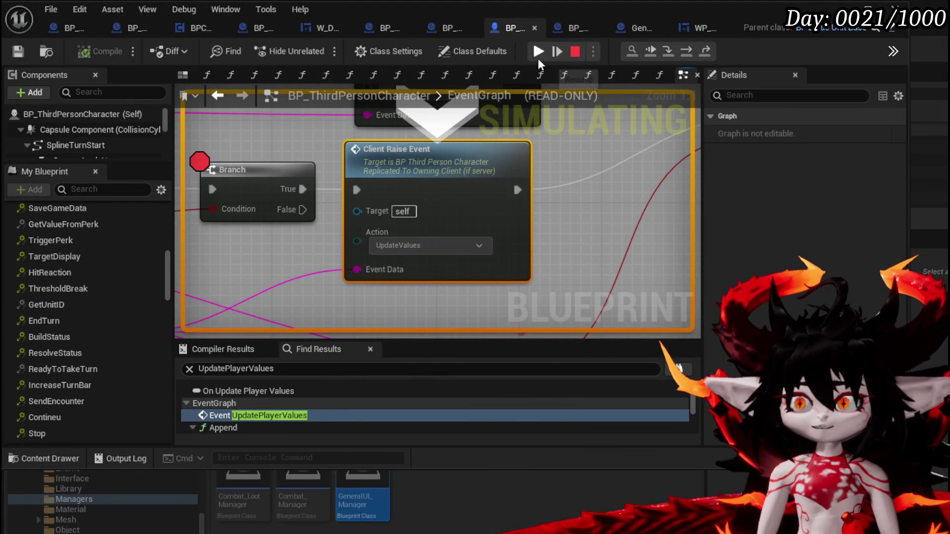
pyautogui.click(538, 58)
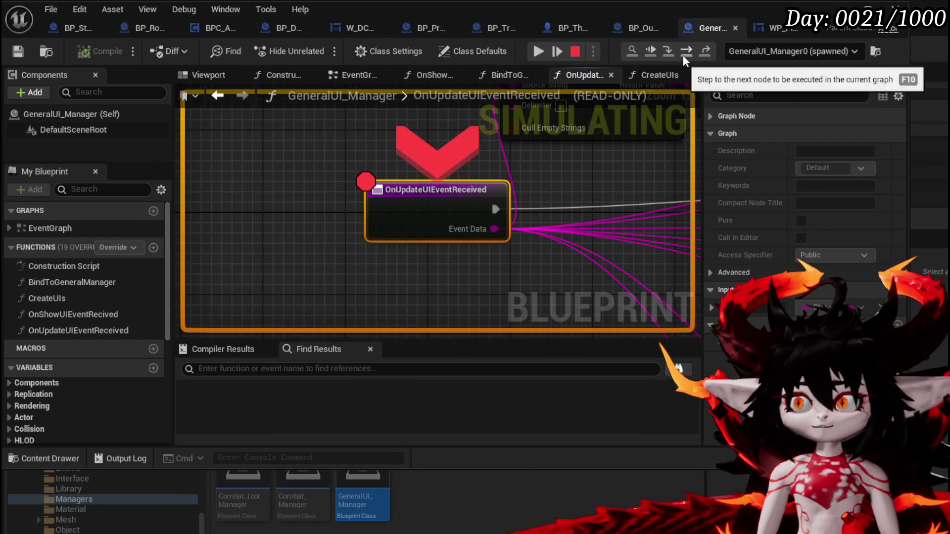
pyautogui.click(682, 54)
pyautogui.click(539, 53)
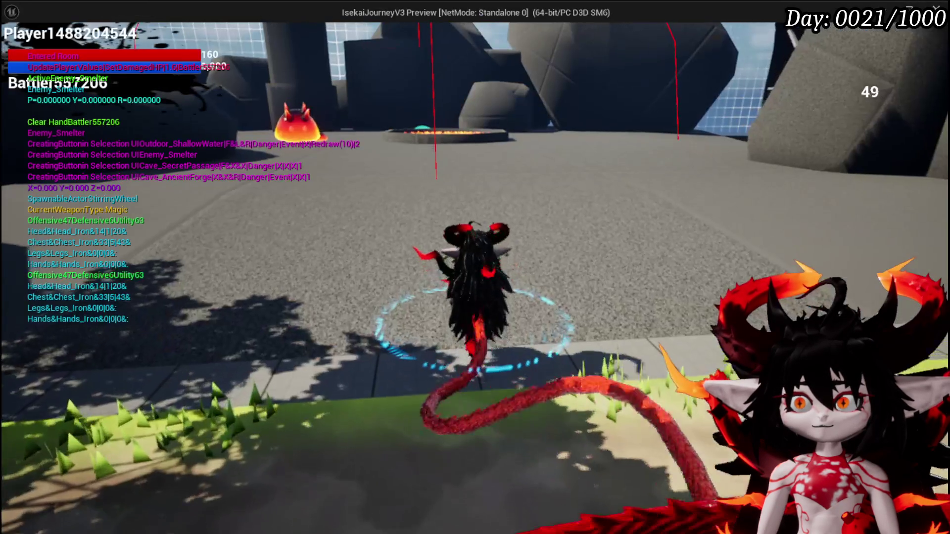
# Walk the character across the plaza and into the dark circular gate.
pyautogui.press('w')
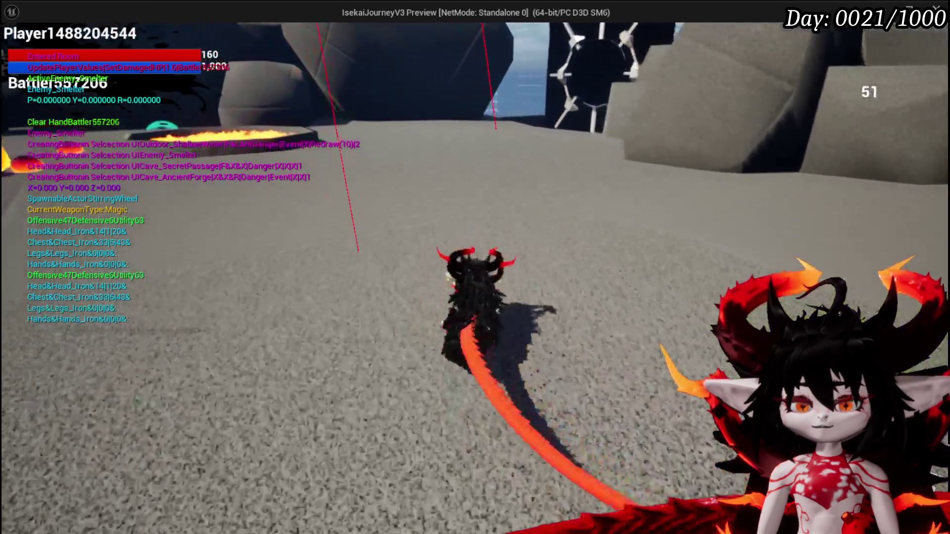
pyautogui.press('w')
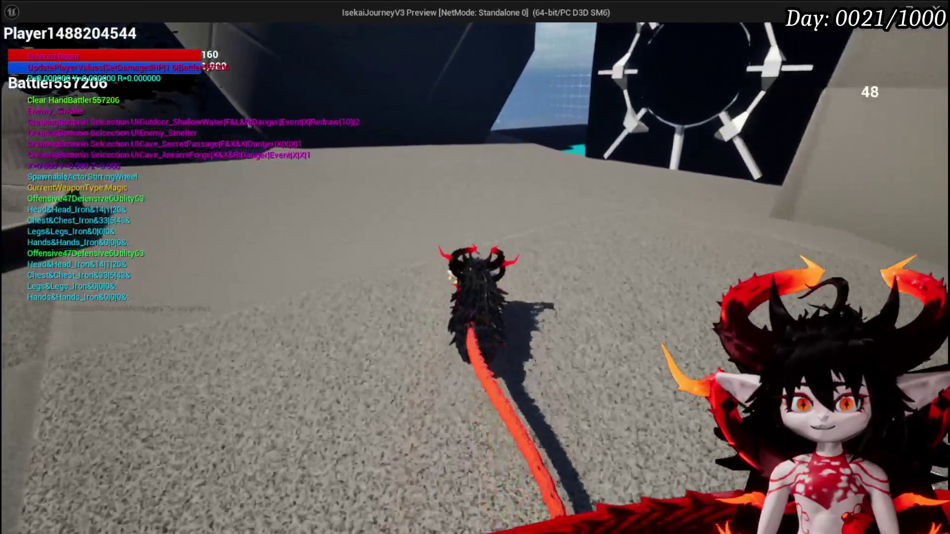
pyautogui.press('w')
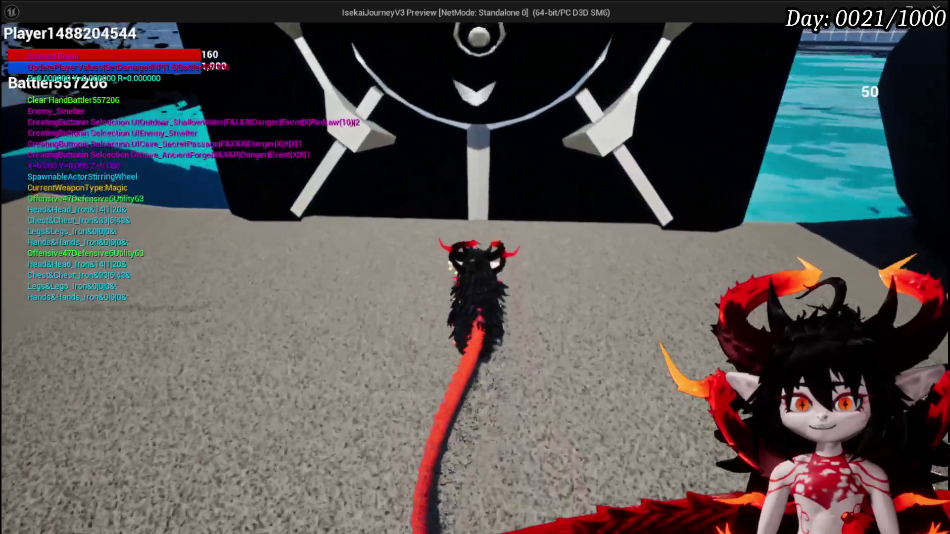
pyautogui.press('w')
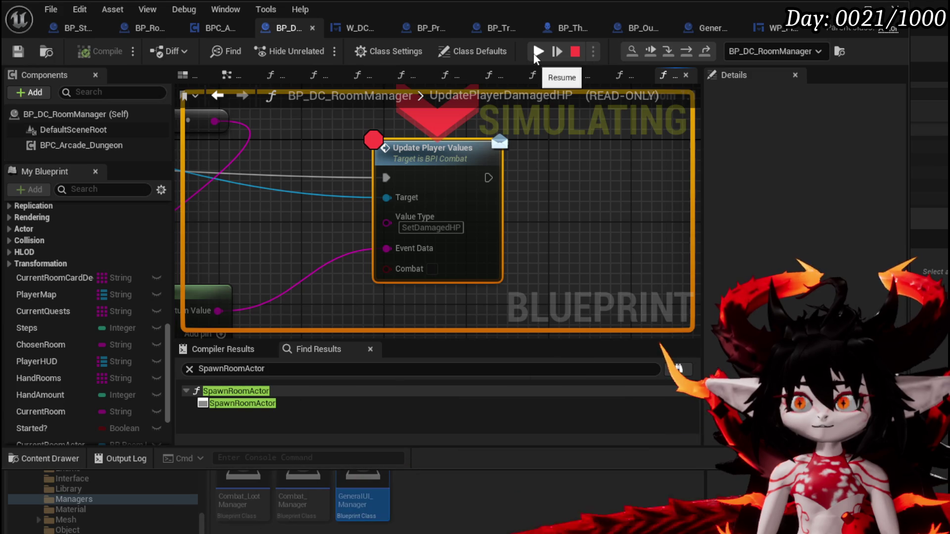
# Step from the Branch through Client Raise Event into the UI manager, reaching the Update Values call.
pyautogui.click(533, 52)
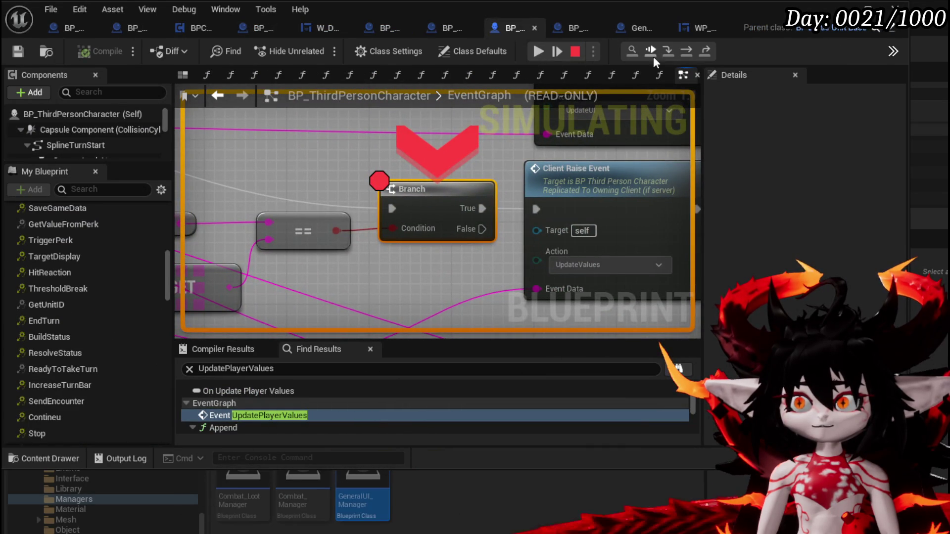
pyautogui.click(685, 55)
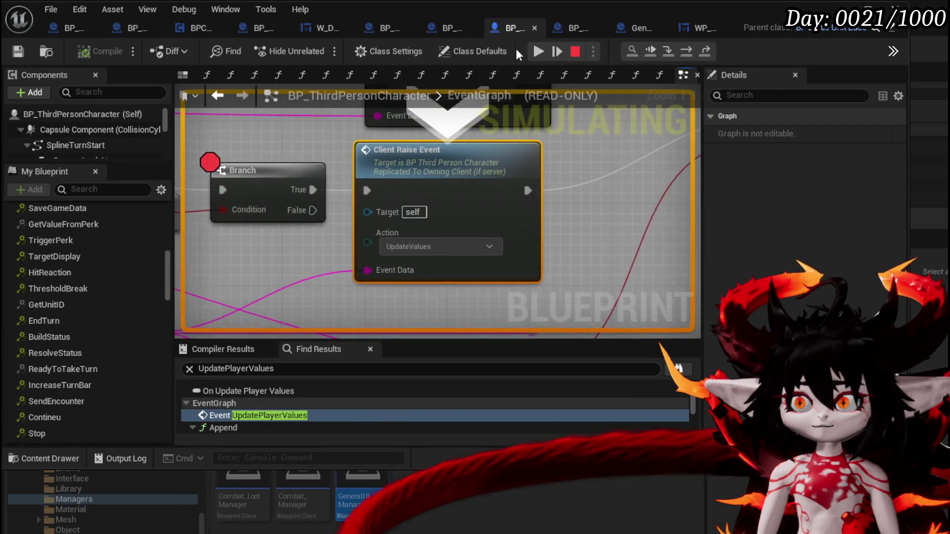
pyautogui.click(690, 49)
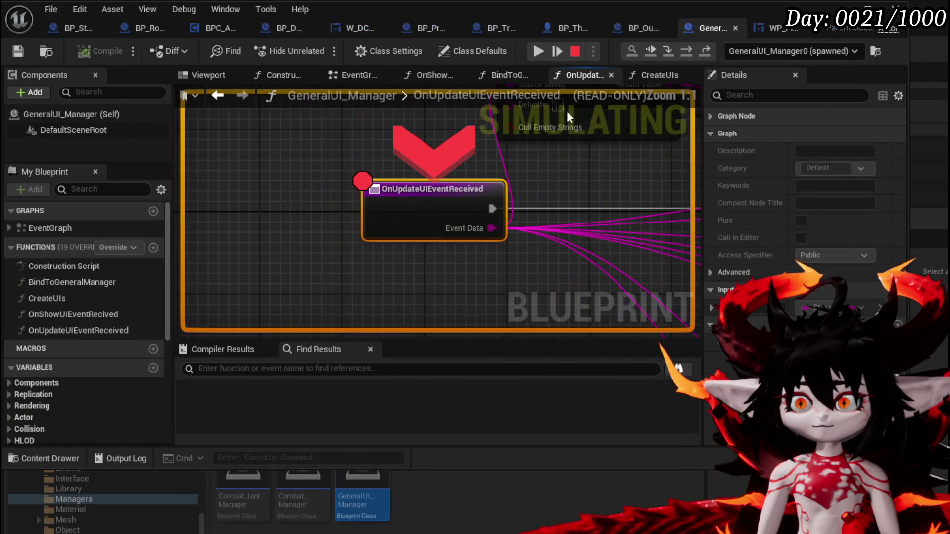
pyautogui.moveTo(487, 228)
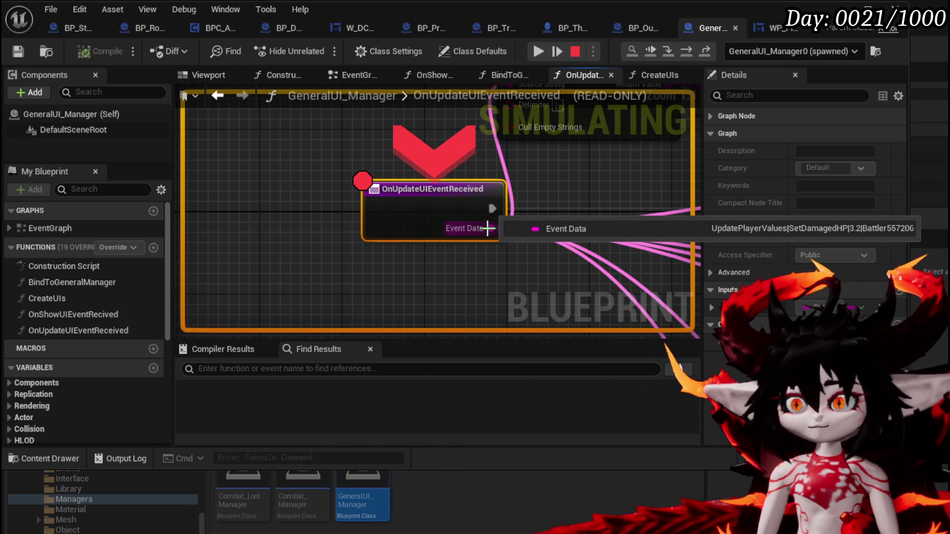
pyautogui.click(685, 53)
pyautogui.click(685, 52)
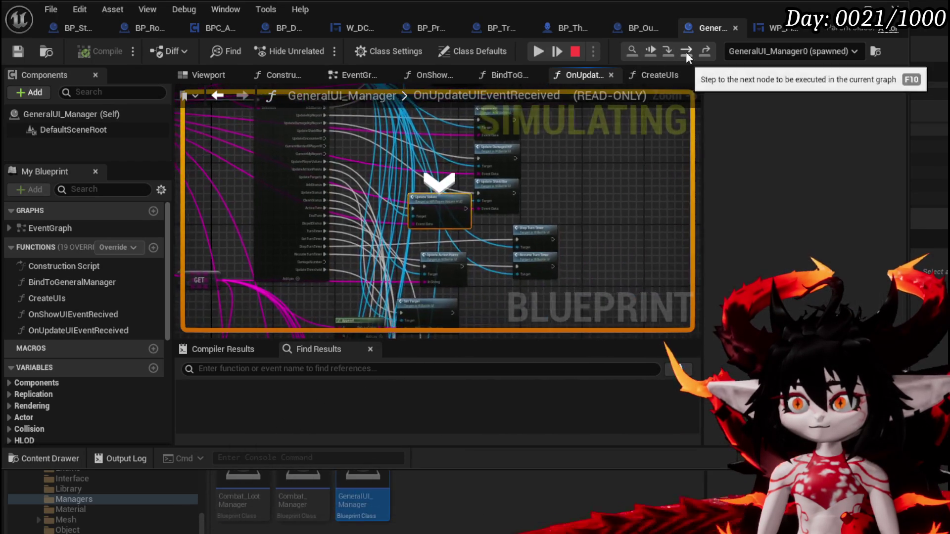
pyautogui.scroll(-5, 445, 193)
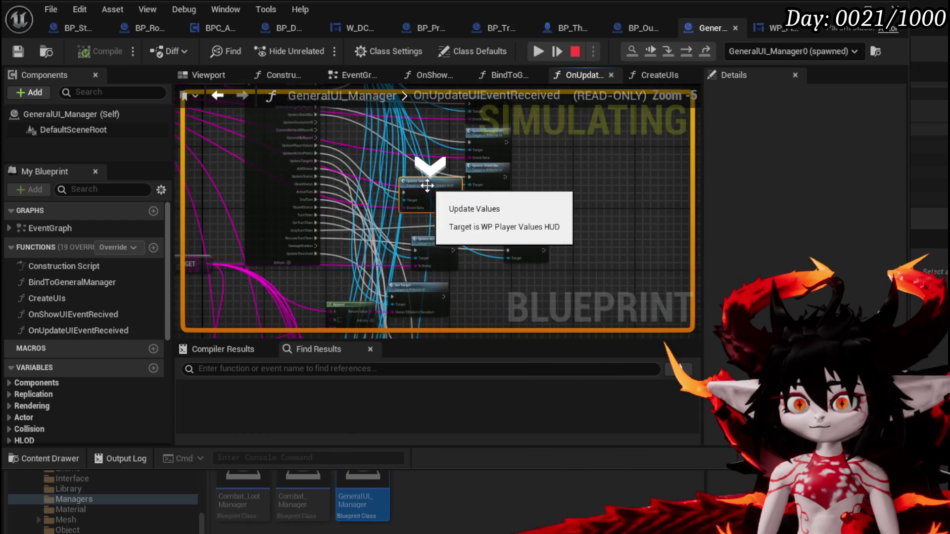
pyautogui.scroll(3, 482, 214)
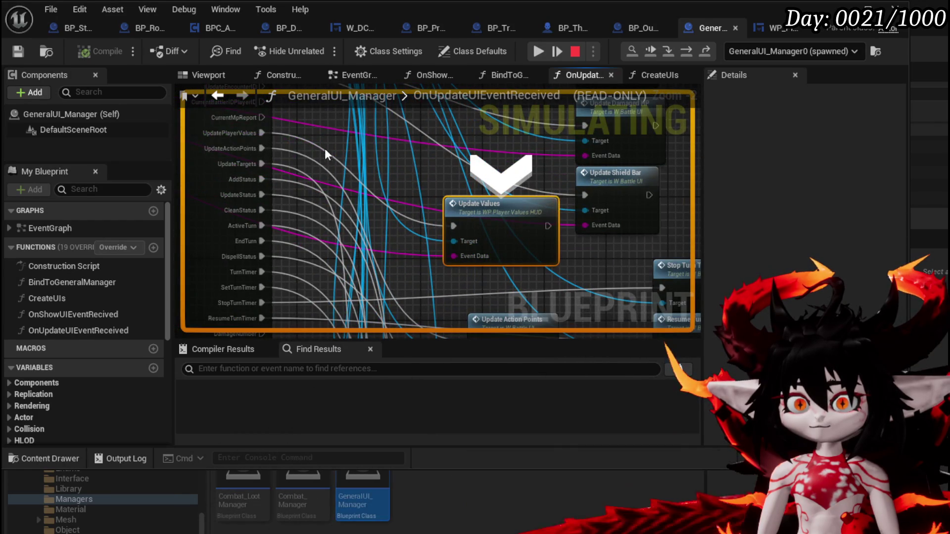
# Step into the HUD's UpdateValues function and on into SetDamagedHP, inspecting the Event Data pins.
pyautogui.click(669, 51)
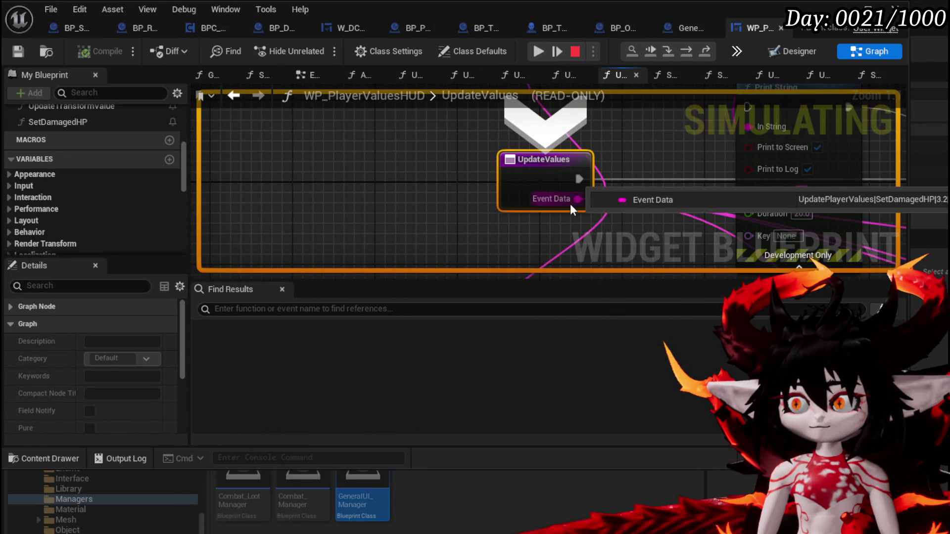
pyautogui.click(684, 51)
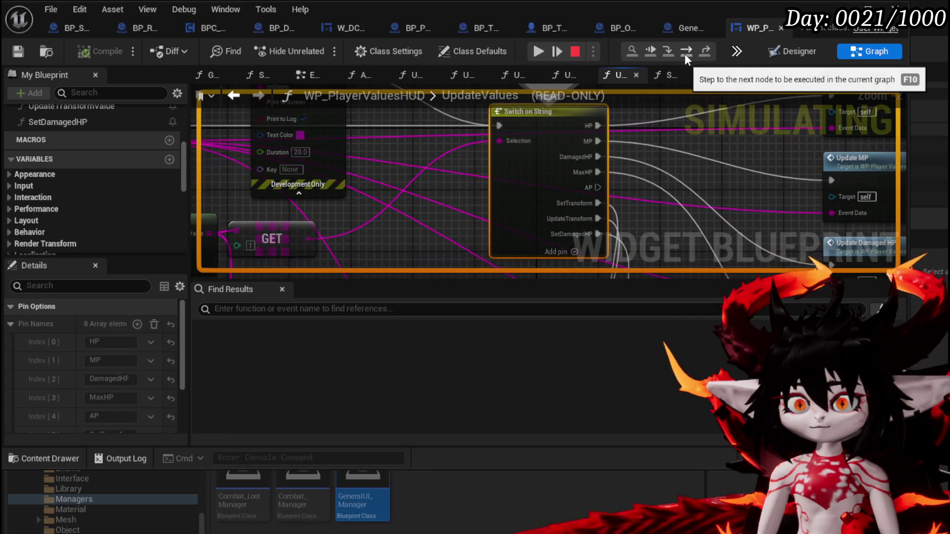
pyautogui.click(684, 52)
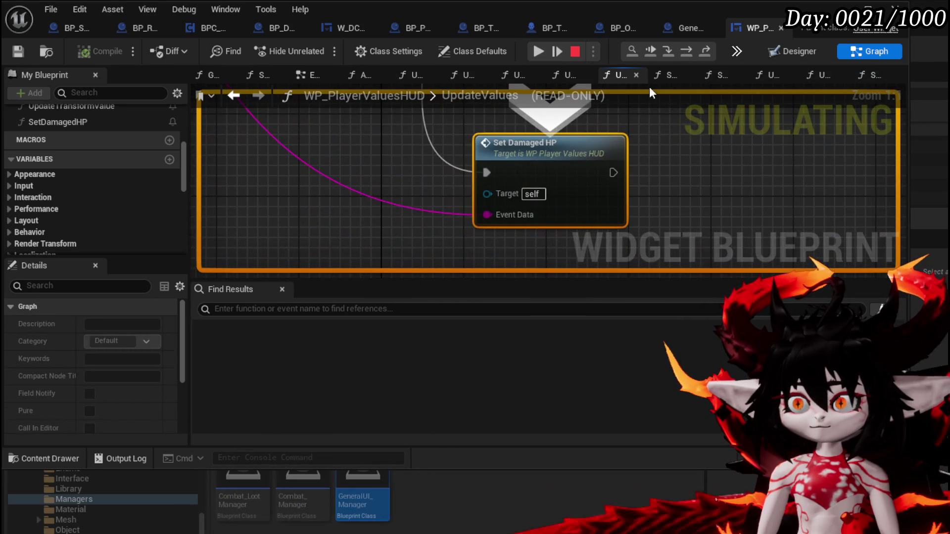
pyautogui.click(672, 49)
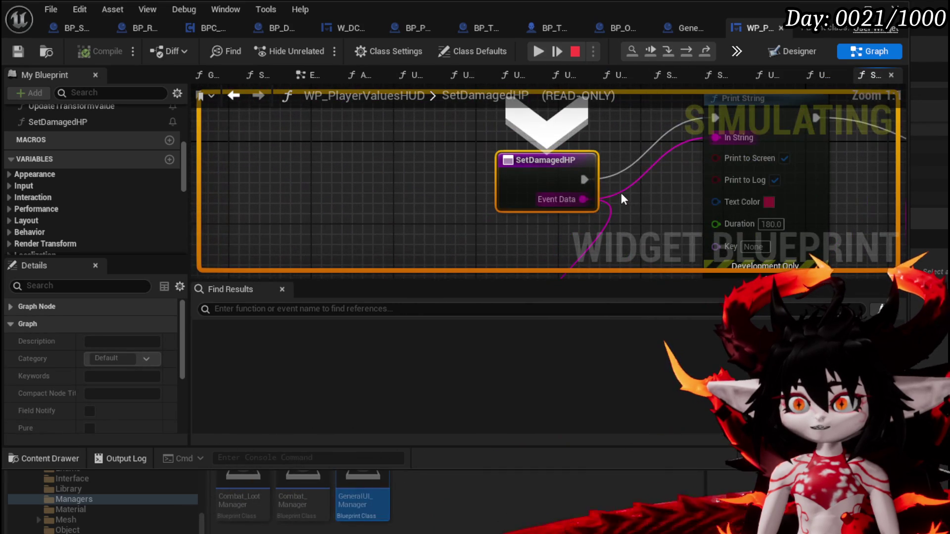
pyautogui.moveTo(622, 193)
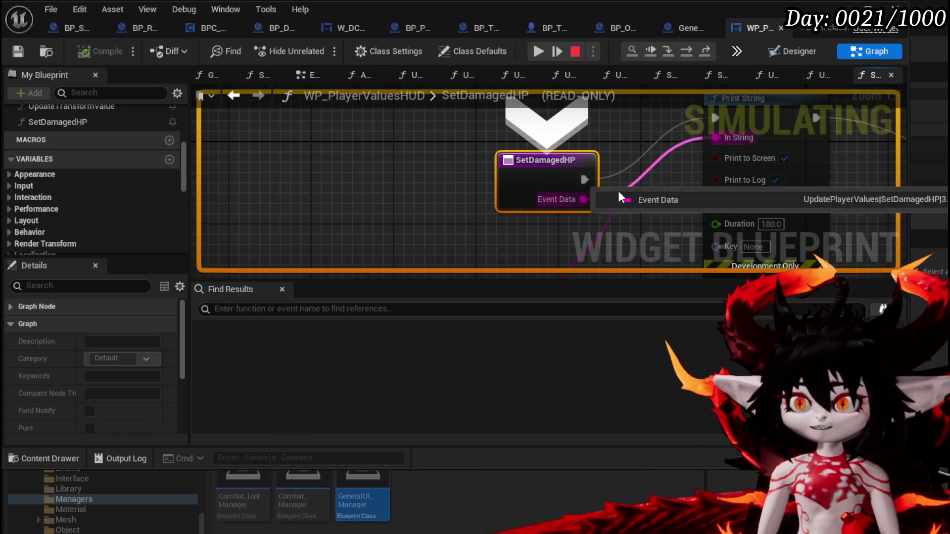
pyautogui.scroll(-3, 326, 163)
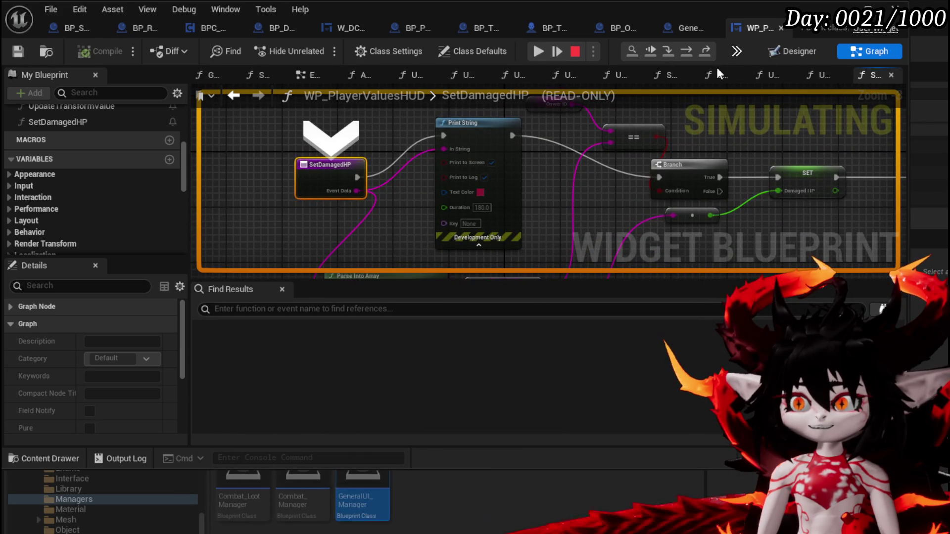
# Step through SetDamagedHP's Print String and Branch nodes, then resume the game.
pyautogui.click(687, 47)
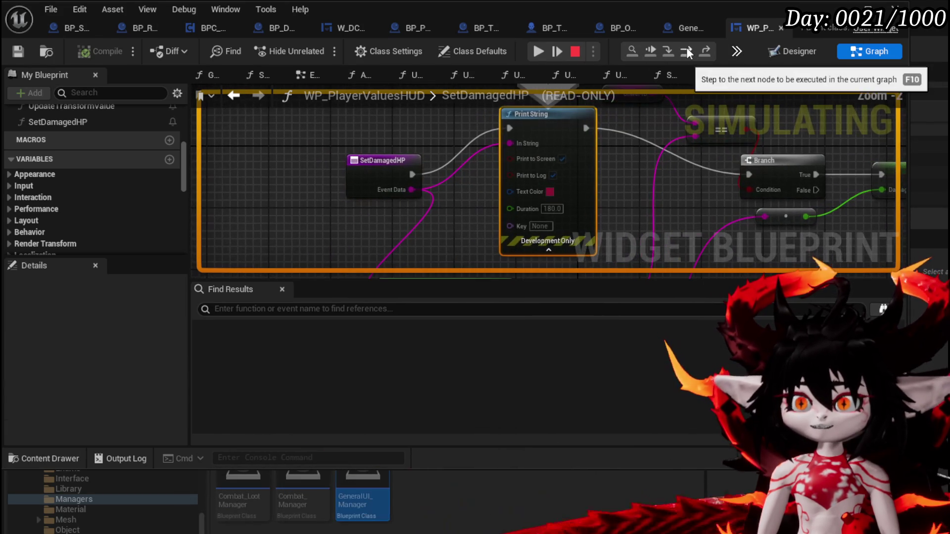
pyautogui.moveTo(525, 143)
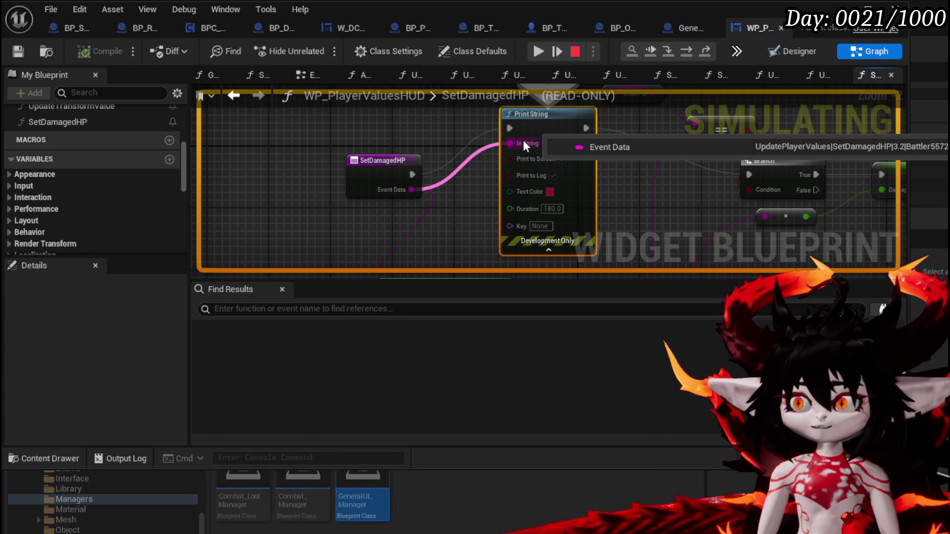
pyautogui.moveTo(663, 212); pyautogui.dragTo(584, 111)
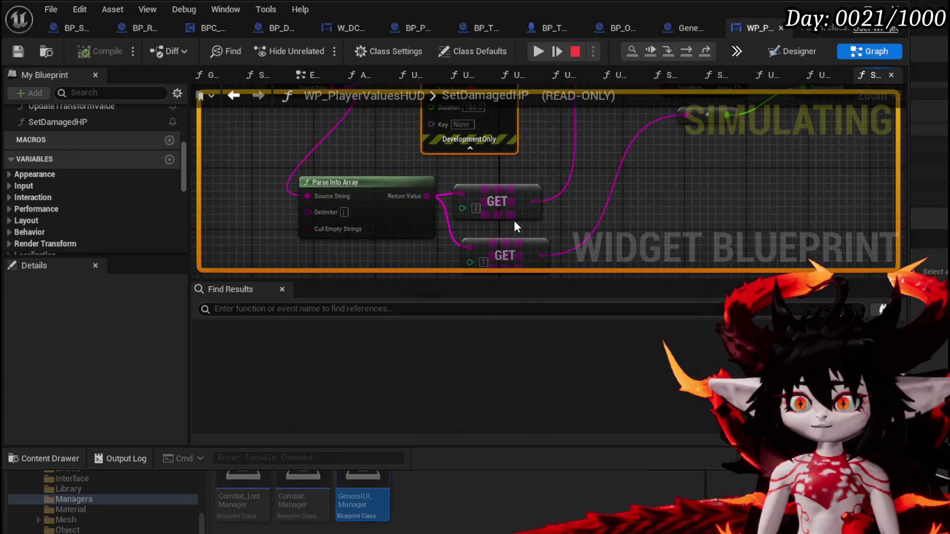
pyautogui.click(688, 52)
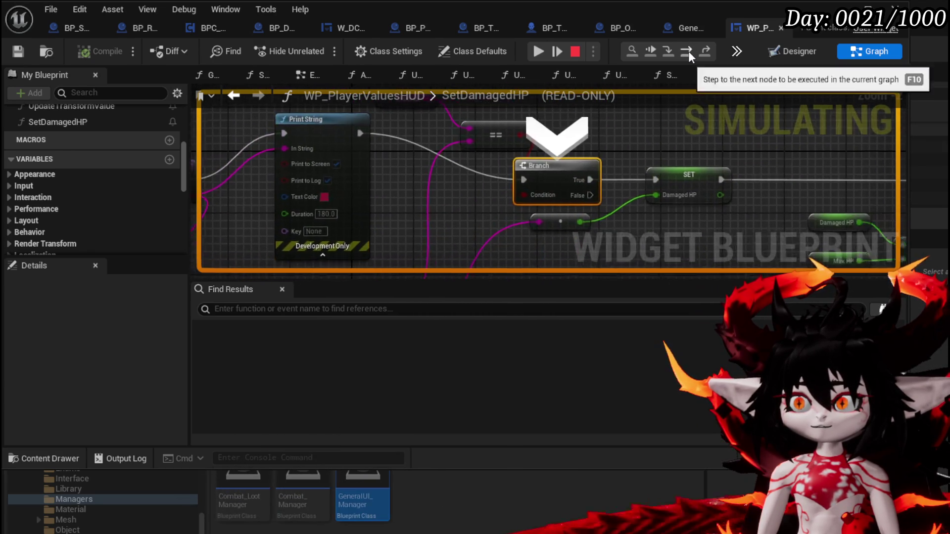
pyautogui.click(688, 52)
pyautogui.click(539, 49)
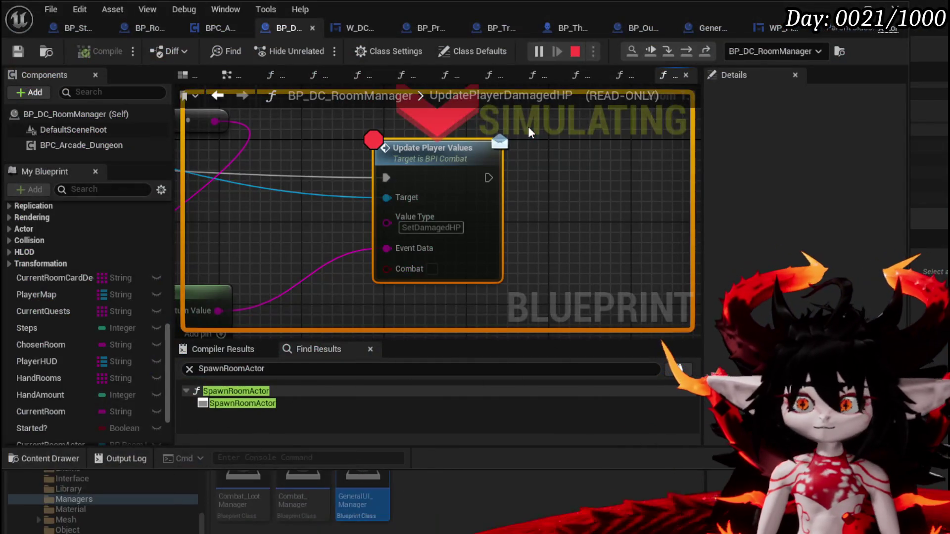
# Stop play, change SetDamagedHP's top GET index to 3, and recompile the HUD widget.
pyautogui.press('Escape')
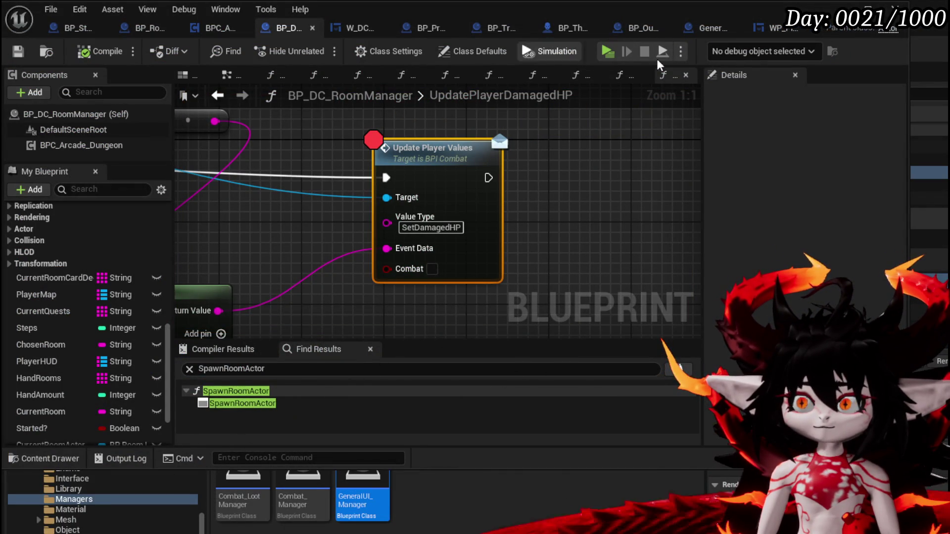
pyautogui.click(778, 31)
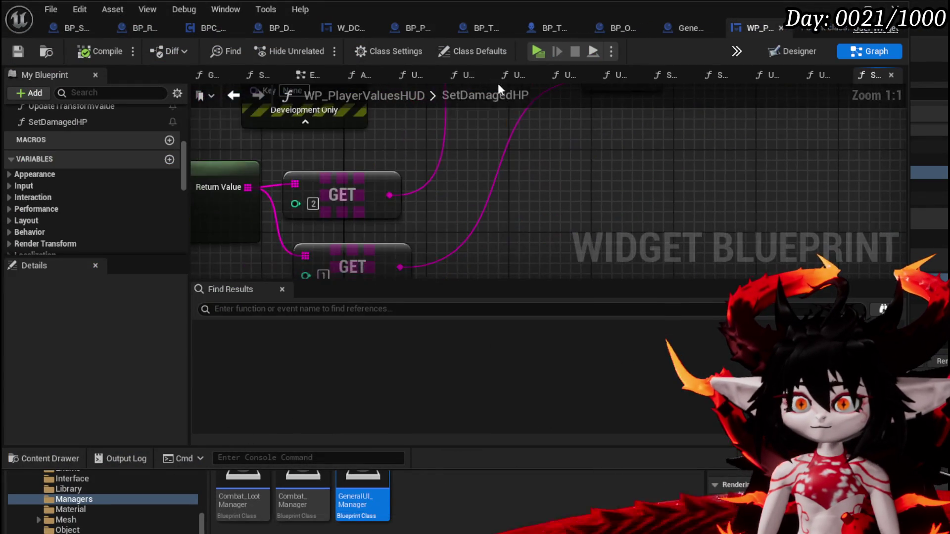
pyautogui.click(361, 176)
pyautogui.write('3')
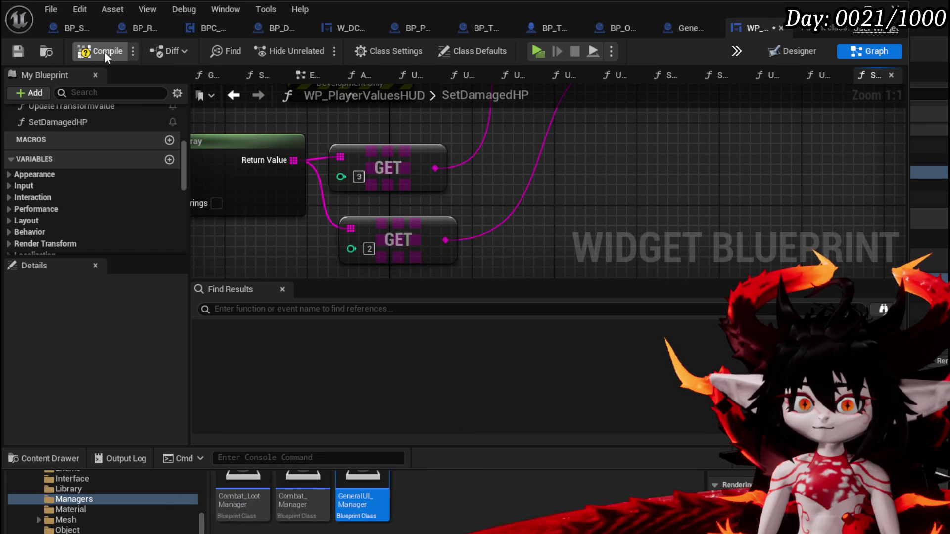
pyautogui.click(18, 50)
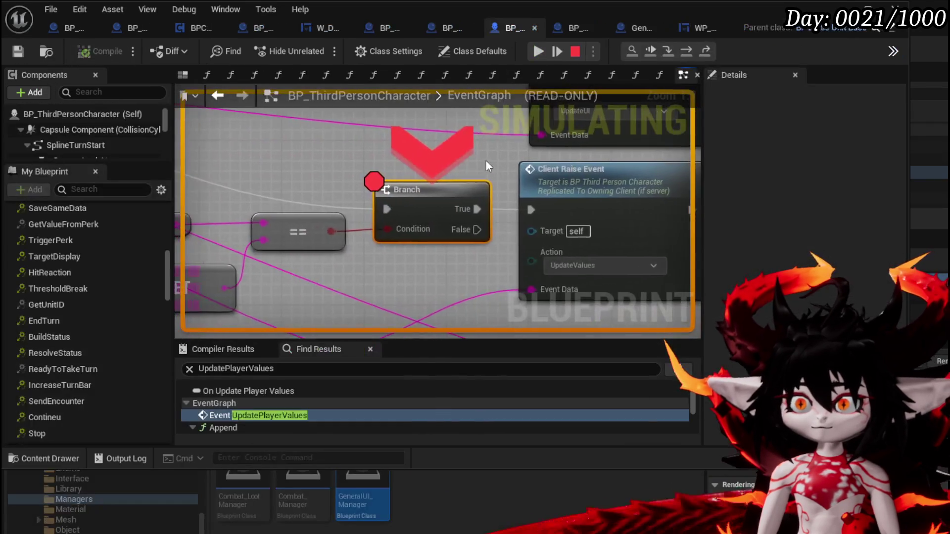
# Remove the breakpoints on the Branch and OnUpdateUIEventReceived nodes, resuming after each.
pyautogui.rightClick(459, 197)
pyautogui.click(507, 267)
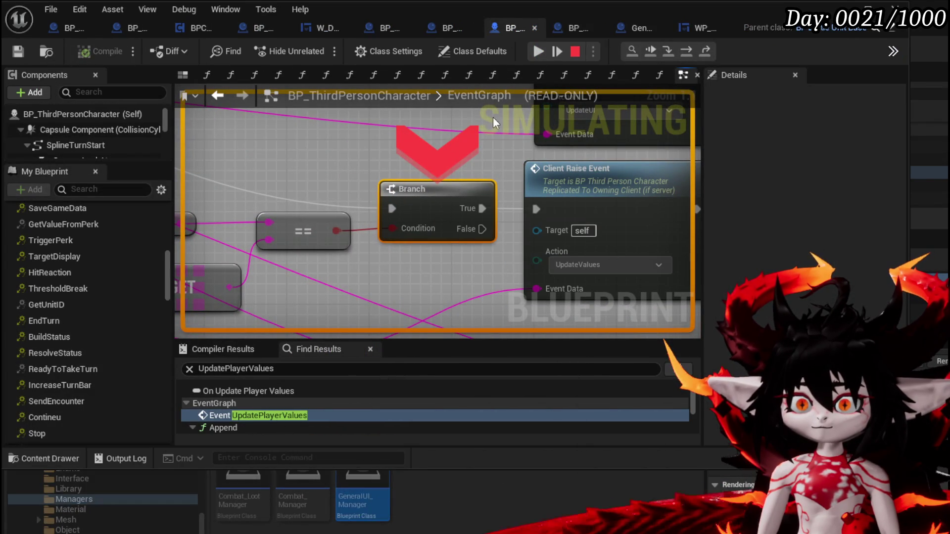
pyautogui.click(538, 51)
pyautogui.rightClick(451, 201)
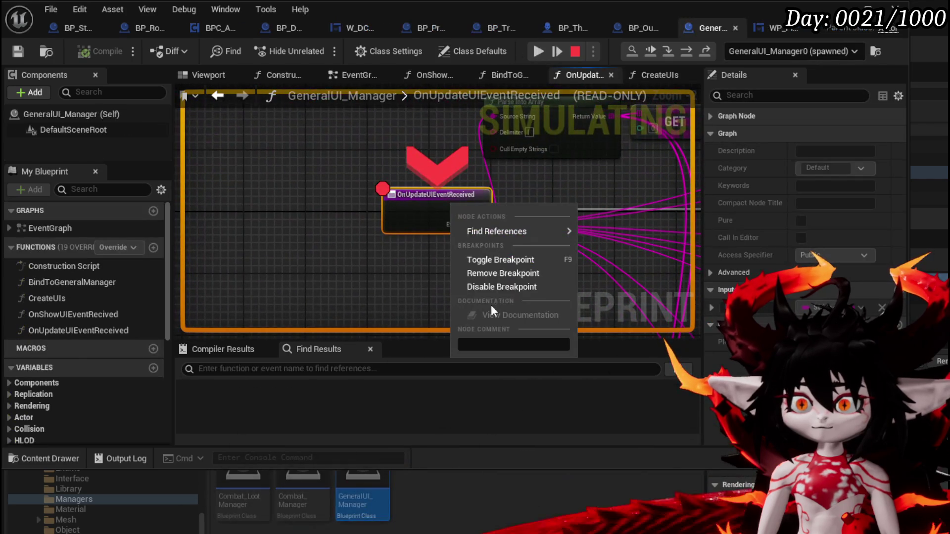
pyautogui.click(485, 273)
pyautogui.click(538, 51)
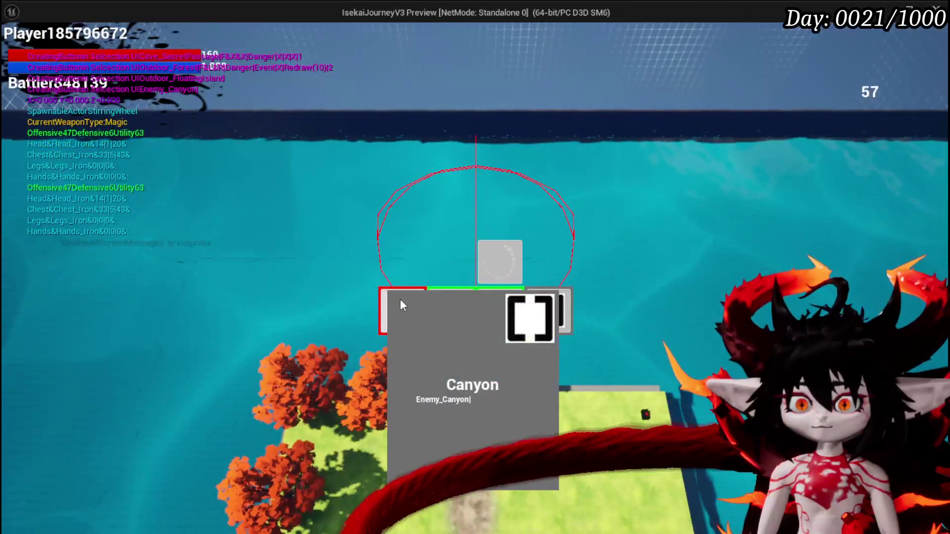
# Choose the Canyon room, then remove the Update Player Values breakpoint and resume the game.
pyautogui.click(399, 299)
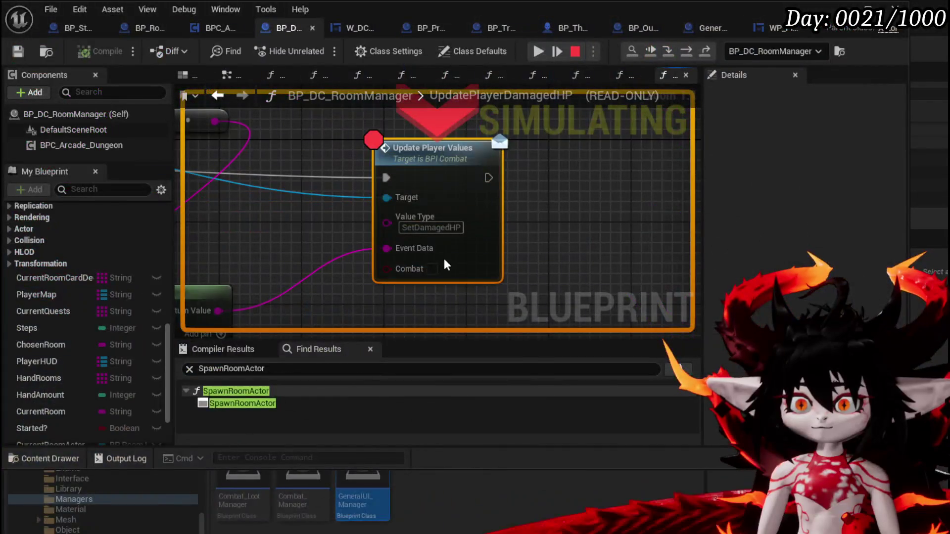
pyautogui.rightClick(466, 147)
pyautogui.click(519, 259)
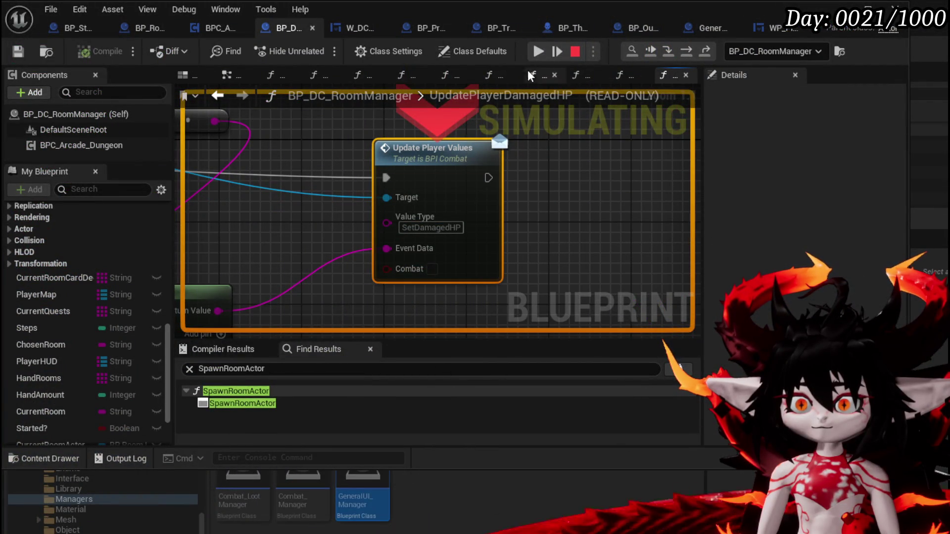
pyautogui.click(538, 51)
# Walk the character across the courtyard to the gate and choose the next room.
pyautogui.press('w')
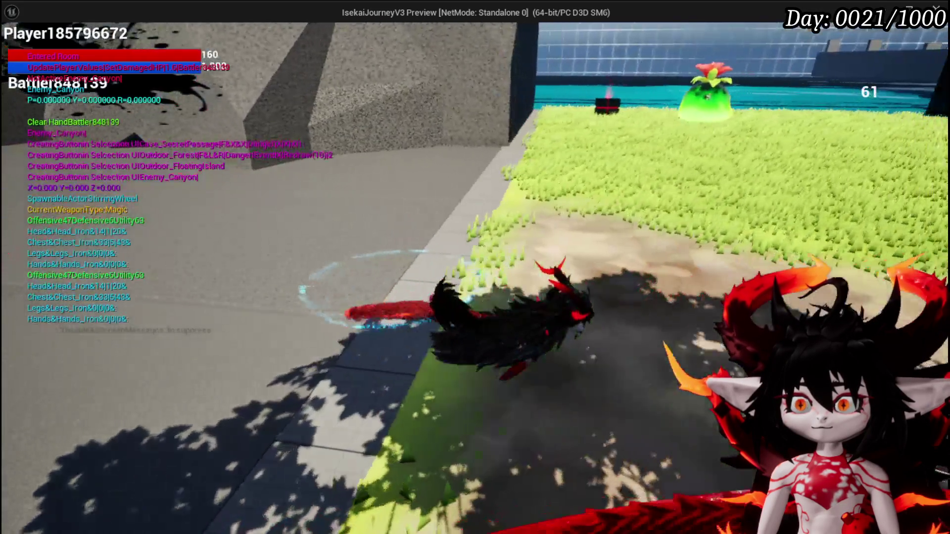
pyautogui.press('w')
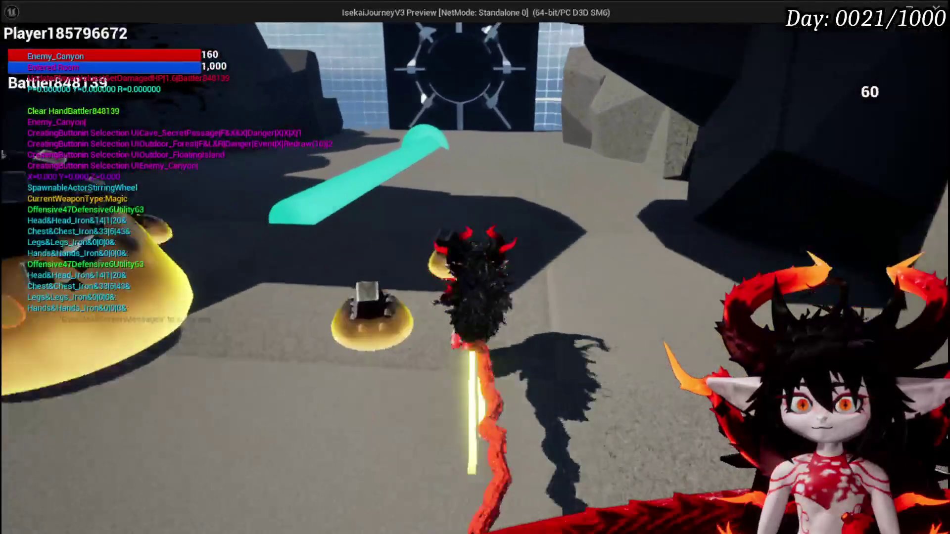
pyautogui.press('w')
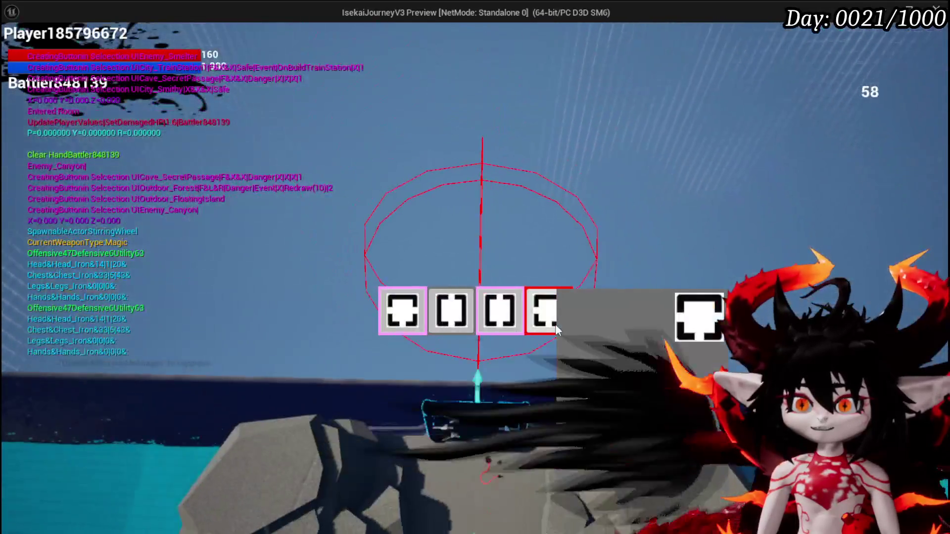
pyautogui.click(554, 324)
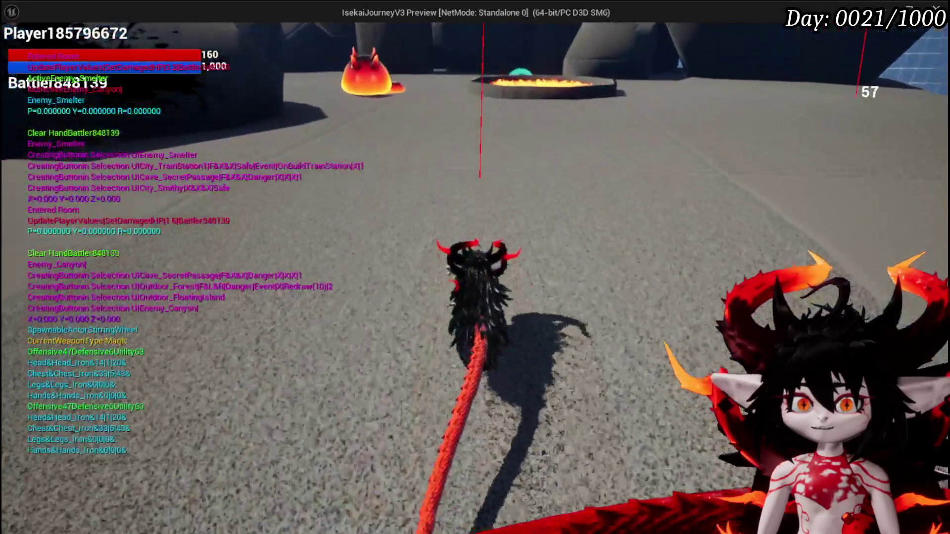
# Fight enemies around the arena while the SetDamagedHP updates print on screen.
pyautogui.press('w')
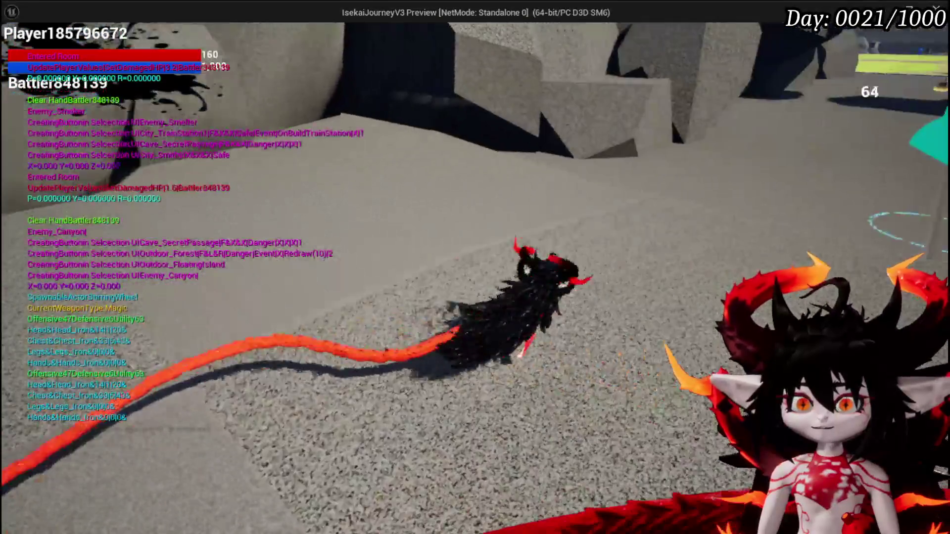
pyautogui.press('w')
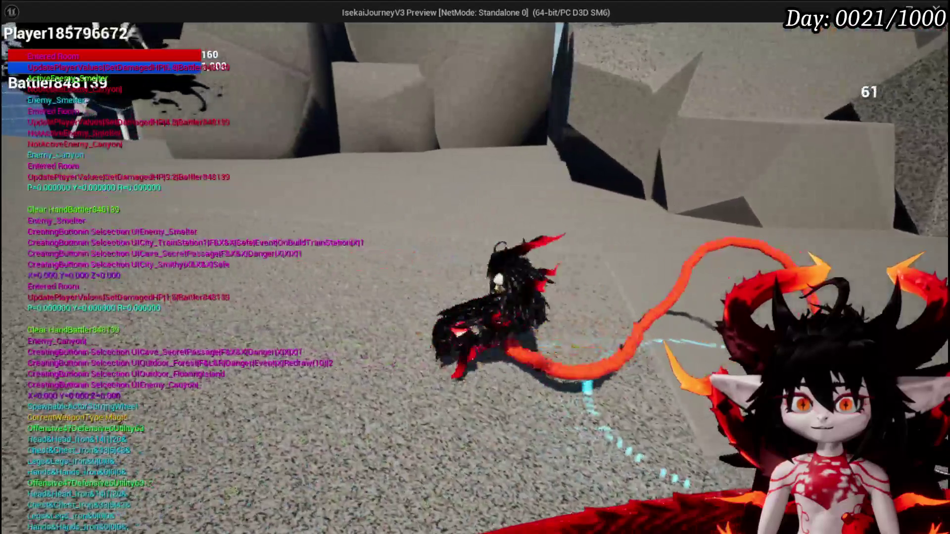
pyautogui.press('w')
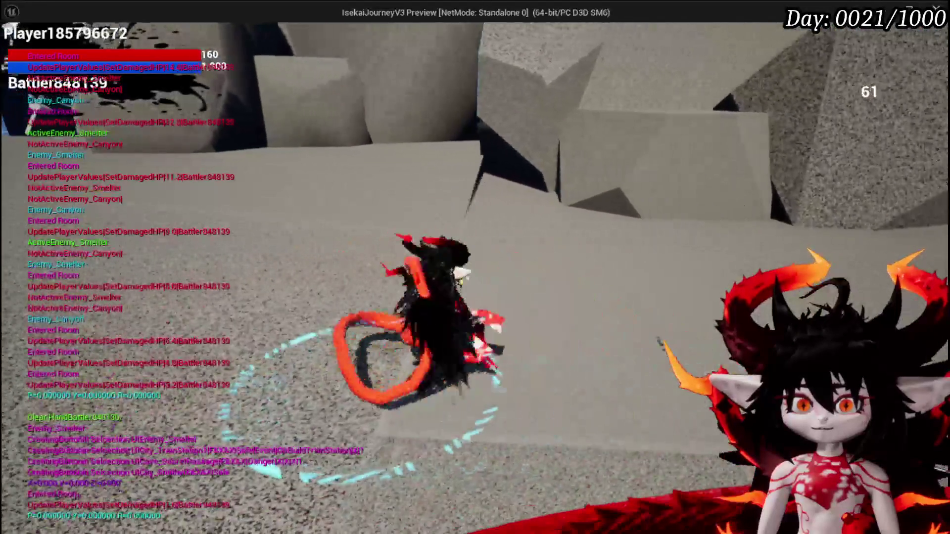
pyautogui.press('a')
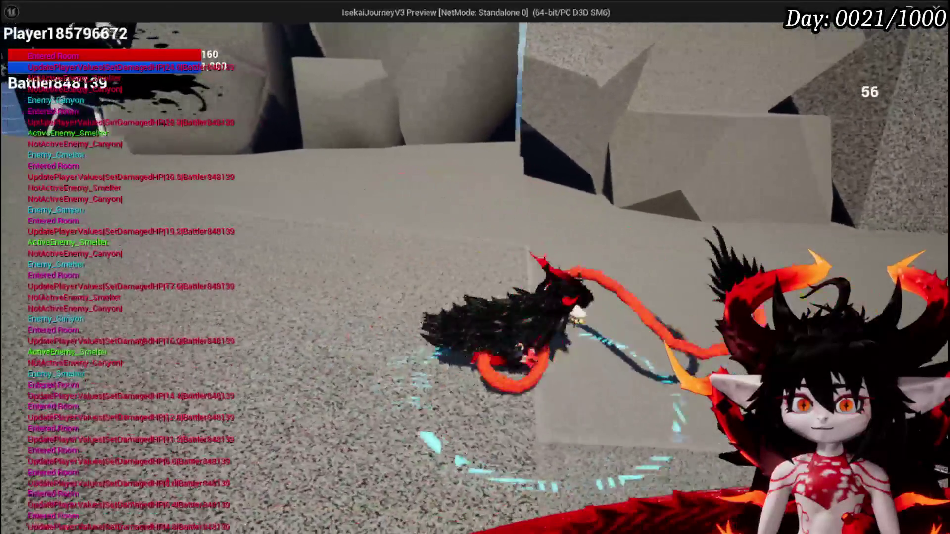
pyautogui.press('w')
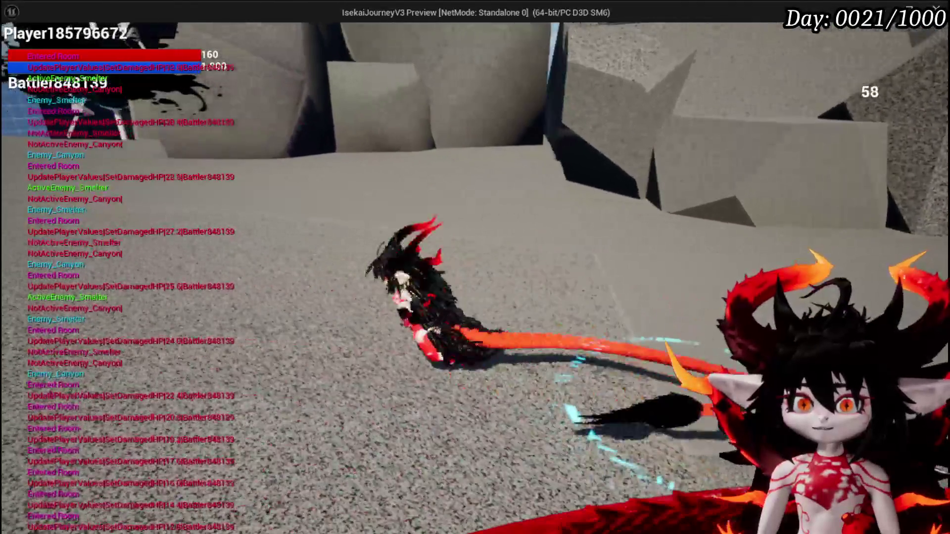
pyautogui.press('w')
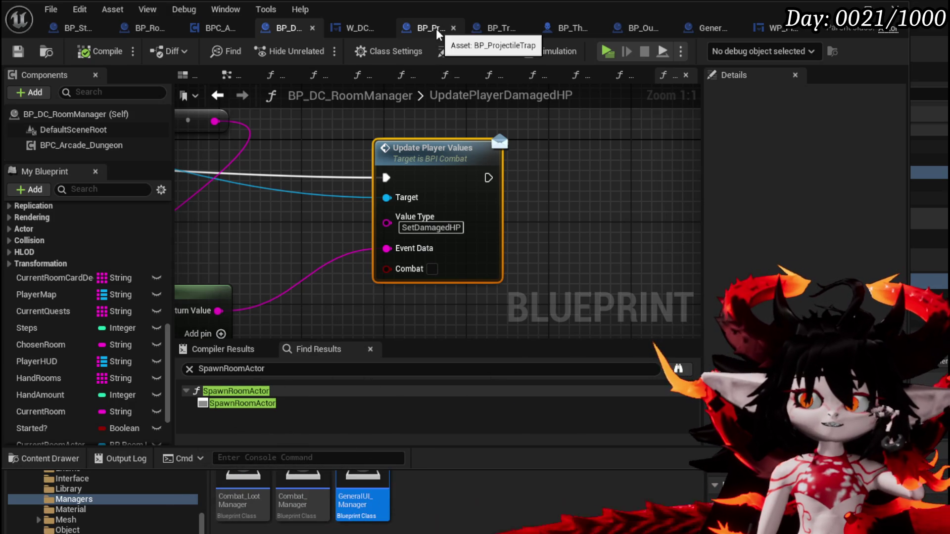
# In the HUD widget's SetDamagedHP graph, connect the event's execution to the Branch node.
pyautogui.click(774, 31)
pyautogui.scroll(-4, 649, 146)
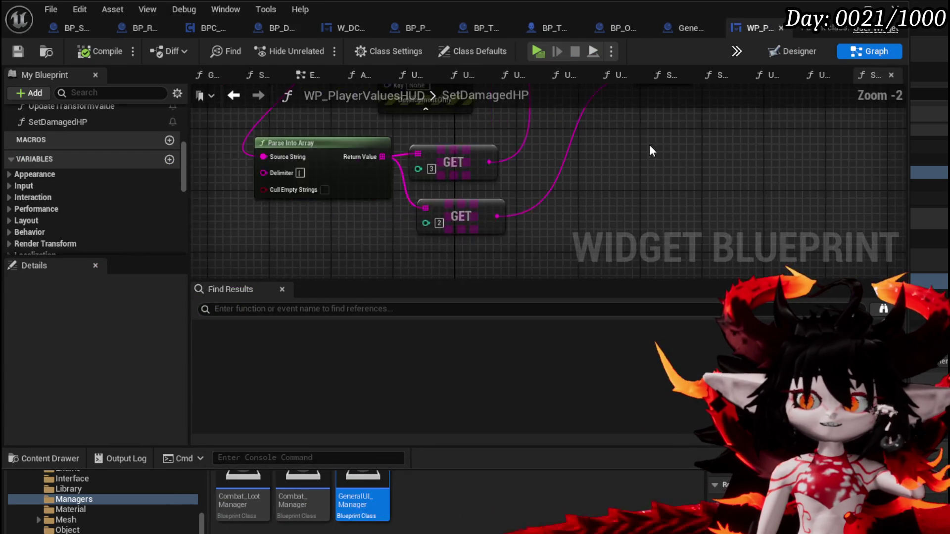
pyautogui.moveTo(373, 197)
pyautogui.mouseDown()
pyautogui.moveTo(638, 102)
pyautogui.moveTo(617, 141)
pyautogui.moveTo(333, 206)
pyautogui.mouseUp()
pyautogui.click(391, 148)
pyautogui.moveTo(485, 219)
pyautogui.mouseDown()
pyautogui.moveTo(382, 224)
pyautogui.moveTo(490, 206)
pyautogui.moveTo(609, 224)
pyautogui.mouseUp()
pyautogui.moveTo(305, 158); pyautogui.dragTo(403, 178)
pyautogui.moveTo(230, 185)
pyautogui.mouseDown()
pyautogui.moveTo(585, 183)
pyautogui.moveTo(534, 185)
pyautogui.mouseUp()
pyautogui.click(543, 185)
# Place Print String between SET Damaged HP and Set Percent, wiring SET → Print String → Set Percent.
pyautogui.moveTo(363, 133)
pyautogui.mouseDown()
pyautogui.moveTo(675, 177)
pyautogui.moveTo(599, 201)
pyautogui.moveTo(449, 185)
pyautogui.mouseUp()
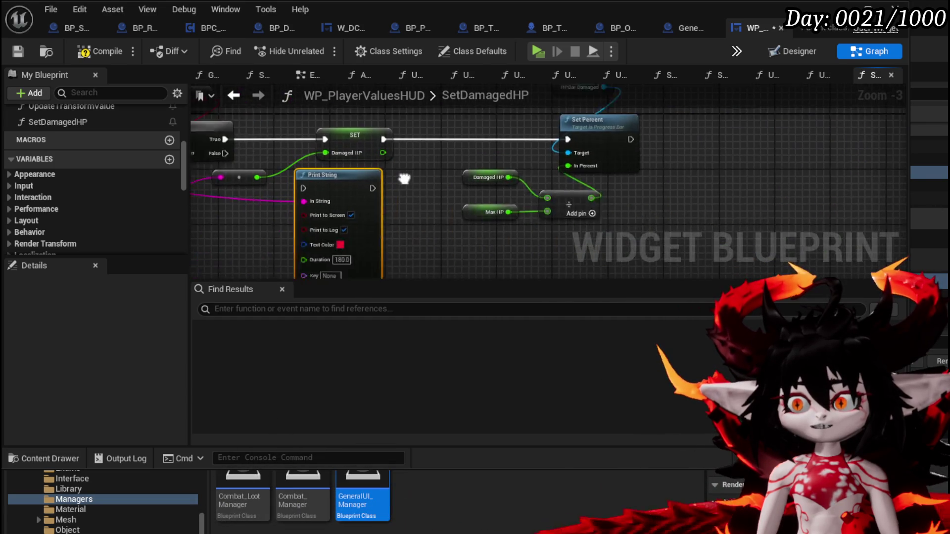
pyautogui.moveTo(589, 121); pyautogui.dragTo(411, 270)
pyautogui.moveTo(579, 166); pyautogui.dragTo(739, 166)
pyautogui.moveTo(297, 221)
pyautogui.mouseDown()
pyautogui.moveTo(460, 185)
pyautogui.moveTo(461, 168)
pyautogui.moveTo(422, 186)
pyautogui.mouseUp()
pyautogui.moveTo(495, 185); pyautogui.dragTo(676, 185)
pyautogui.moveTo(622, 160)
pyautogui.mouseDown()
pyautogui.moveTo(424, 142)
pyautogui.moveTo(546, 154)
pyautogui.mouseUp()
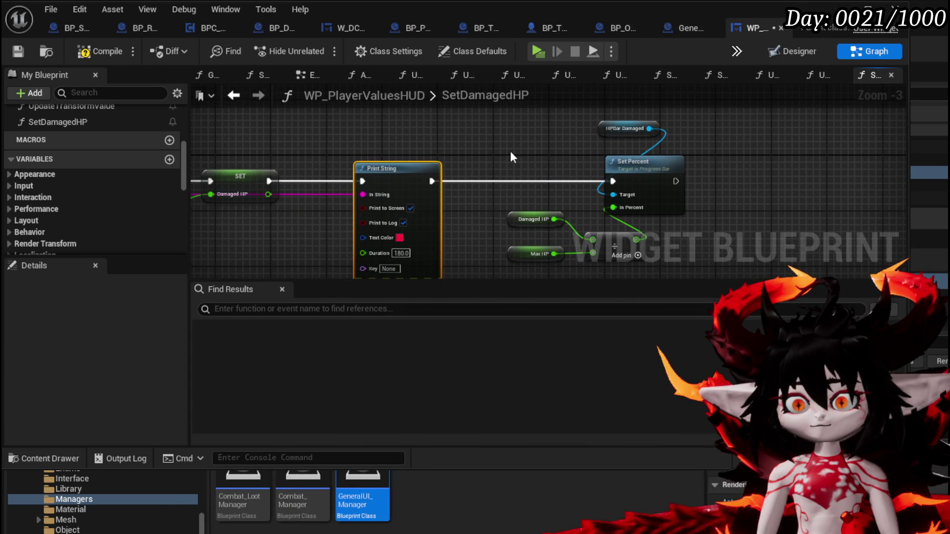
# Compile and save the WP_PlayerValuesHUD blueprint, then review the rewired chain.
pyautogui.click(91, 52)
pyautogui.click(22, 49)
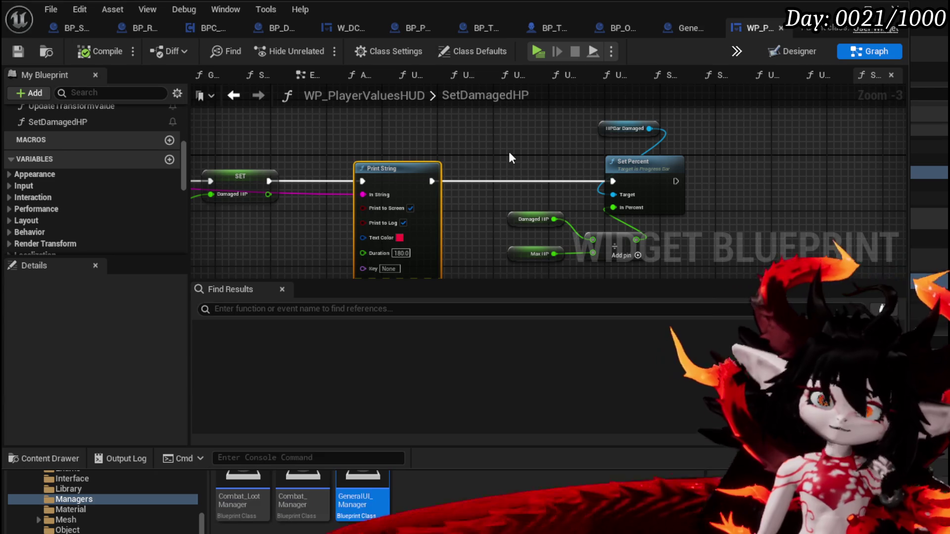
pyautogui.moveTo(510, 154)
pyautogui.mouseDown()
pyautogui.moveTo(731, 127)
pyautogui.moveTo(490, 169)
pyautogui.mouseUp()
pyautogui.moveTo(491, 170)
pyautogui.mouseDown()
pyautogui.moveTo(455, 248)
pyautogui.moveTo(492, 269)
pyautogui.moveTo(549, 257)
pyautogui.moveTo(328, 213)
pyautogui.moveTo(237, 225)
pyautogui.moveTo(370, 253)
pyautogui.mouseUp()
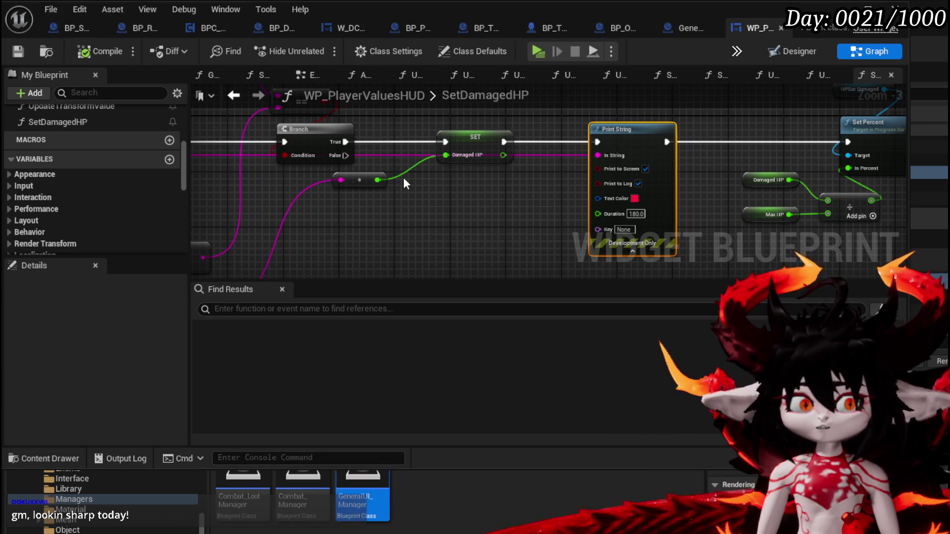
pyautogui.scroll(4, 75, 161)
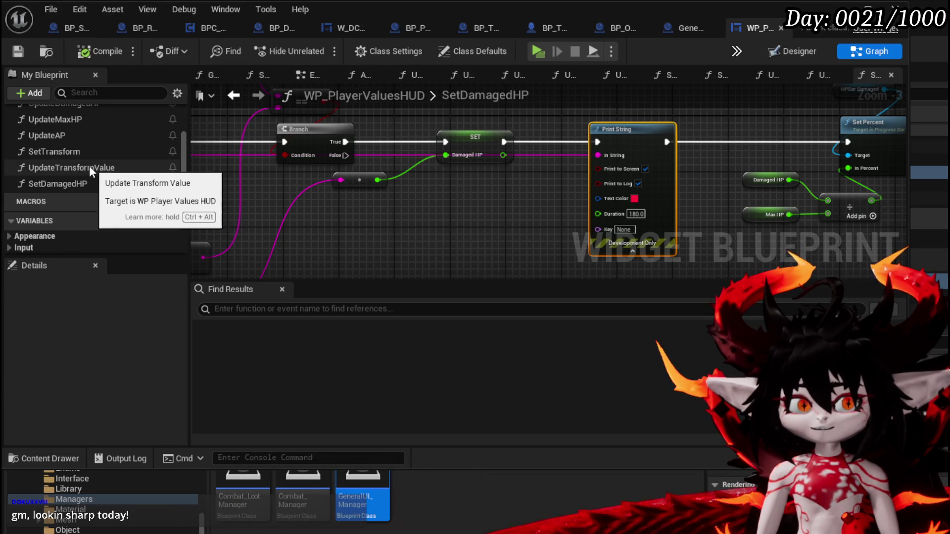
# Open the UpdateDamagedHP function and look over its Set Timer, Set Percent and SetText nodes.
pyautogui.scroll(2, 60, 156)
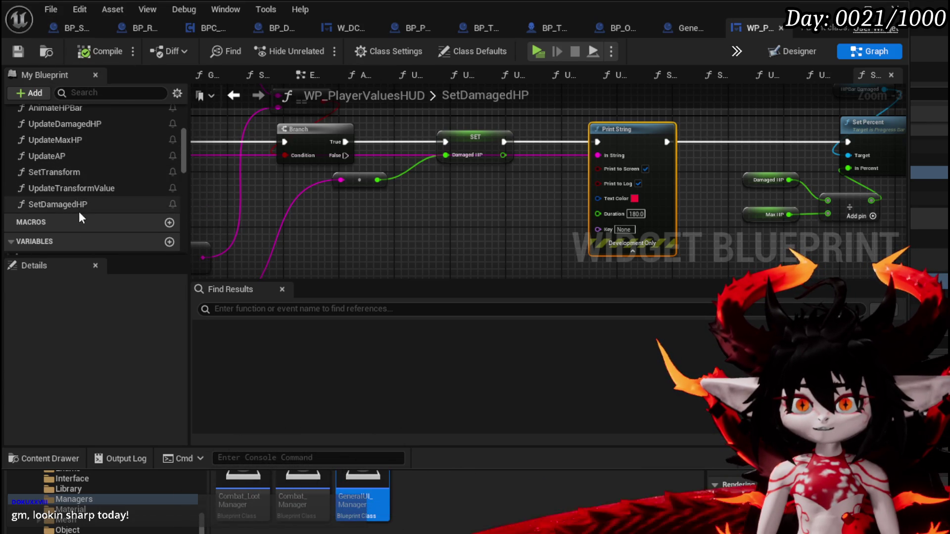
pyautogui.doubleClick(65, 126)
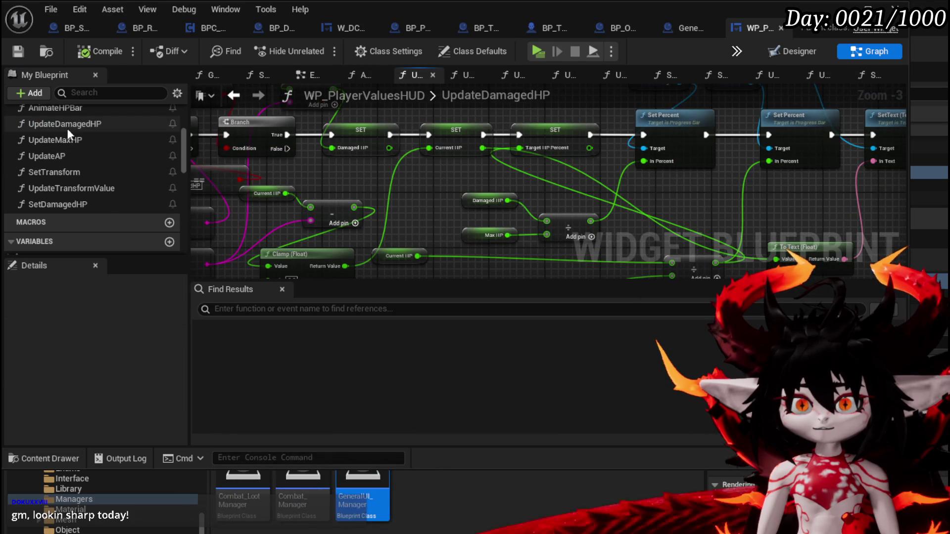
pyautogui.moveTo(461, 192)
pyautogui.mouseDown()
pyautogui.moveTo(319, 200)
pyautogui.moveTo(227, 220)
pyautogui.mouseUp()
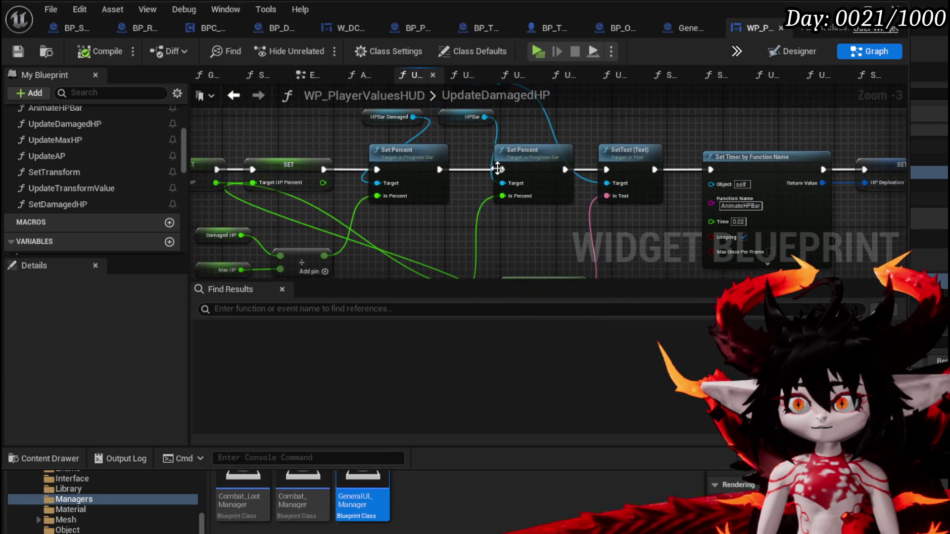
pyautogui.moveTo(515, 126)
pyautogui.mouseDown()
pyautogui.moveTo(354, 184)
pyautogui.moveTo(325, 129)
pyautogui.moveTo(406, 164)
pyautogui.mouseUp()
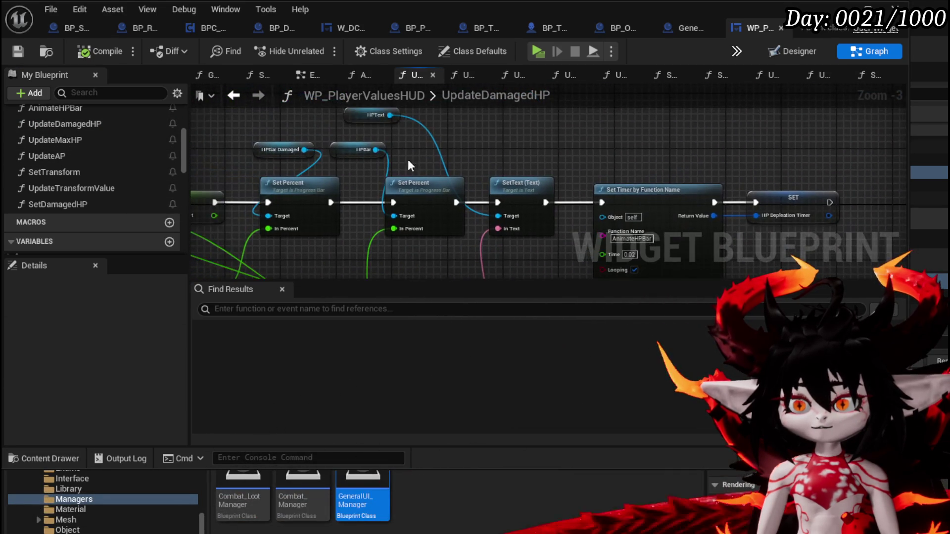
pyautogui.scroll(-1, 435, 148)
pyautogui.moveTo(440, 239)
pyautogui.mouseDown()
pyautogui.moveTo(394, 162)
pyautogui.moveTo(639, 126)
pyautogui.moveTo(725, 130)
pyautogui.mouseUp()
# Move the Clamp (Float) node down and right, with the Max HP getter below it.
pyautogui.click(315, 221)
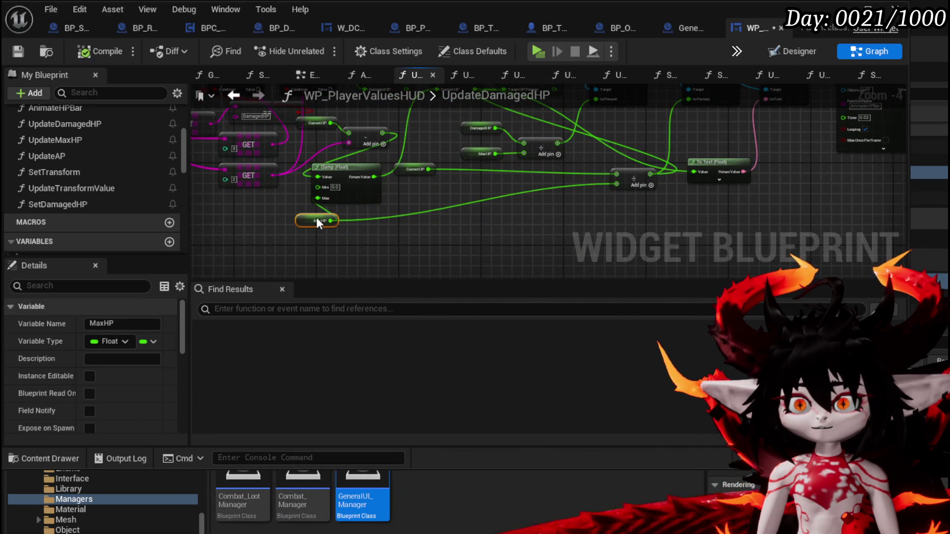
pyautogui.moveTo(339, 176); pyautogui.dragTo(411, 192)
pyautogui.moveTo(317, 220); pyautogui.dragTo(348, 246)
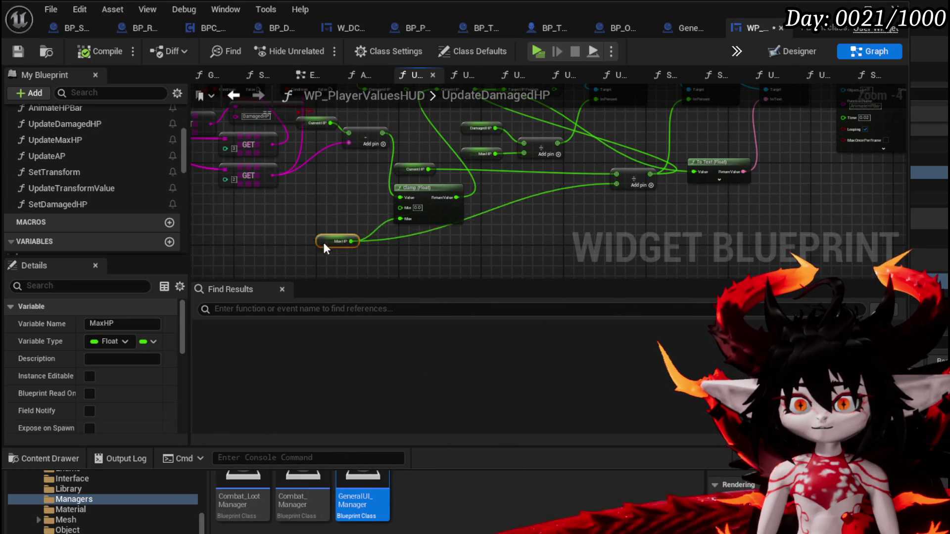
pyautogui.moveTo(382, 197); pyautogui.dragTo(376, 232)
pyautogui.scroll(1, 351, 212)
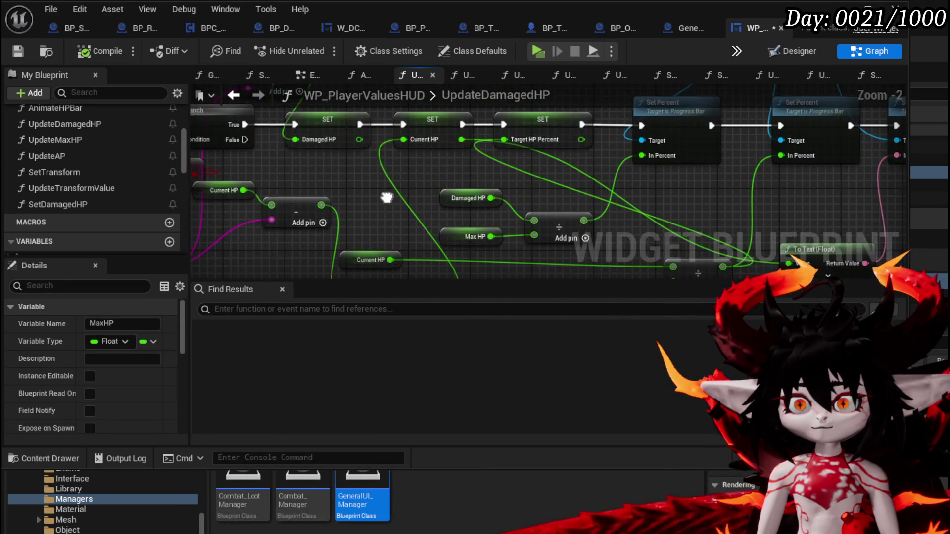
pyautogui.scroll(1, 387, 198)
pyautogui.scroll(-1, 527, 225)
# Reposition the HPText getter and To Text (Float) beneath SetText, then select the bar and text nodes.
pyautogui.moveTo(435, 253); pyautogui.dragTo(382, 258)
pyautogui.moveTo(425, 130)
pyautogui.mouseDown()
pyautogui.moveTo(460, 136)
pyautogui.moveTo(412, 83)
pyautogui.moveTo(450, 139)
pyautogui.moveTo(434, 60)
pyautogui.mouseUp()
pyautogui.moveTo(396, 225); pyautogui.dragTo(455, 165)
pyautogui.moveTo(385, 157)
pyautogui.mouseDown()
pyautogui.moveTo(403, 227)
pyautogui.moveTo(394, 160)
pyautogui.mouseUp()
pyautogui.moveTo(356, 108)
pyautogui.mouseDown()
pyautogui.moveTo(496, 239)
pyautogui.moveTo(501, 261)
pyautogui.moveTo(434, 176)
pyautogui.moveTo(568, 154)
pyautogui.moveTo(583, 159)
pyautogui.moveTo(601, 198)
pyautogui.moveTo(610, 168)
pyautogui.moveTo(540, 245)
pyautogui.moveTo(511, 219)
pyautogui.moveTo(496, 244)
pyautogui.moveTo(500, 225)
pyautogui.moveTo(617, 121)
pyautogui.moveTo(589, 182)
pyautogui.moveTo(648, 167)
pyautogui.moveTo(462, 183)
pyautogui.moveTo(488, 170)
pyautogui.moveTo(540, 183)
pyautogui.moveTo(548, 174)
pyautogui.moveTo(540, 160)
pyautogui.mouseUp()
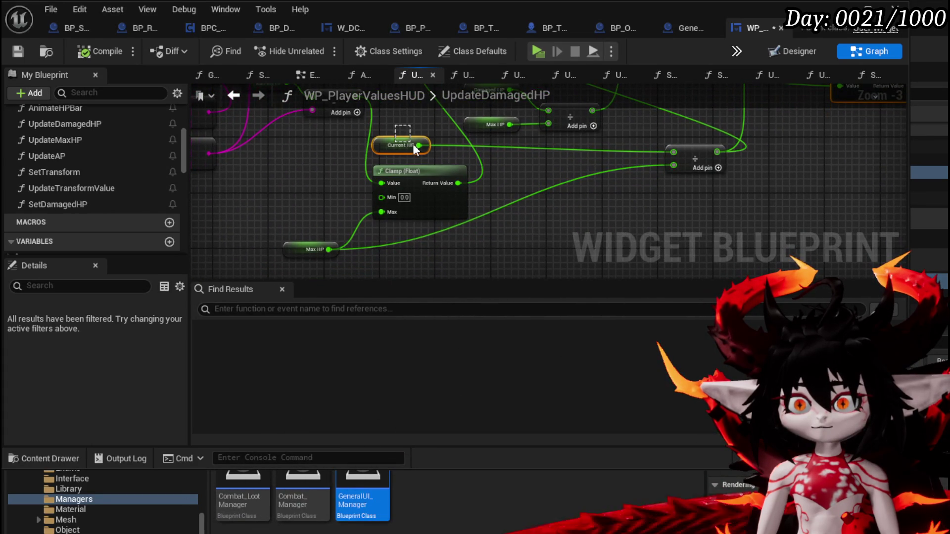
pyautogui.moveTo(571, 214); pyautogui.dragTo(460, 254)
pyautogui.moveTo(664, 189)
pyautogui.mouseDown()
pyautogui.moveTo(584, 241)
pyautogui.moveTo(505, 242)
pyautogui.moveTo(640, 257)
pyautogui.mouseUp()
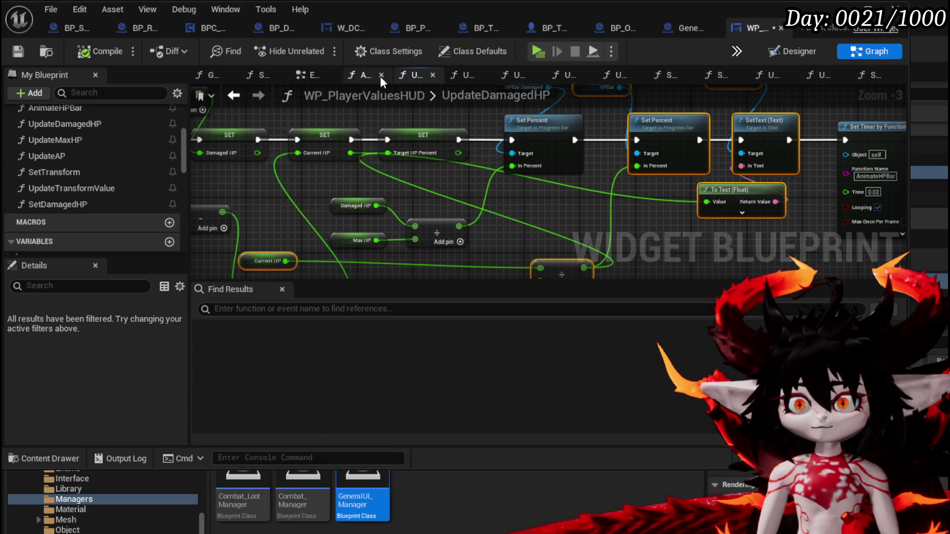
pyautogui.doubleClick(70, 204)
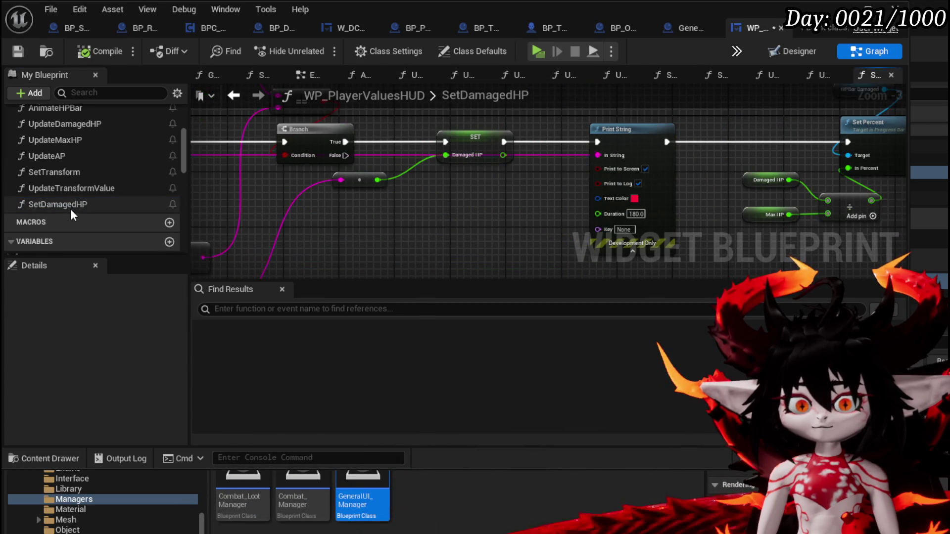
pyautogui.scroll(-2, 263, 217)
pyautogui.moveTo(431, 203)
pyautogui.mouseDown()
pyautogui.moveTo(455, 215)
pyautogui.moveTo(441, 204)
pyautogui.mouseUp()
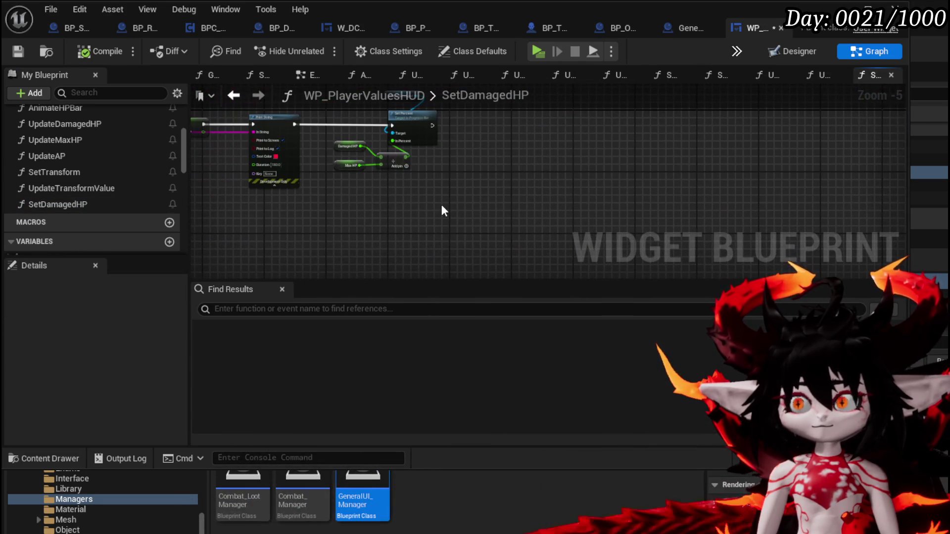
pyautogui.hotkey('ctrl', 'v')
pyautogui.moveTo(525, 170); pyautogui.dragTo(549, 117)
pyautogui.moveTo(263, 261)
pyautogui.mouseDown()
pyautogui.moveTo(394, 226)
pyautogui.moveTo(266, 260)
pyautogui.moveTo(278, 199)
pyautogui.moveTo(449, 159)
pyautogui.mouseUp()
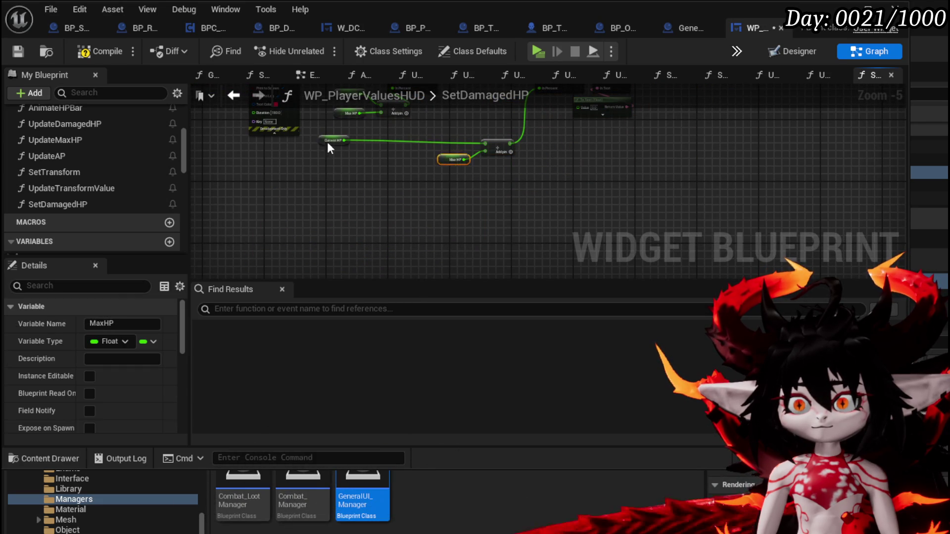
pyautogui.scroll(1, 488, 135)
pyautogui.scroll(2, 435, 213)
pyautogui.moveTo(321, 124); pyautogui.dragTo(538, 124)
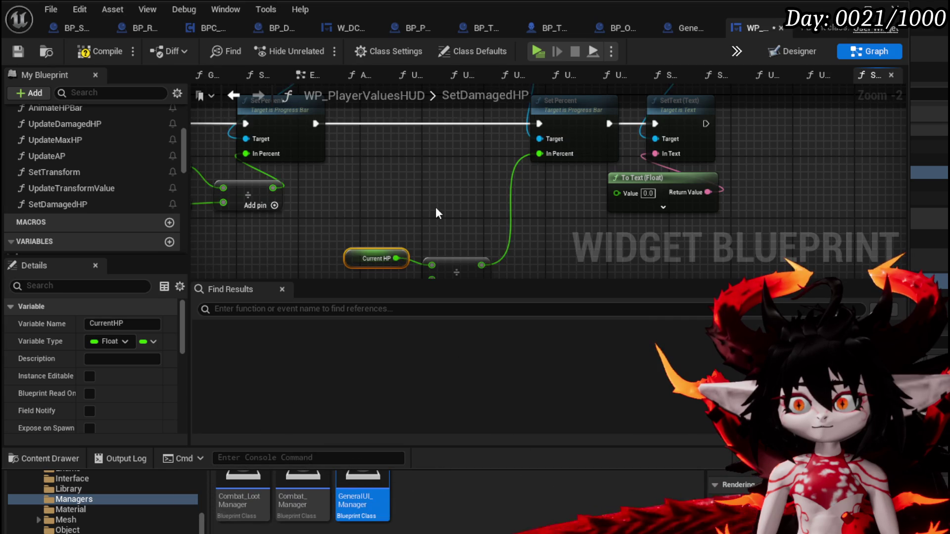
pyautogui.scroll(-2, 418, 170)
pyautogui.scroll(1, 399, 204)
pyautogui.moveTo(399, 205); pyautogui.dragTo(498, 189)
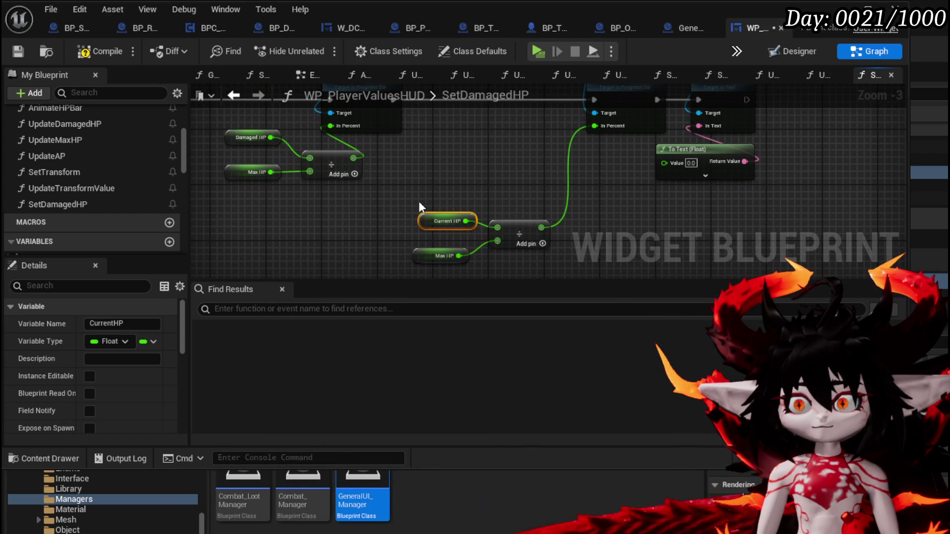
pyautogui.click(397, 154)
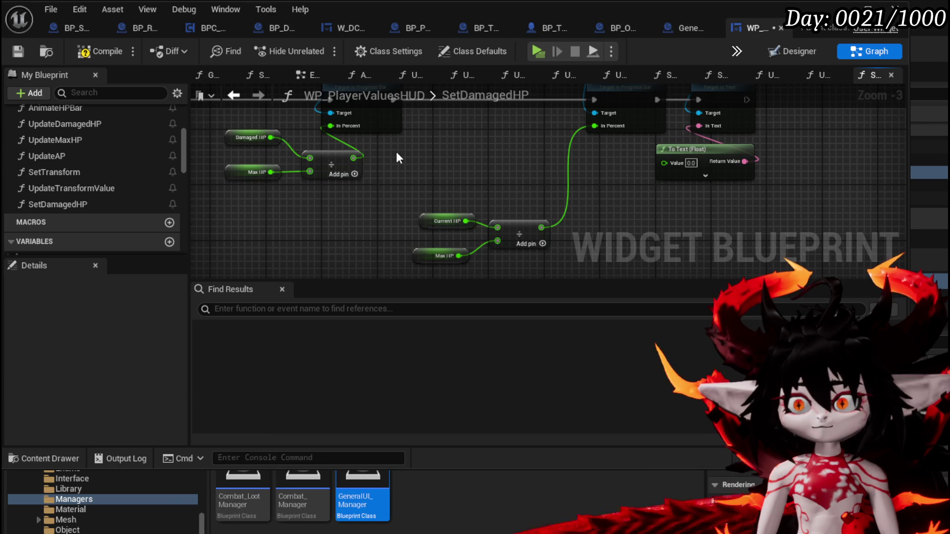
pyautogui.moveTo(398, 157)
pyautogui.mouseDown()
pyautogui.moveTo(460, 205)
pyautogui.moveTo(478, 206)
pyautogui.mouseUp()
pyautogui.hotkey('ctrl', 'v')
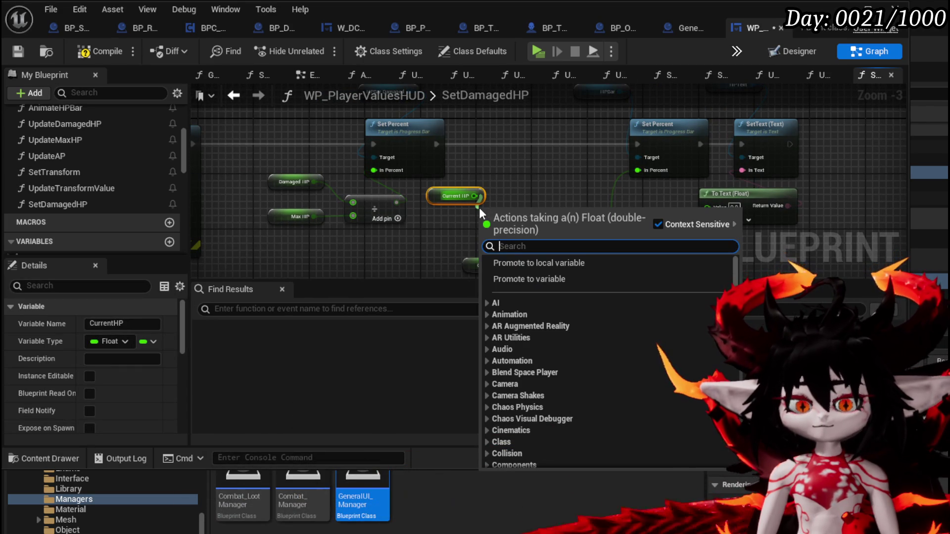
# Copy the Damaged HP getter and wire it into the lower Divide node in place of Current HP.
pyautogui.click(523, 180)
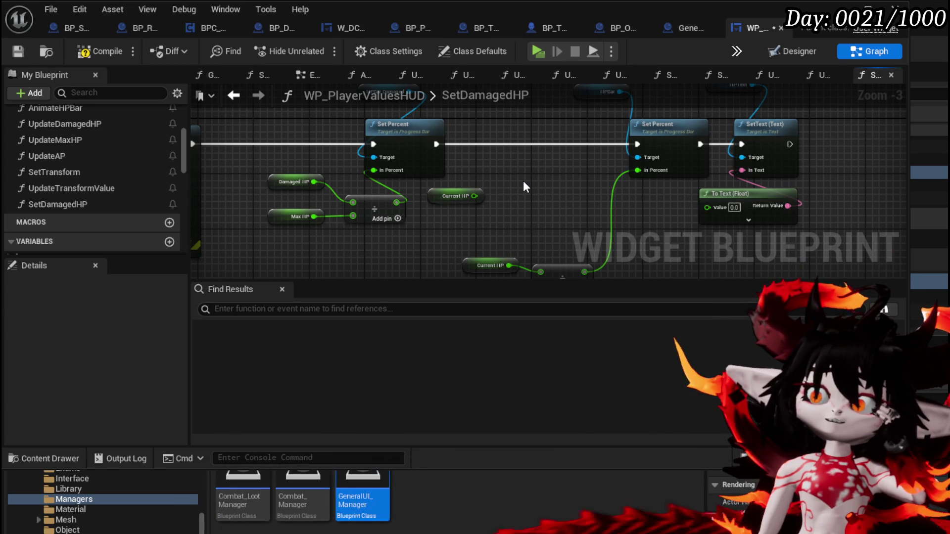
pyautogui.moveTo(523, 187); pyautogui.dragTo(496, 171)
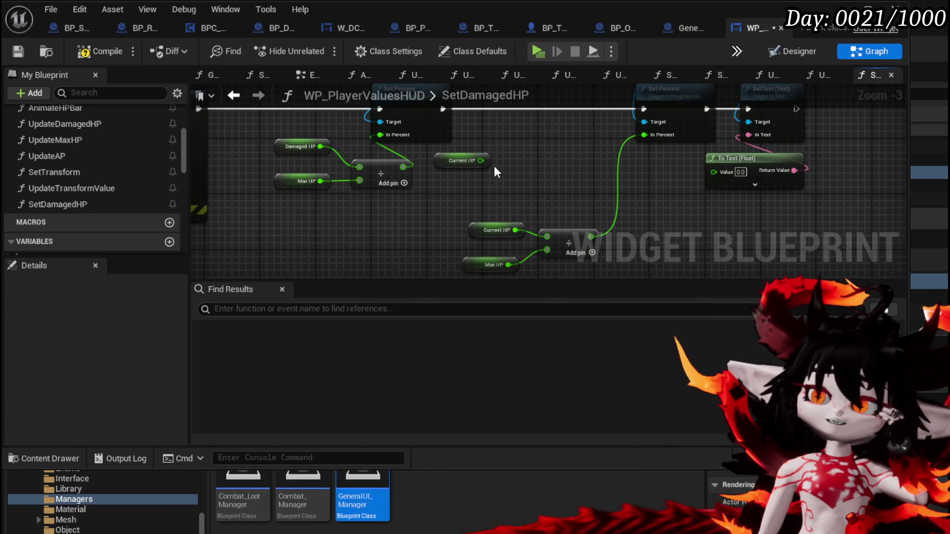
pyautogui.click(296, 147)
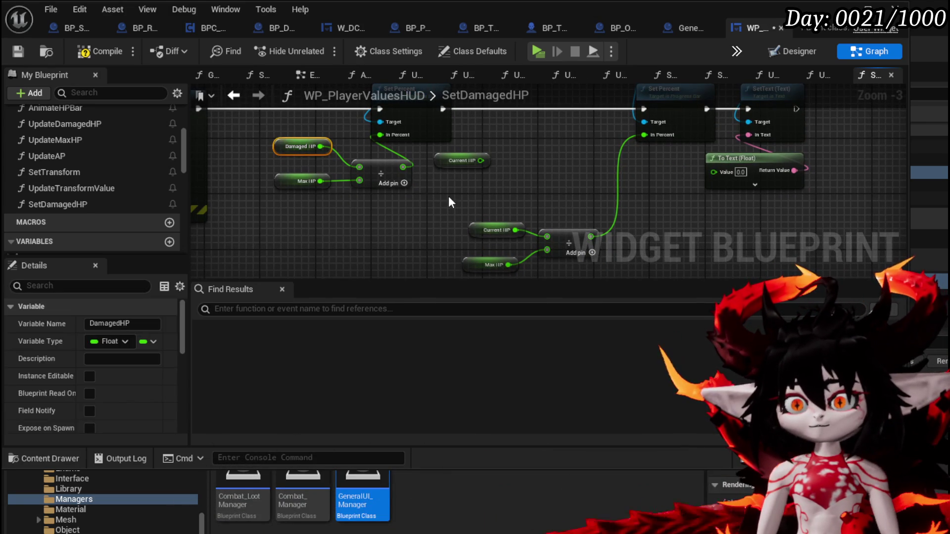
pyautogui.hotkey('ctrl', 'c')
pyautogui.hotkey('ctrl', 'v')
pyautogui.moveTo(500, 203); pyautogui.dragTo(547, 237)
pyautogui.moveTo(563, 209)
pyautogui.mouseDown()
pyautogui.moveTo(522, 246)
pyautogui.moveTo(515, 201)
pyautogui.moveTo(446, 218)
pyautogui.moveTo(494, 183)
pyautogui.mouseUp()
# Line up the two Current HP getters above the divide node and compile the blueprint.
pyautogui.moveTo(435, 218)
pyautogui.mouseDown()
pyautogui.moveTo(506, 183)
pyautogui.moveTo(417, 234)
pyautogui.moveTo(437, 216)
pyautogui.moveTo(458, 160)
pyautogui.moveTo(458, 179)
pyautogui.mouseUp()
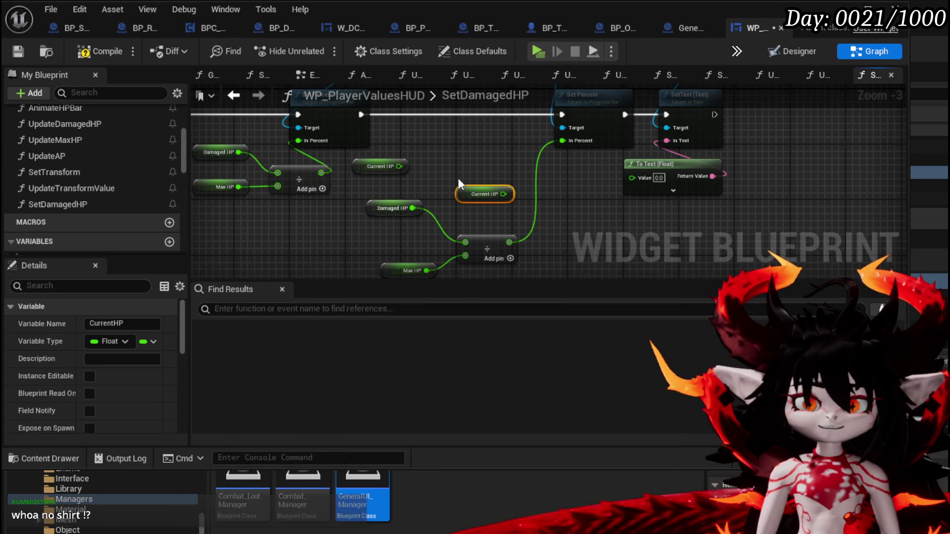
pyautogui.moveTo(458, 179); pyautogui.dragTo(401, 221)
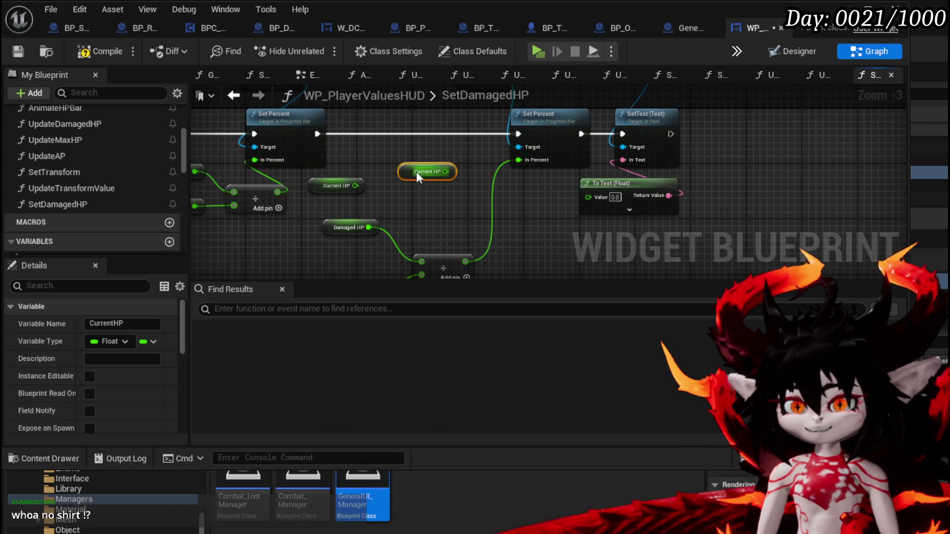
pyautogui.moveTo(417, 176); pyautogui.dragTo(448, 205)
pyautogui.moveTo(391, 193); pyautogui.dragTo(485, 186)
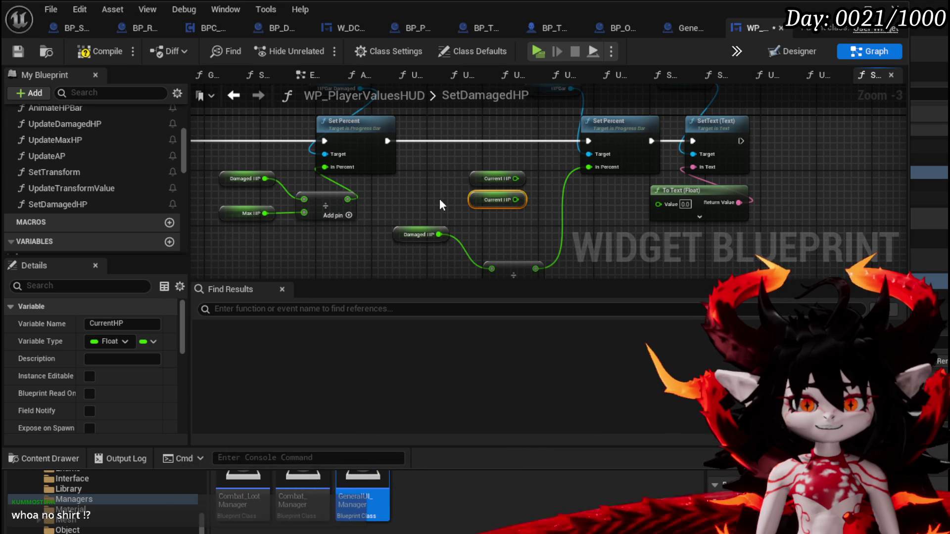
pyautogui.moveTo(439, 198); pyautogui.dragTo(326, 202)
pyautogui.click(425, 194)
pyautogui.moveTo(426, 194)
pyautogui.mouseDown()
pyautogui.moveTo(312, 188)
pyautogui.moveTo(509, 227)
pyautogui.mouseUp()
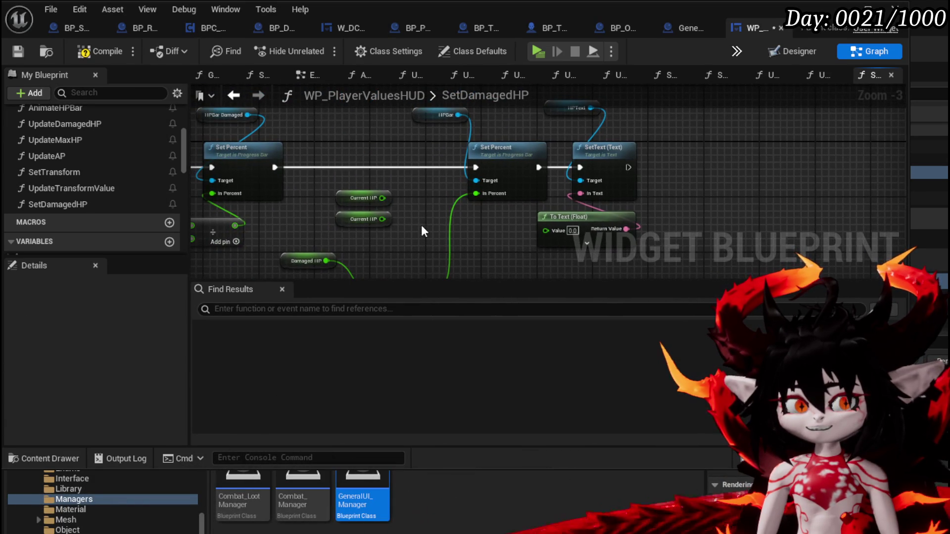
pyautogui.click(88, 53)
# Delete the extra, unwired Current HP getter.
pyautogui.moveTo(369, 174); pyautogui.dragTo(330, 140)
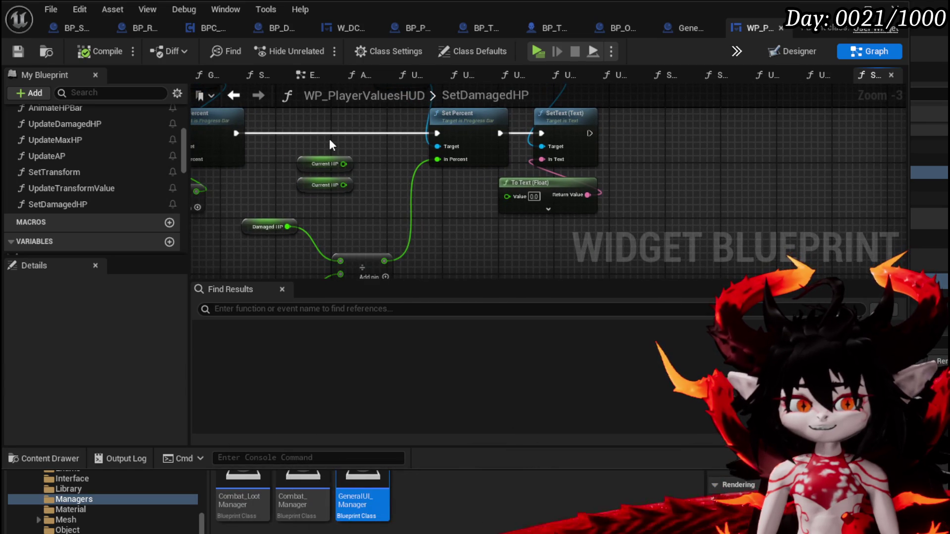
pyautogui.scroll(2, 352, 150)
pyautogui.moveTo(344, 153)
pyautogui.mouseDown()
pyautogui.moveTo(424, 155)
pyautogui.moveTo(594, 196)
pyautogui.moveTo(742, 195)
pyautogui.mouseUp()
pyautogui.scroll(-2, 438, 169)
pyautogui.moveTo(439, 170); pyautogui.dragTo(260, 155)
pyautogui.scroll(2, 416, 195)
pyautogui.moveTo(415, 195)
pyautogui.mouseDown()
pyautogui.moveTo(325, 153)
pyautogui.moveTo(407, 180)
pyautogui.mouseUp()
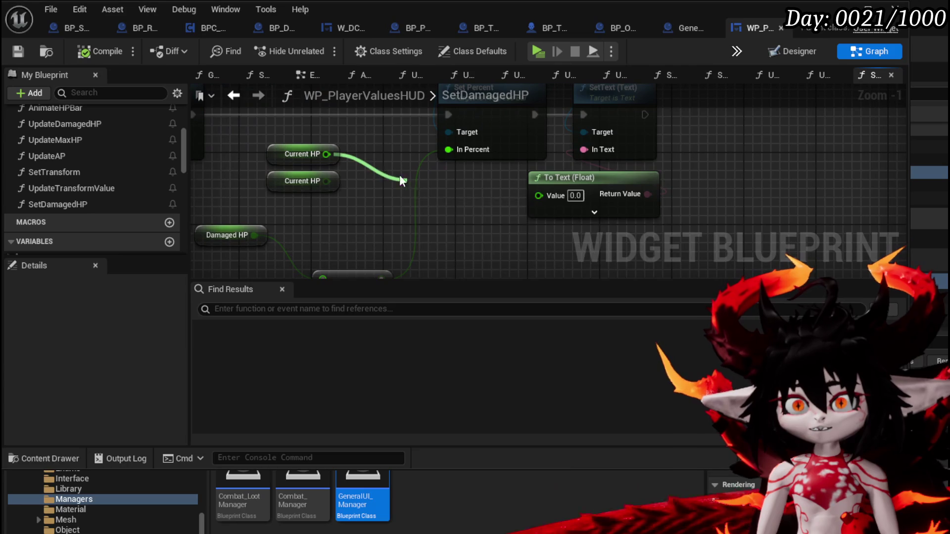
pyautogui.press('Escape')
pyautogui.moveTo(349, 149); pyautogui.dragTo(324, 157)
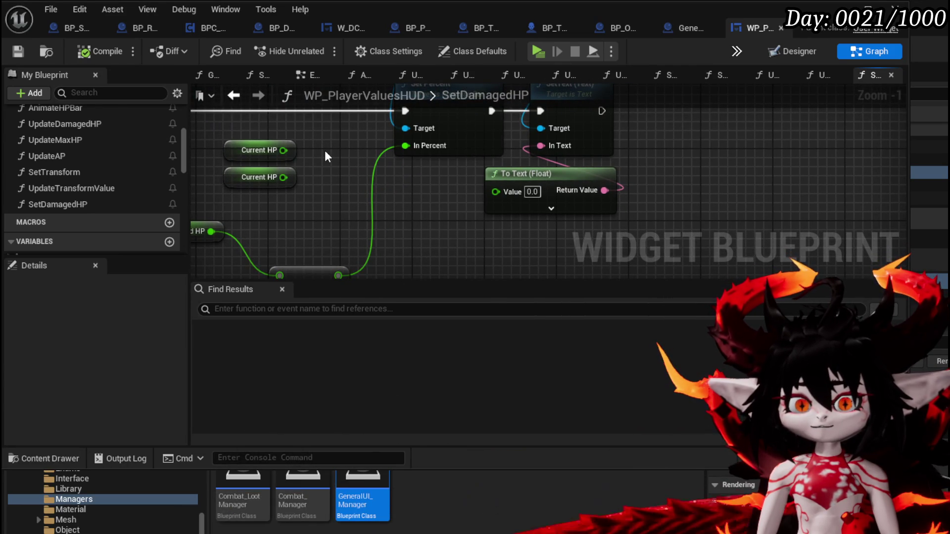
pyautogui.moveTo(324, 156)
pyautogui.mouseDown()
pyautogui.moveTo(426, 141)
pyautogui.moveTo(433, 166)
pyautogui.mouseUp()
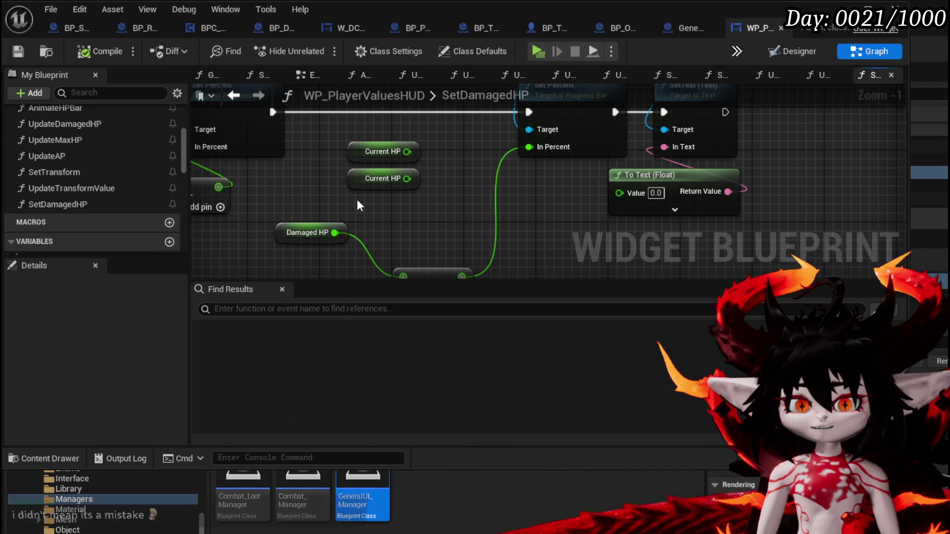
pyautogui.click(415, 180)
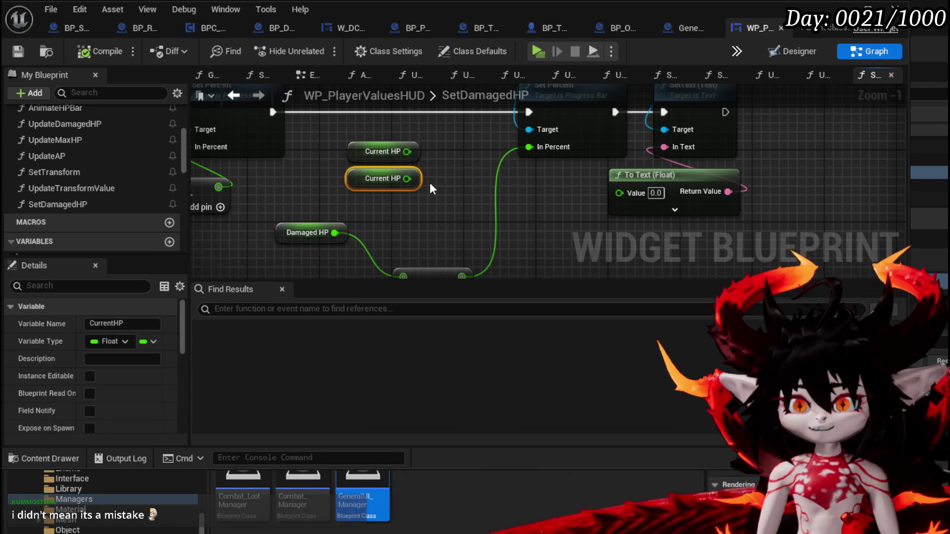
pyautogui.press('Delete')
# Compile, then rearrange the Current HP and Damaged HP getters near the Set Percent and SetText nodes.
pyautogui.click(87, 49)
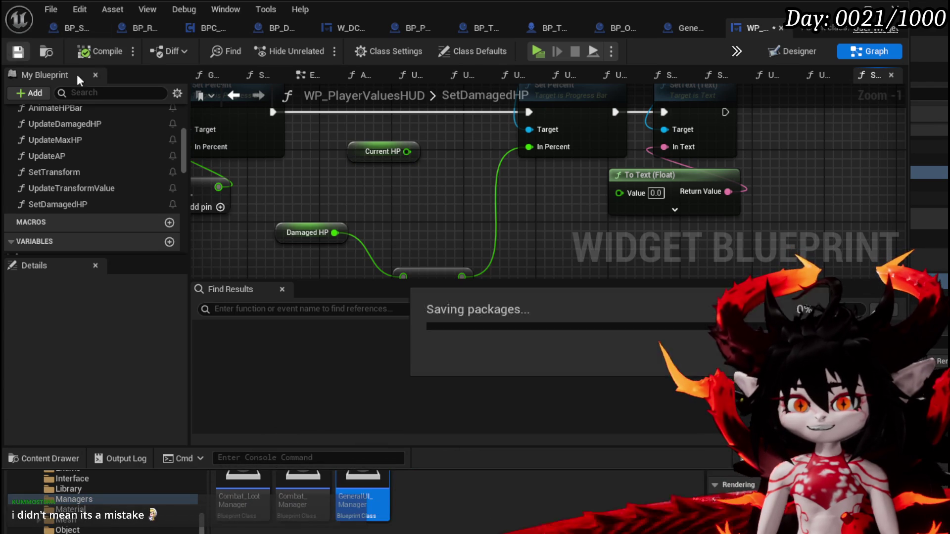
pyautogui.click(376, 151)
pyautogui.moveTo(376, 151); pyautogui.dragTo(402, 186)
pyautogui.scroll(-2, 431, 187)
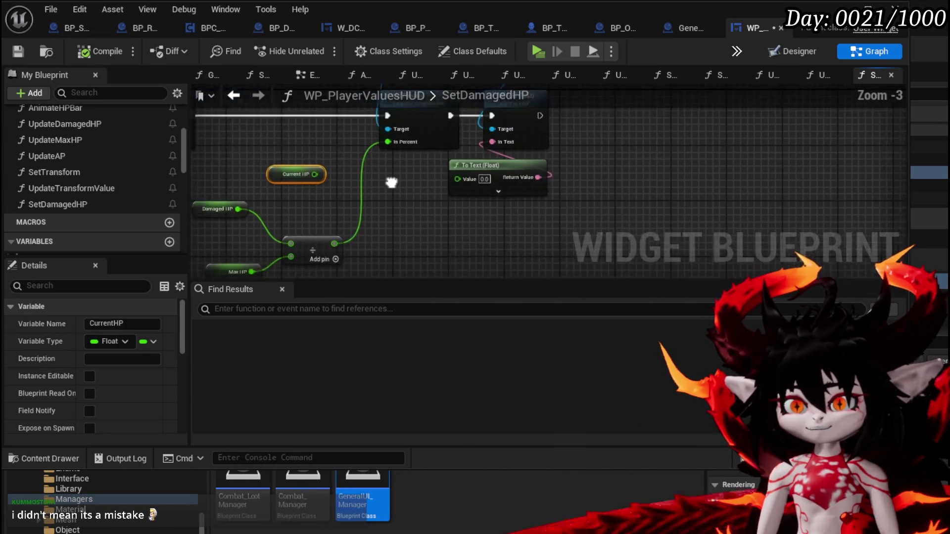
pyautogui.moveTo(319, 221)
pyautogui.mouseDown()
pyautogui.moveTo(341, 158)
pyautogui.moveTo(365, 171)
pyautogui.mouseUp()
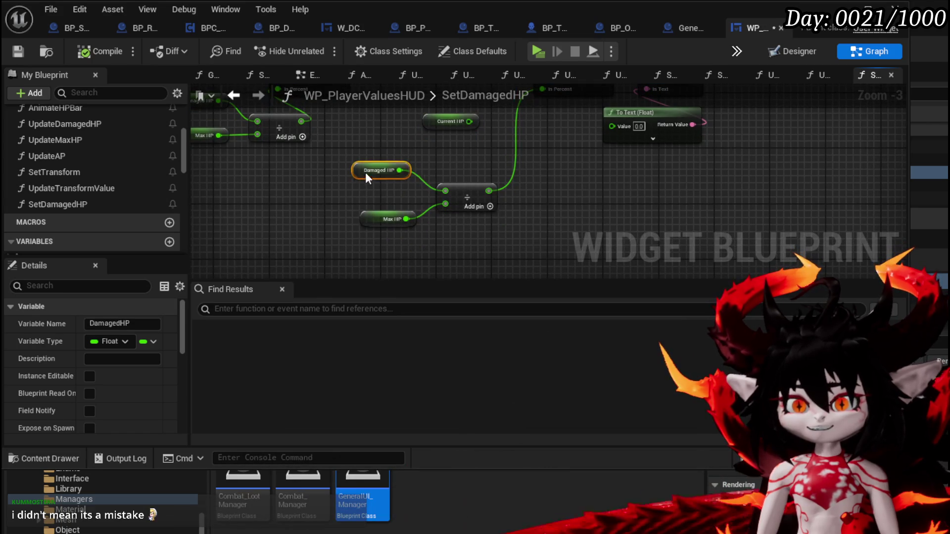
pyautogui.moveTo(430, 179); pyautogui.dragTo(512, 235)
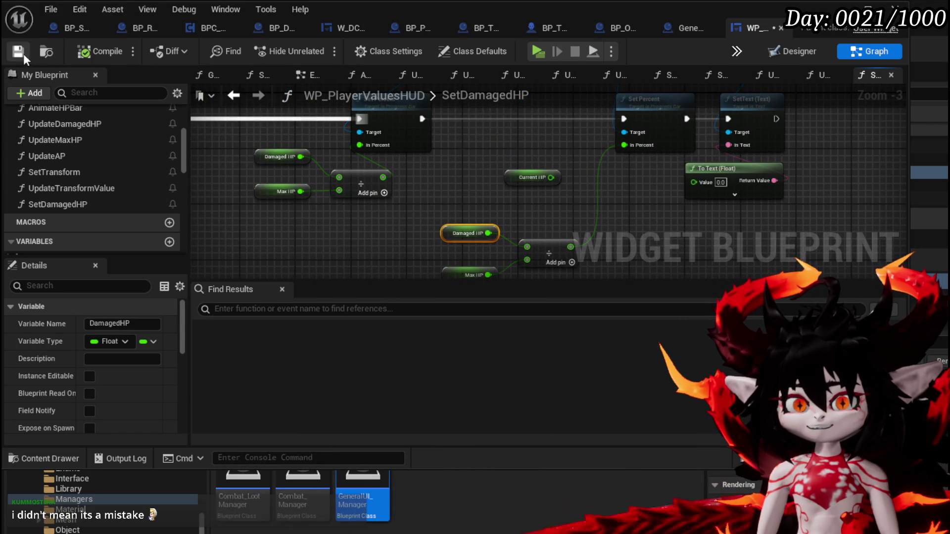
pyautogui.moveTo(320, 144)
pyautogui.mouseDown()
pyautogui.moveTo(247, 129)
pyautogui.moveTo(356, 134)
pyautogui.moveTo(694, 229)
pyautogui.moveTo(483, 205)
pyautogui.moveTo(263, 223)
pyautogui.mouseUp()
pyautogui.moveTo(426, 190)
pyautogui.mouseDown()
pyautogui.moveTo(379, 192)
pyautogui.moveTo(345, 174)
pyautogui.mouseUp()
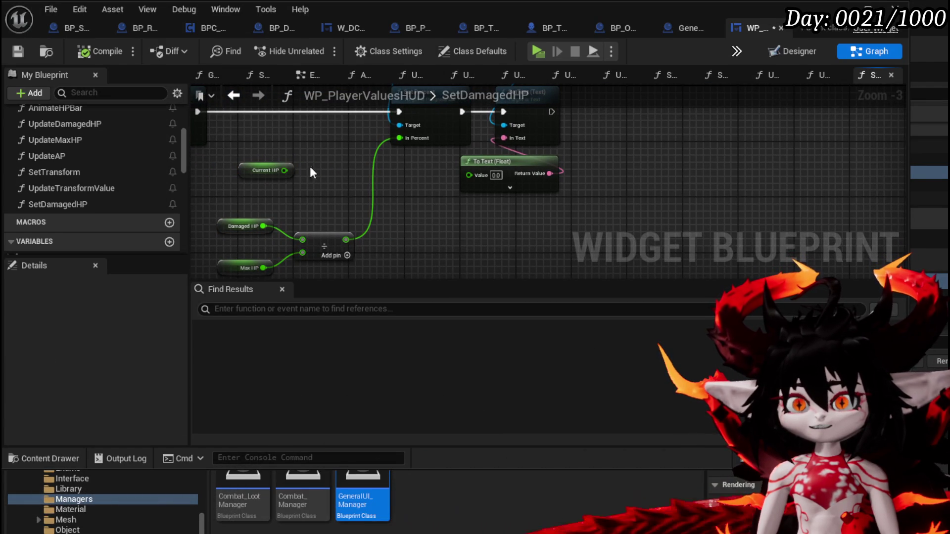
# Add a Subtract node from Current HP and feed its result into the To Text value.
pyautogui.moveTo(286, 170)
pyautogui.mouseDown()
pyautogui.moveTo(341, 176)
pyautogui.moveTo(329, 177)
pyautogui.mouseUp()
pyautogui.write('-')
pyautogui.click(362, 311)
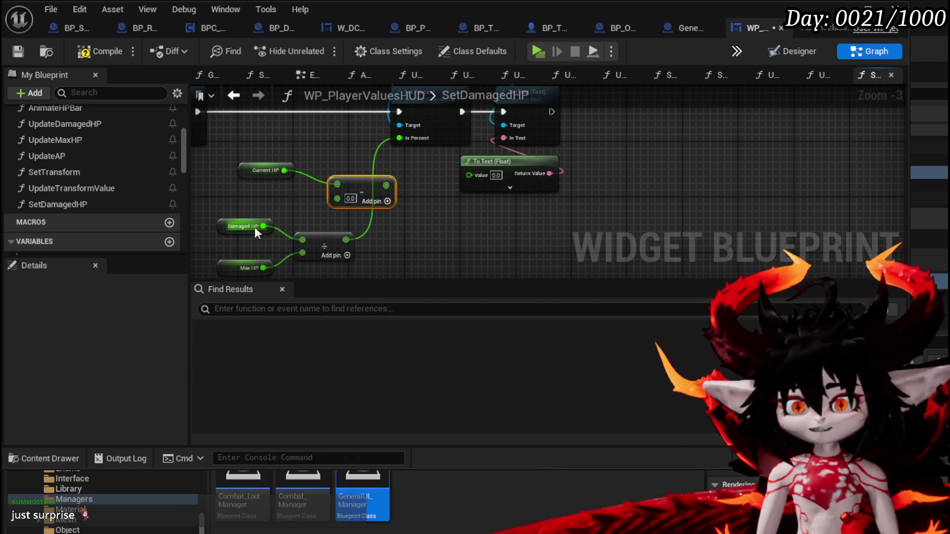
pyautogui.moveTo(385, 185); pyautogui.dragTo(465, 176)
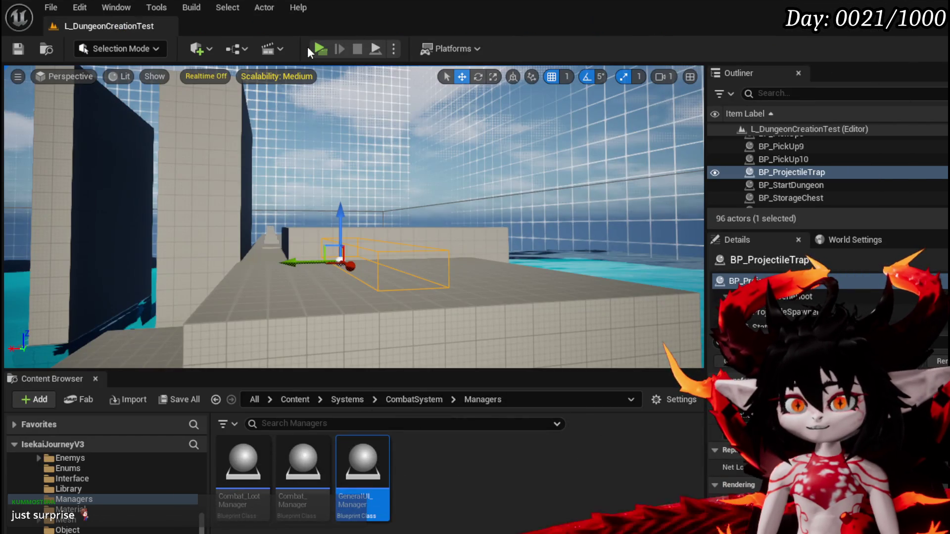
# Start a Play-In-Editor test, walk to the black gate and confirm travel to the Canyon.
pyautogui.click(319, 48)
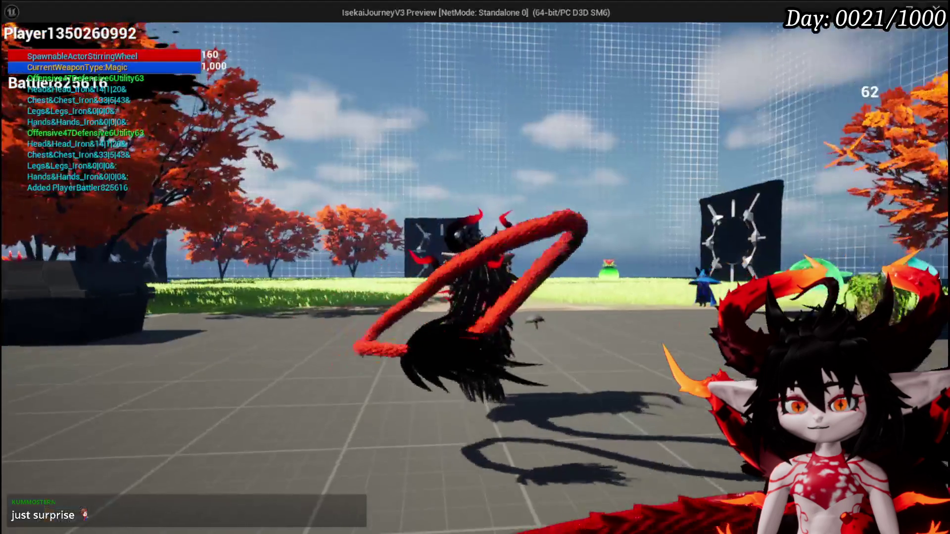
pyautogui.press('a')
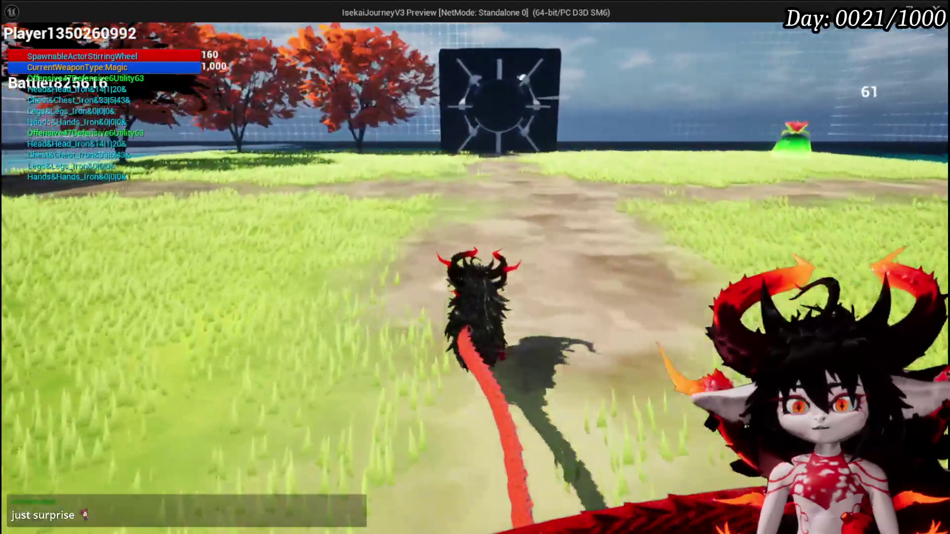
pyautogui.press('s')
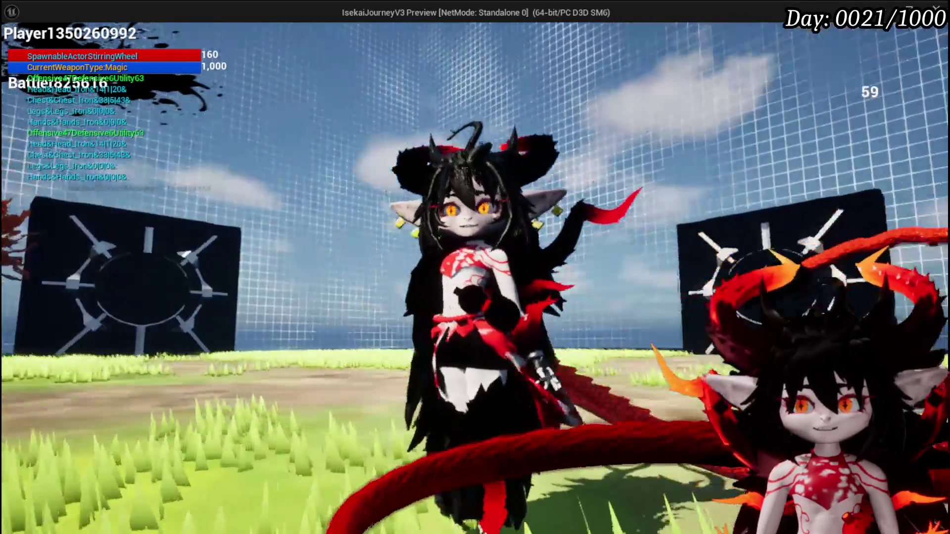
pyautogui.press('w')
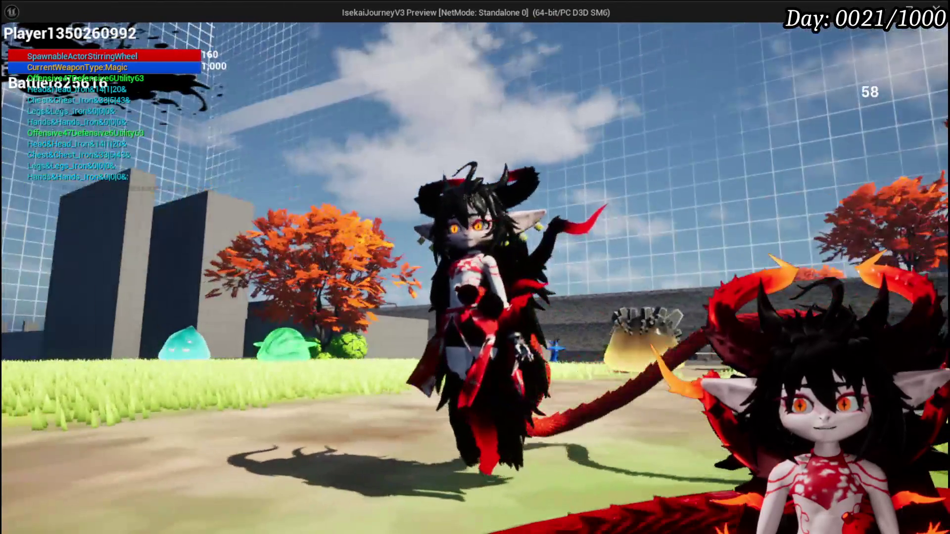
pyautogui.press('w')
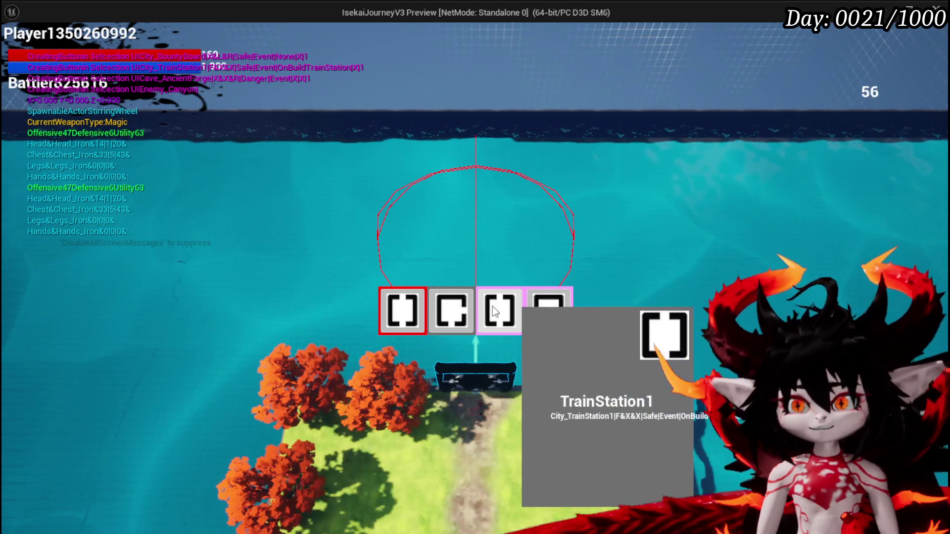
pyautogui.click(402, 315)
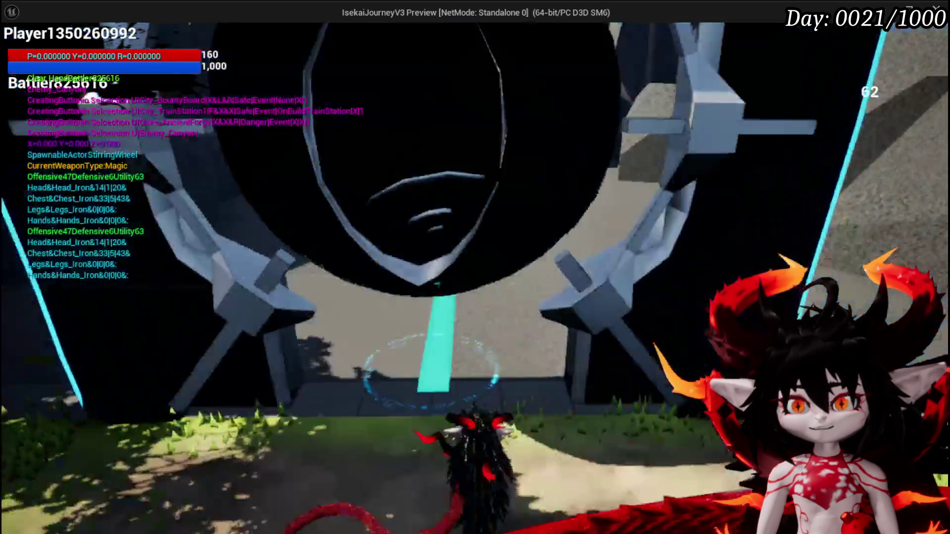
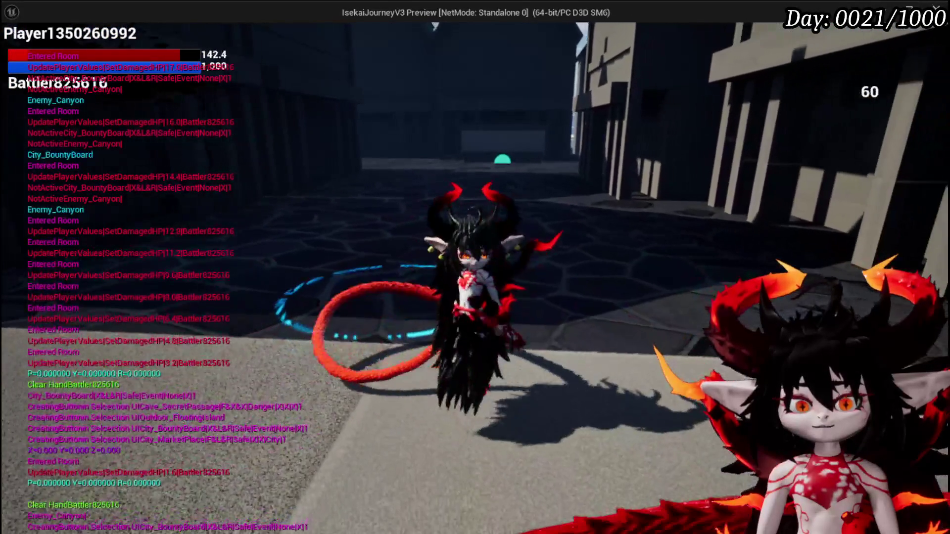
# Stop the running game preview and save the current level.
pyautogui.press('Escape')
pyautogui.click(16, 48)
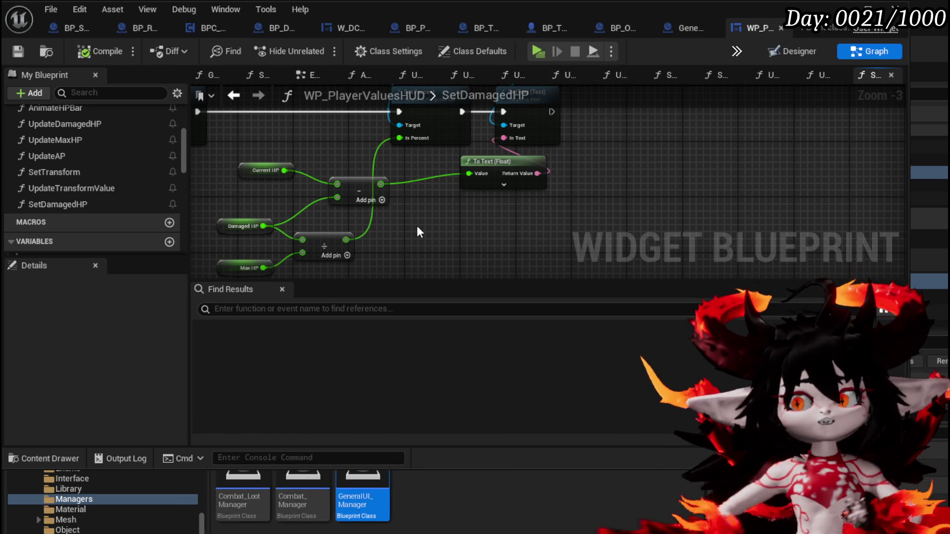
pyautogui.moveTo(419, 223)
pyautogui.mouseDown()
pyautogui.moveTo(381, 250)
pyautogui.moveTo(467, 226)
pyautogui.moveTo(453, 212)
pyautogui.moveTo(561, 220)
pyautogui.mouseUp()
pyautogui.moveTo(455, 213)
pyautogui.mouseDown()
pyautogui.moveTo(581, 153)
pyautogui.moveTo(742, 154)
pyautogui.moveTo(354, 240)
pyautogui.moveTo(420, 207)
pyautogui.moveTo(352, 199)
pyautogui.moveTo(446, 185)
pyautogui.mouseUp()
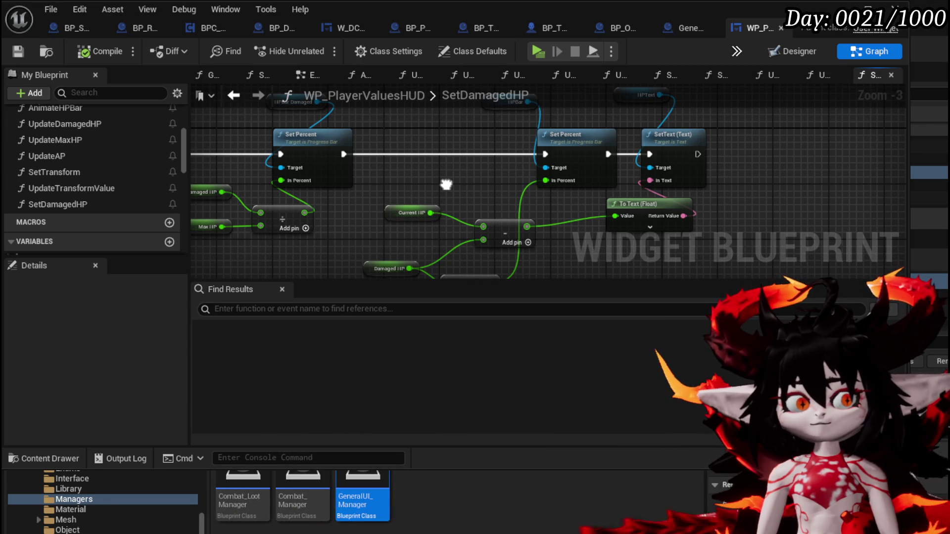
pyautogui.moveTo(446, 185)
pyautogui.mouseDown()
pyautogui.moveTo(382, 191)
pyautogui.moveTo(453, 133)
pyautogui.mouseUp()
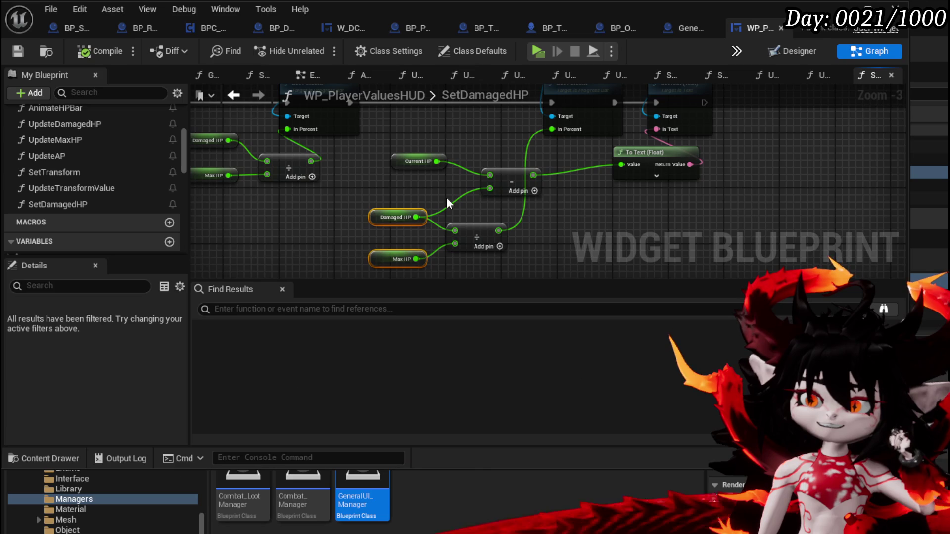
pyautogui.moveTo(406, 193)
pyautogui.mouseDown()
pyautogui.moveTo(381, 206)
pyautogui.moveTo(382, 267)
pyautogui.moveTo(403, 208)
pyautogui.moveTo(406, 242)
pyautogui.mouseUp()
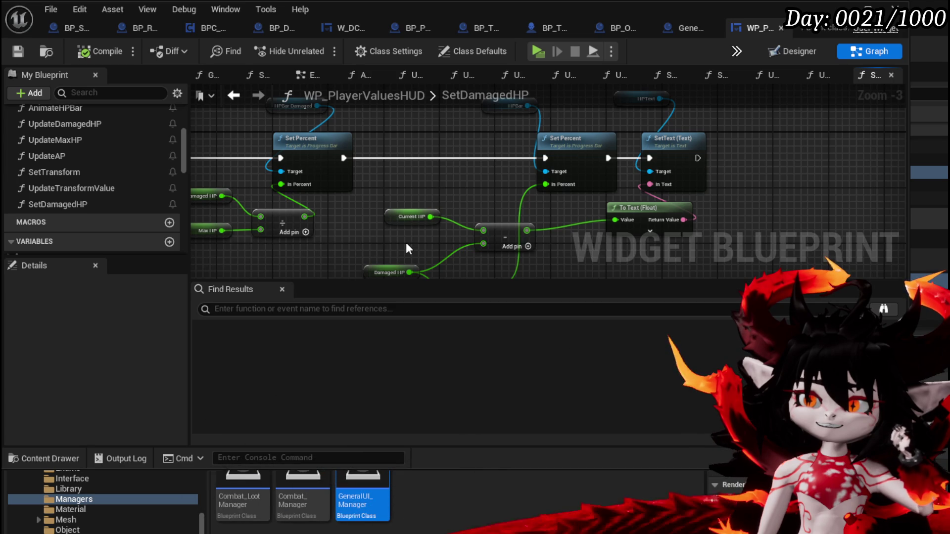
pyautogui.moveTo(585, 232)
pyautogui.mouseDown()
pyautogui.moveTo(582, 167)
pyautogui.moveTo(529, 179)
pyautogui.moveTo(445, 227)
pyautogui.moveTo(497, 233)
pyautogui.mouseUp()
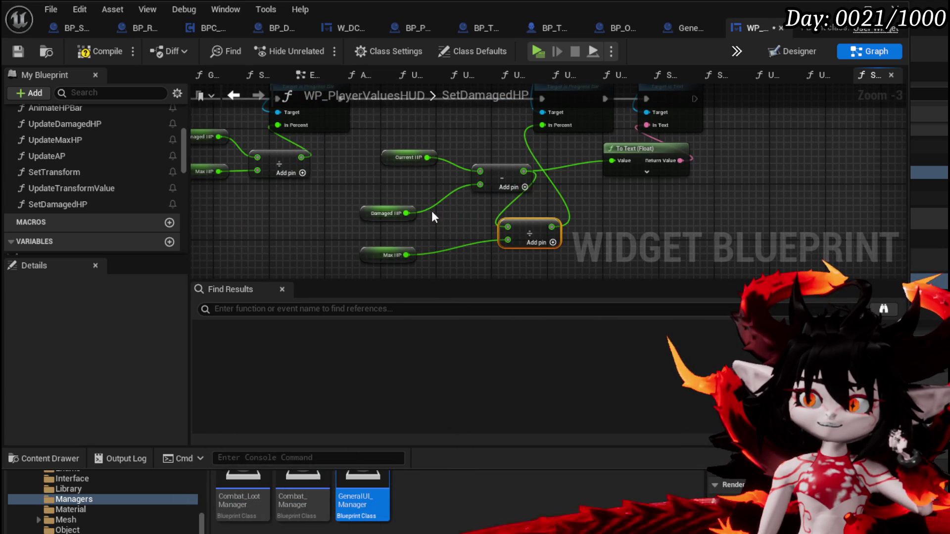
pyautogui.click(481, 151)
pyautogui.moveTo(484, 148); pyautogui.dragTo(482, 168)
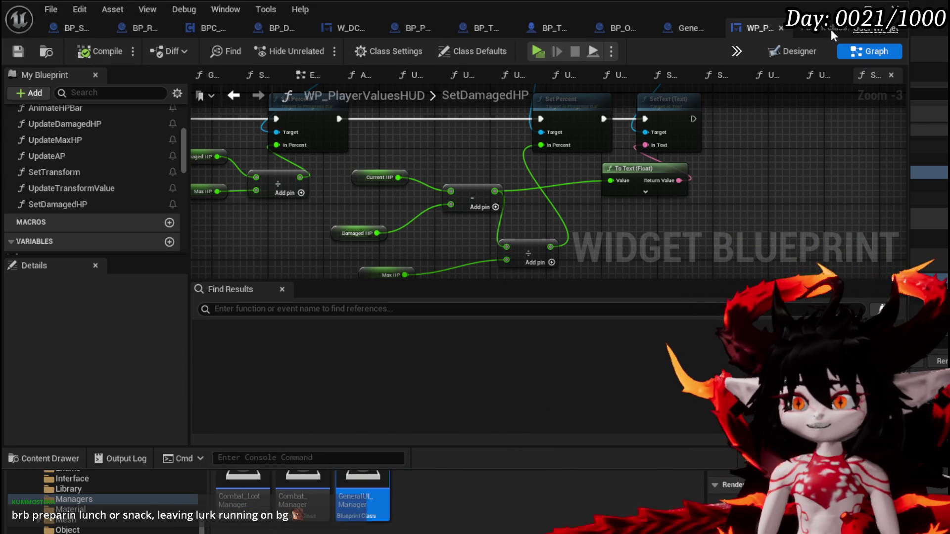
pyautogui.hotkey('alt', 'Tab')
# Play through the Smelter room into the canyon arena, target Battler245704 and answer the battle prompt.
pyautogui.click(309, 49)
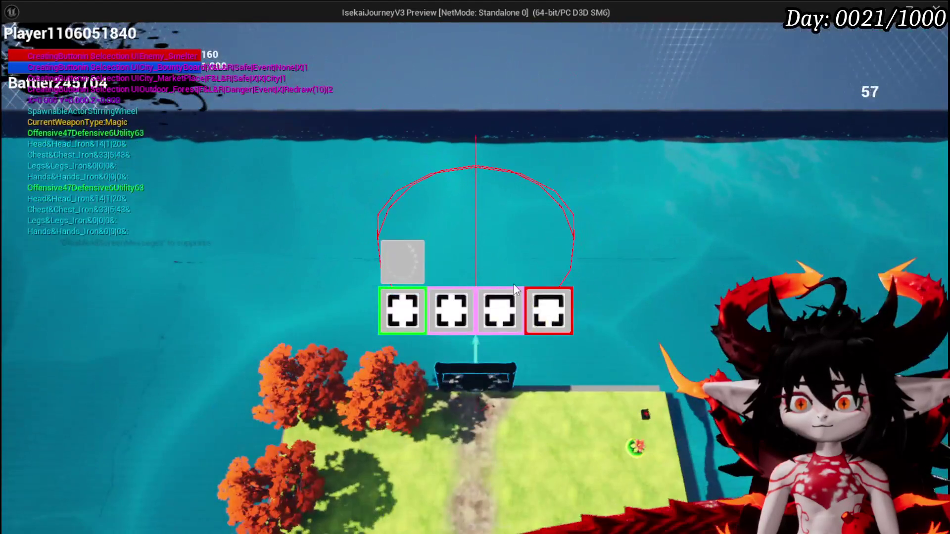
pyautogui.click(558, 301)
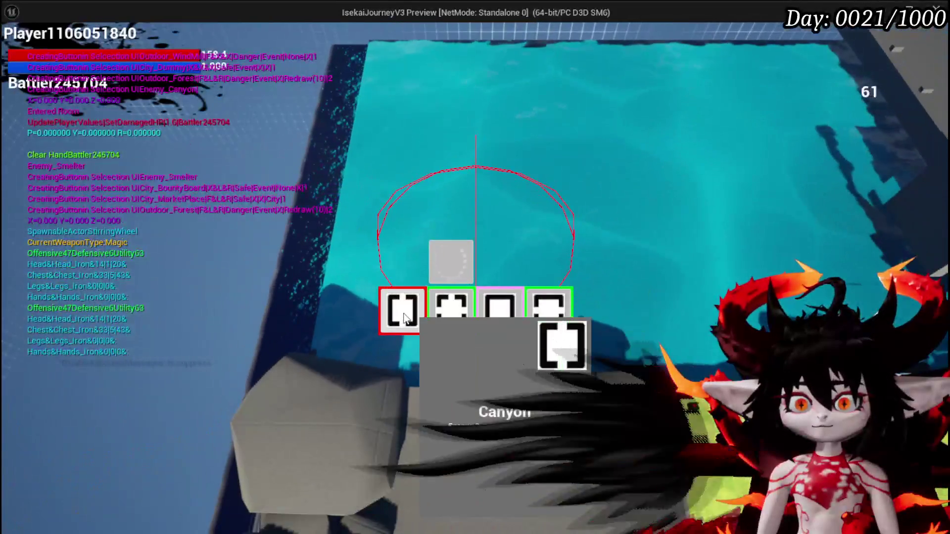
pyautogui.click(405, 316)
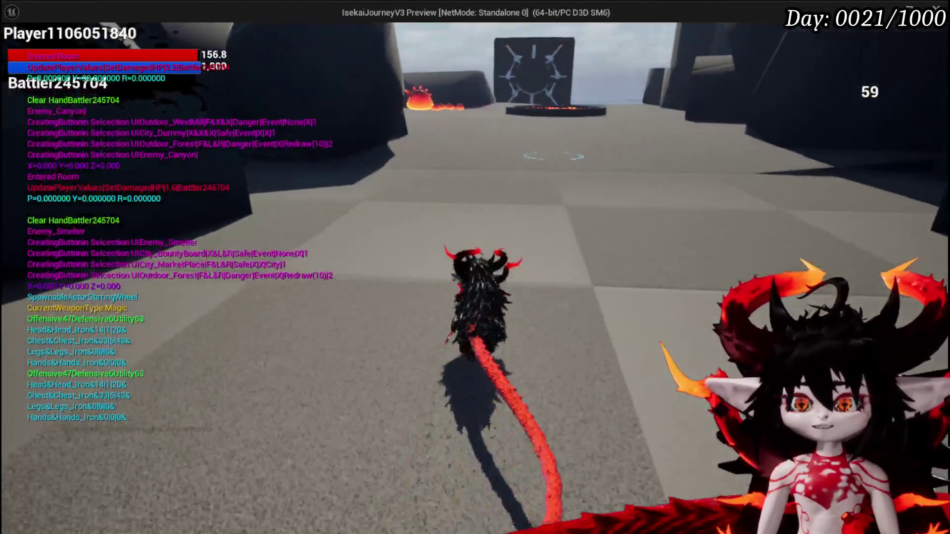
pyautogui.press('w')
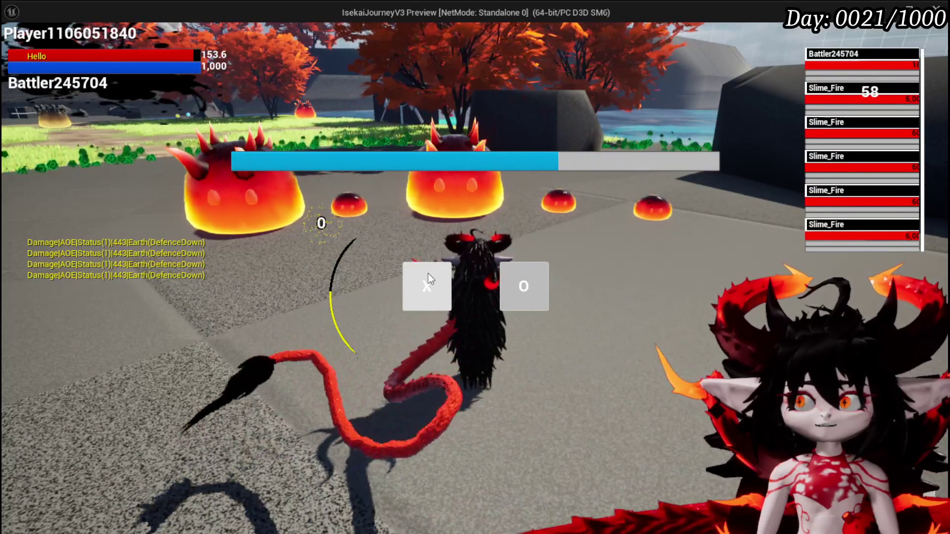
pyautogui.click(835, 75)
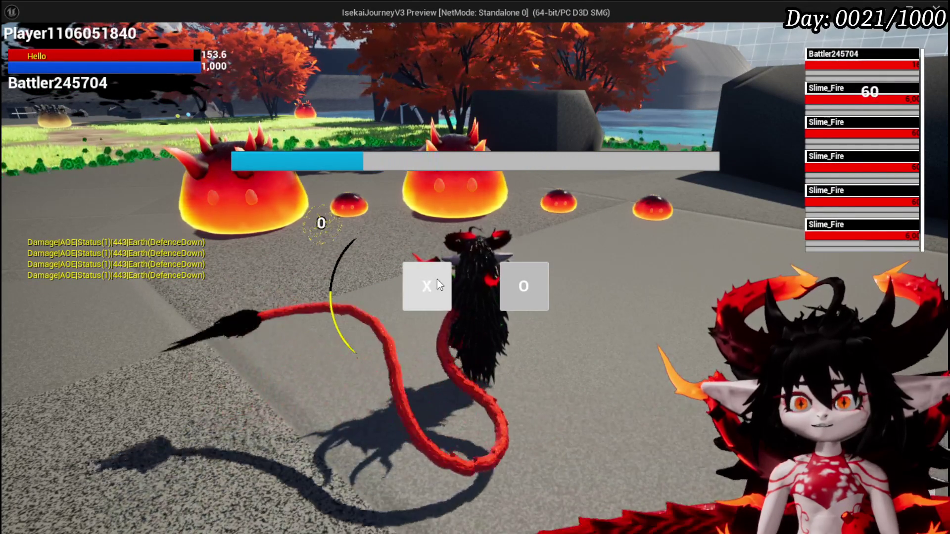
pyautogui.click(437, 279)
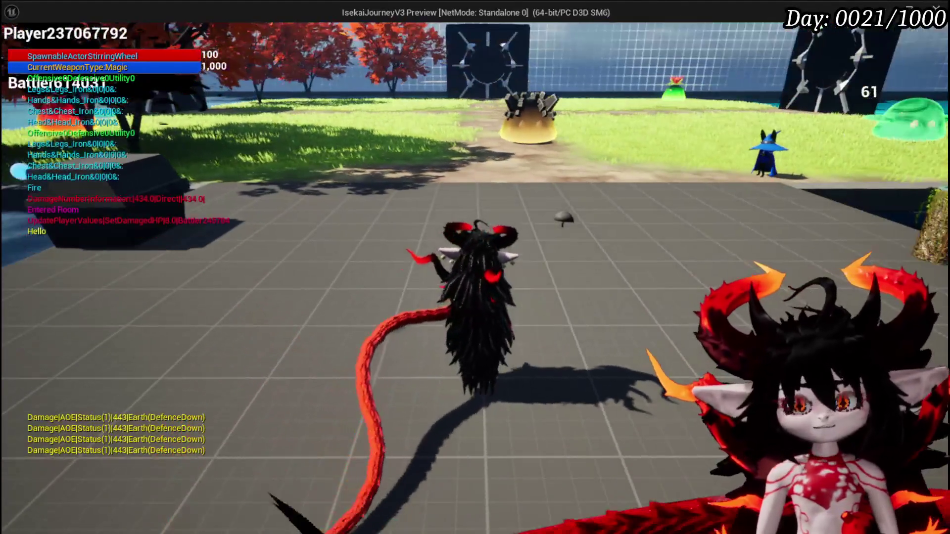
# Run the character to the dark gate, pick the next room, then stop the game preview.
pyautogui.press('w')
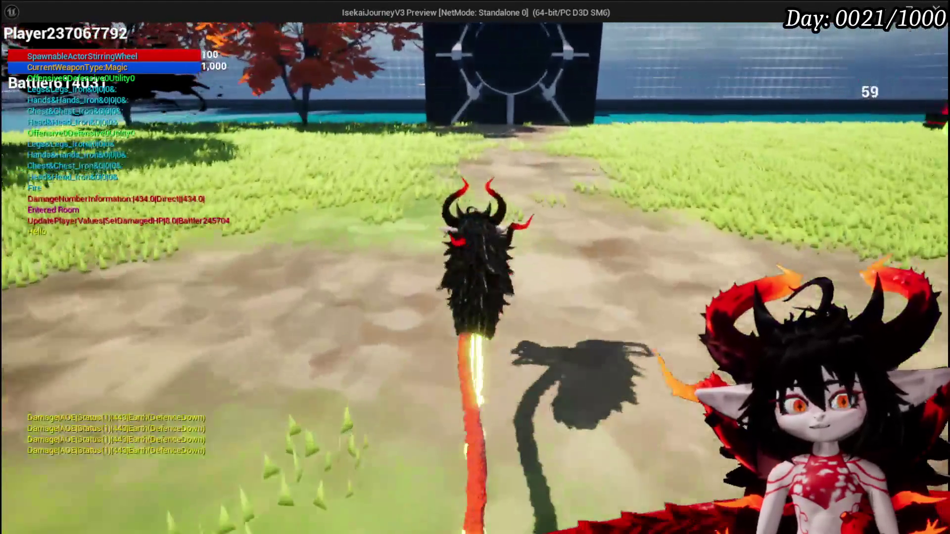
pyautogui.press('w')
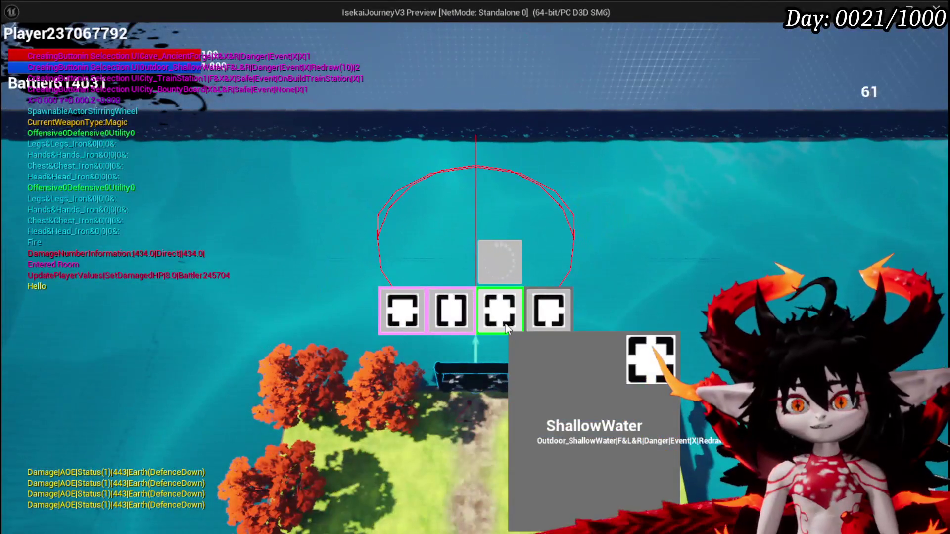
pyautogui.click(454, 321)
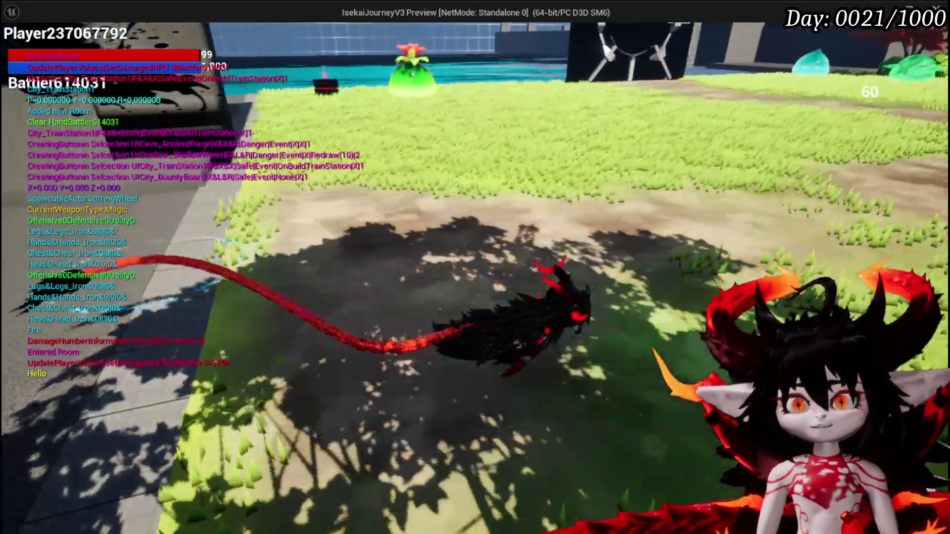
pyautogui.press('Escape')
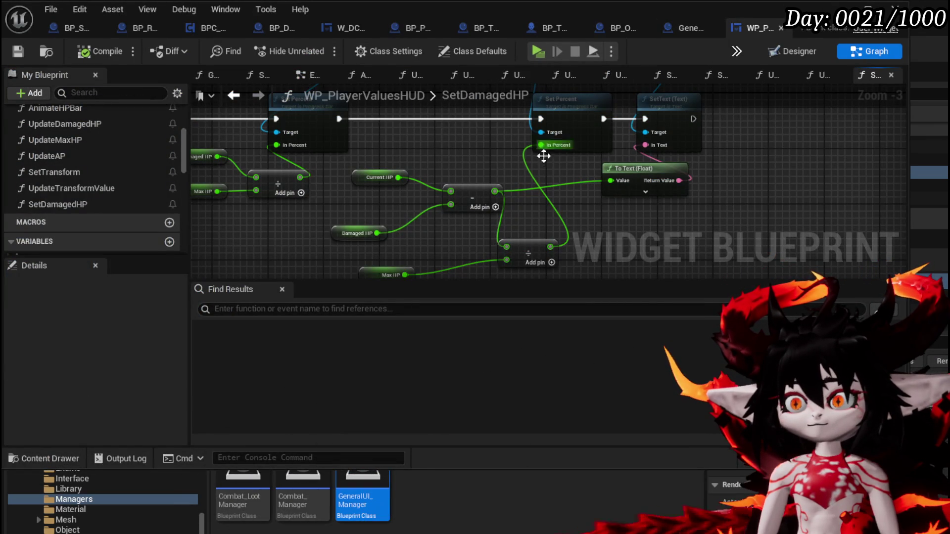
# Add an Owner reference with a SET Damaged HP node, wired to run before Set Percent.
pyautogui.moveTo(369, 149); pyautogui.dragTo(506, 222)
pyautogui.scroll(-5, 93, 190)
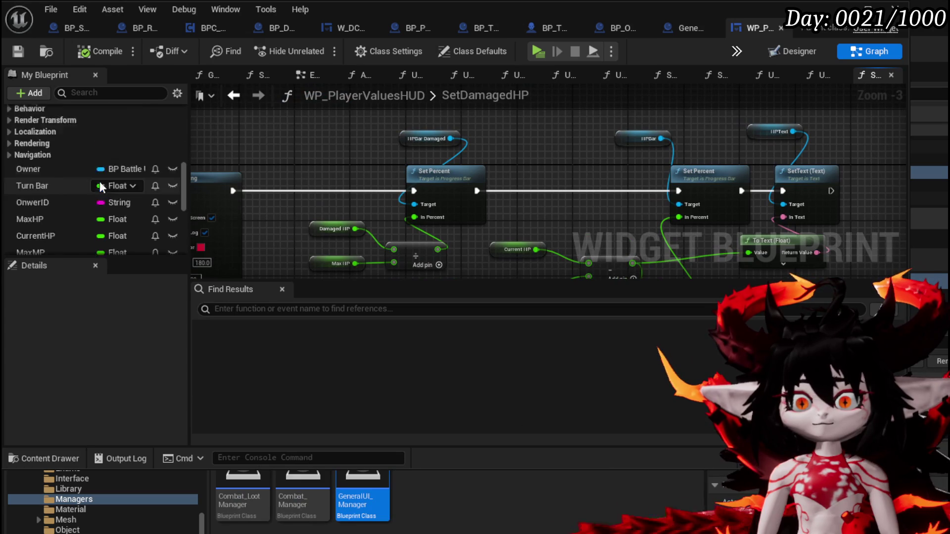
pyautogui.moveTo(54, 167); pyautogui.dragTo(388, 115)
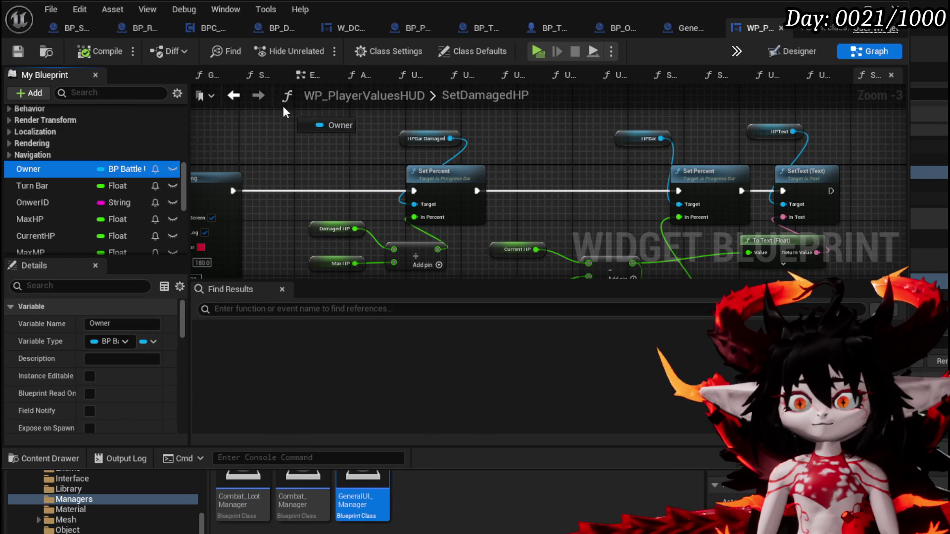
pyautogui.moveTo(291, 133); pyautogui.dragTo(55, 170)
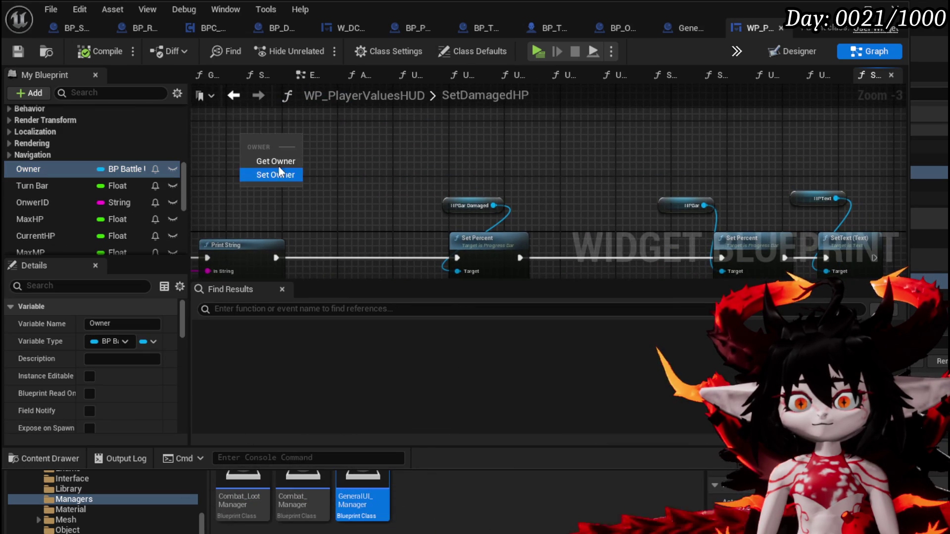
pyautogui.moveTo(336, 171); pyautogui.dragTo(344, 165)
pyautogui.write('Set Damage')
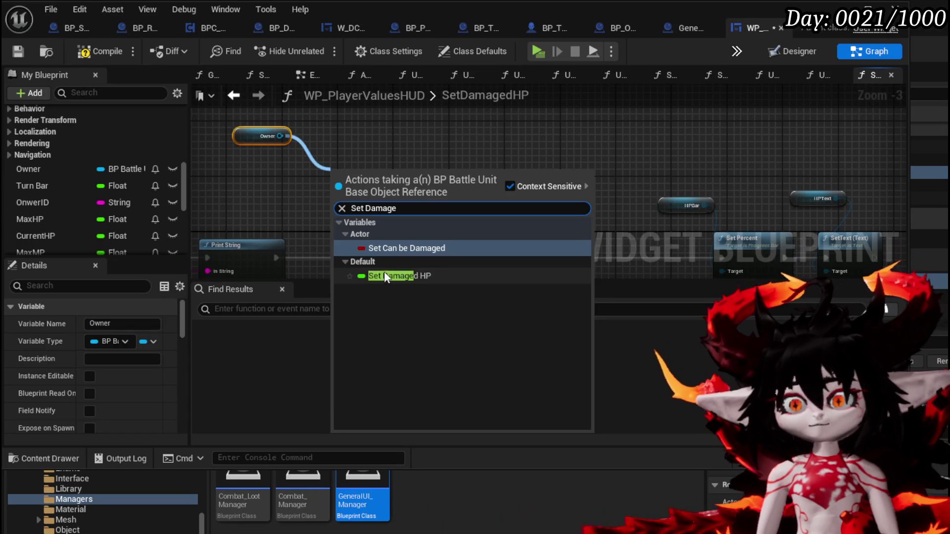
pyautogui.click(383, 272)
pyautogui.moveTo(382, 219)
pyautogui.mouseDown()
pyautogui.moveTo(365, 160)
pyautogui.moveTo(516, 199)
pyautogui.mouseUp()
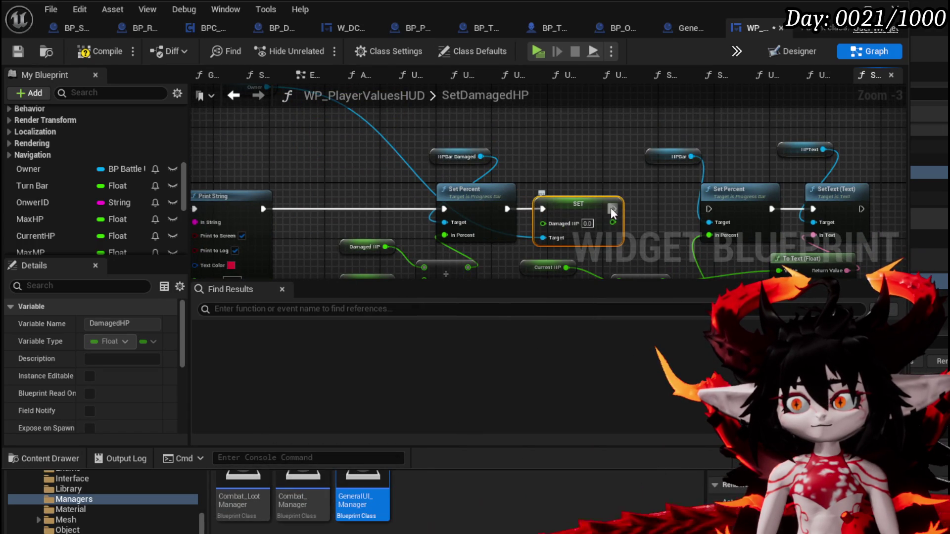
pyautogui.moveTo(708, 208); pyautogui.dragTo(707, 209)
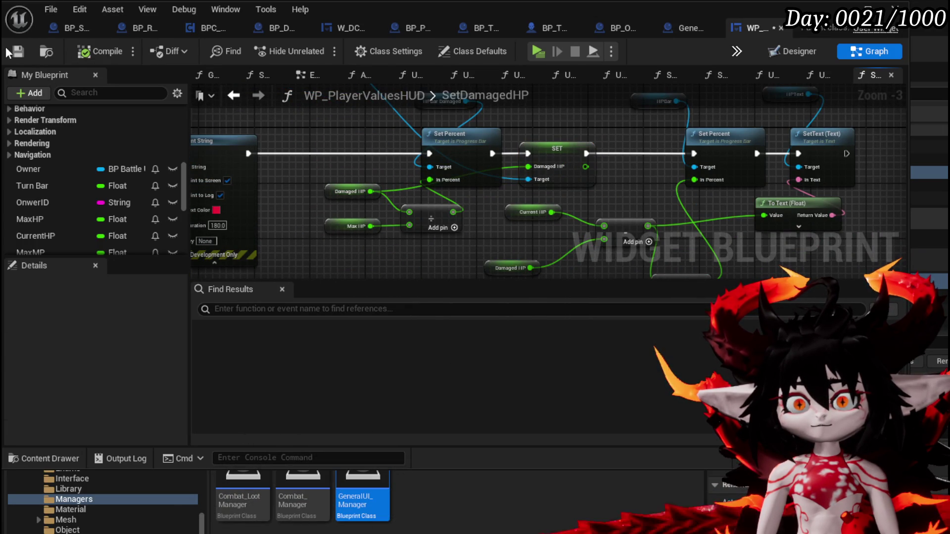
pyautogui.hotkey('alt', 'Tab')
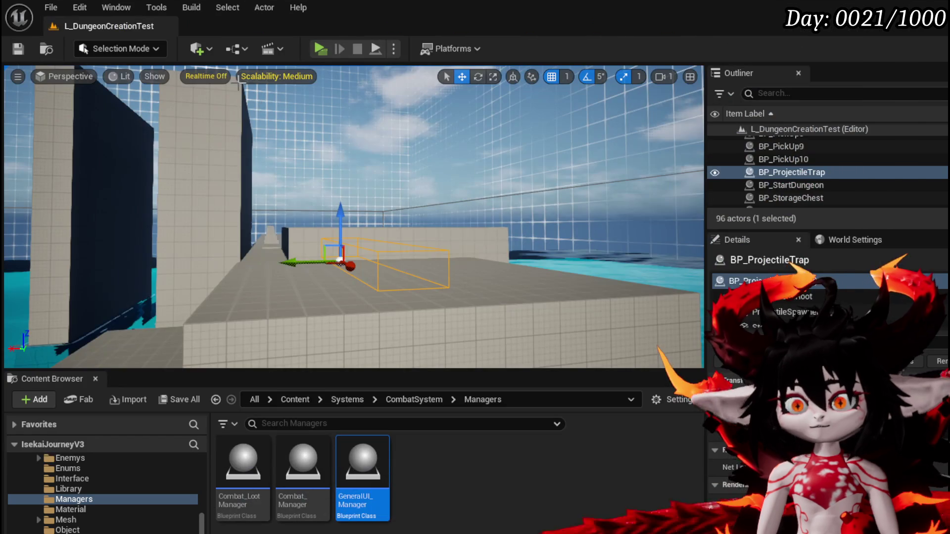
# Start playing, walk into the dark gate and choose the Smelter room.
pyautogui.hotkey('alt', 'p')
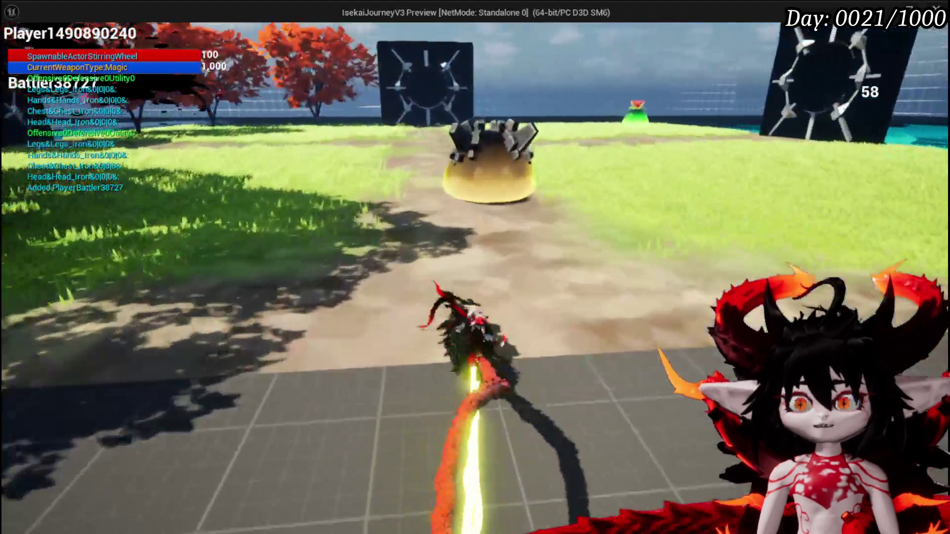
pyautogui.press('w')
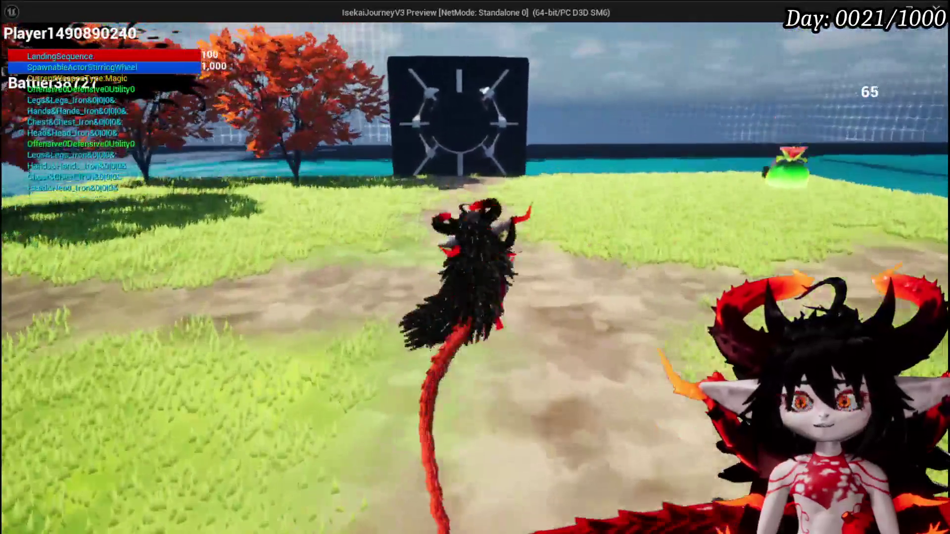
pyautogui.press('w')
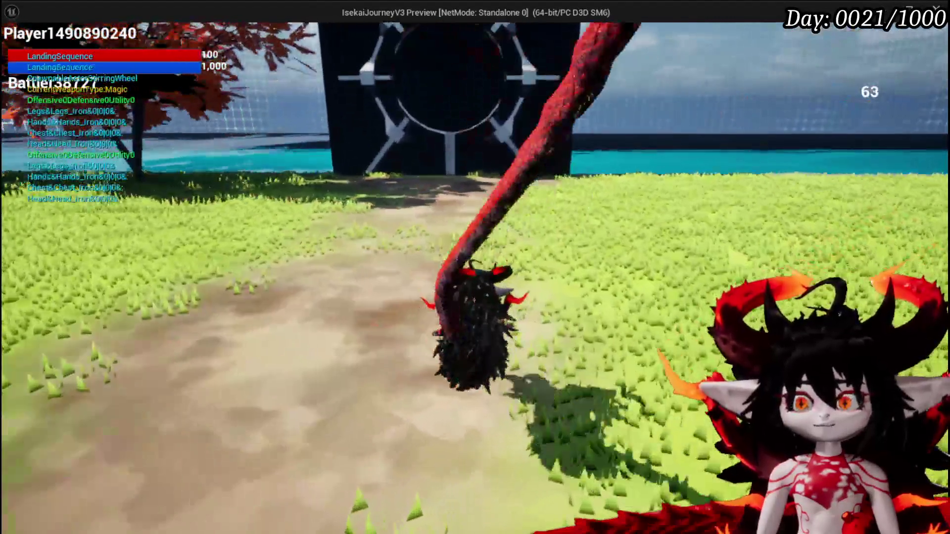
pyautogui.press('w')
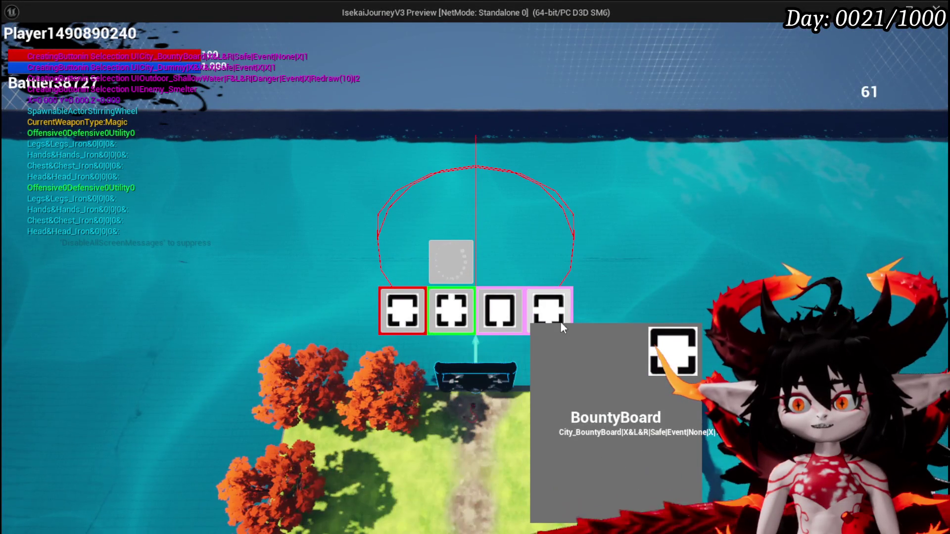
pyautogui.click(400, 311)
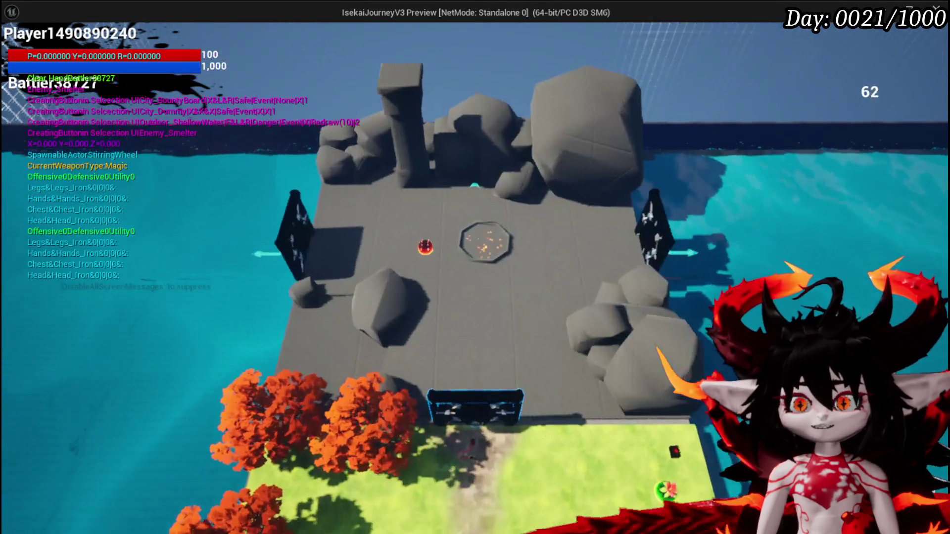
# Advance to the Smelter fire slimes and answer the encounter prompt to continue the battle.
pyautogui.press('w')
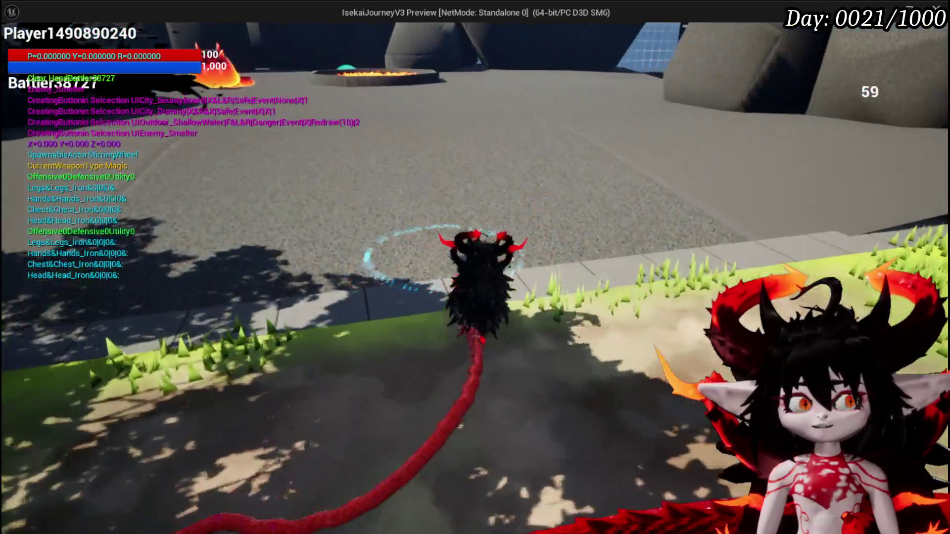
pyautogui.press('w')
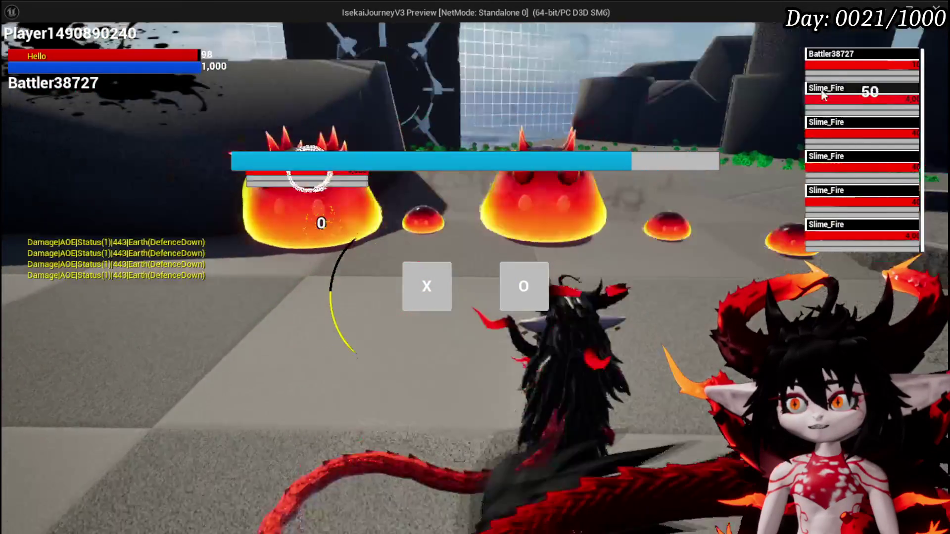
pyautogui.moveTo(840, 76)
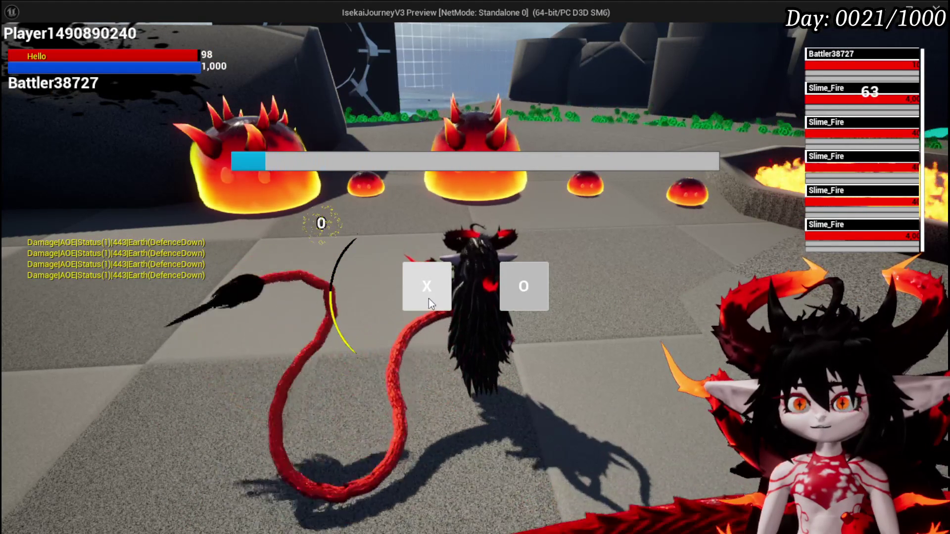
pyautogui.click(428, 300)
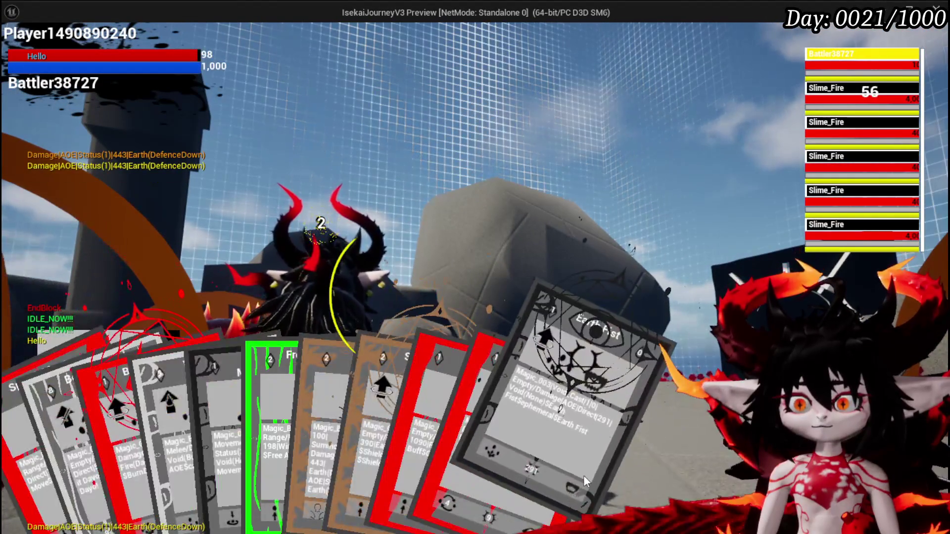
# Cast Earth Fist on the fire slimes and carry out the character's attack.
pyautogui.click(585, 482)
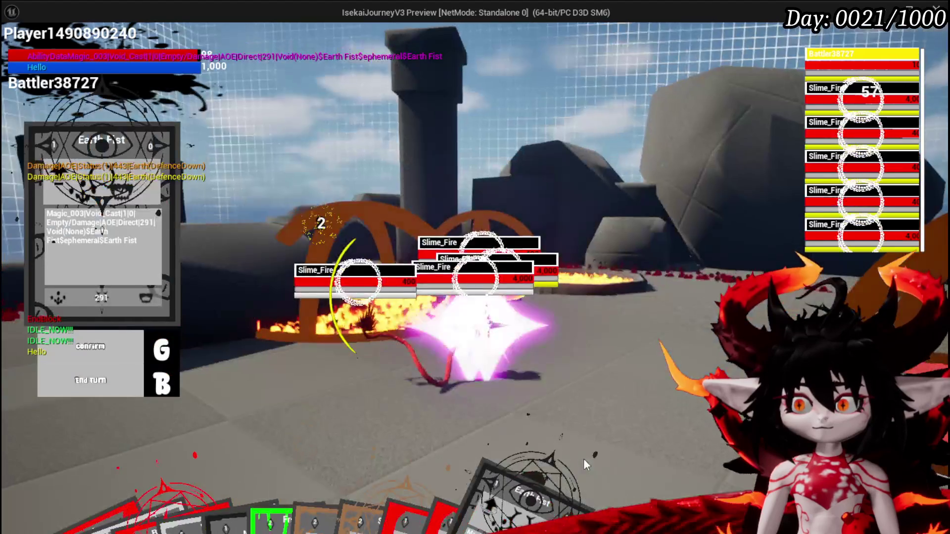
pyautogui.press('g')
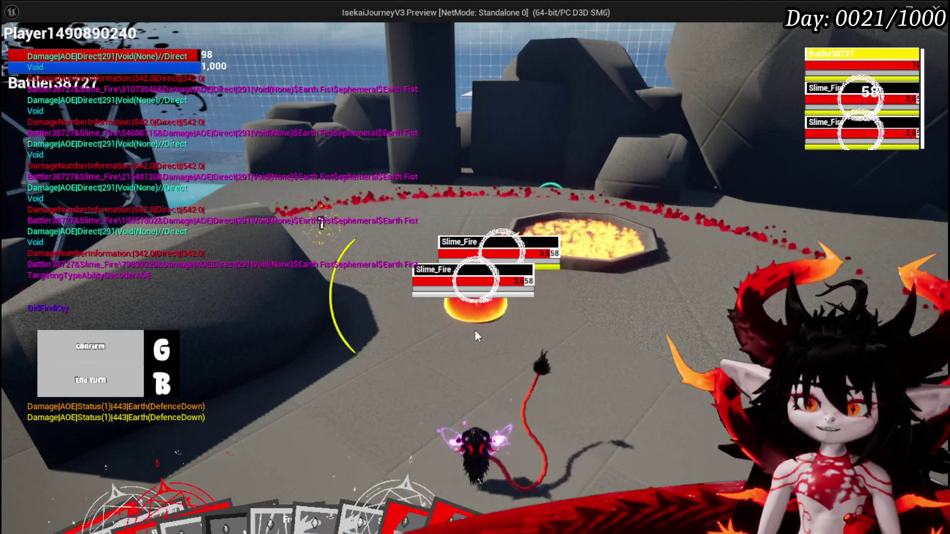
pyautogui.moveTo(225, 468)
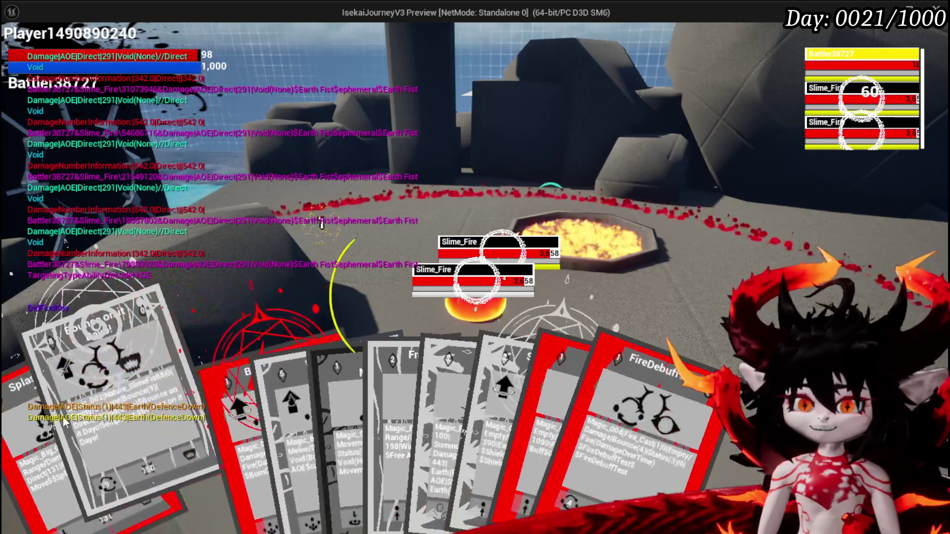
pyautogui.press('g')
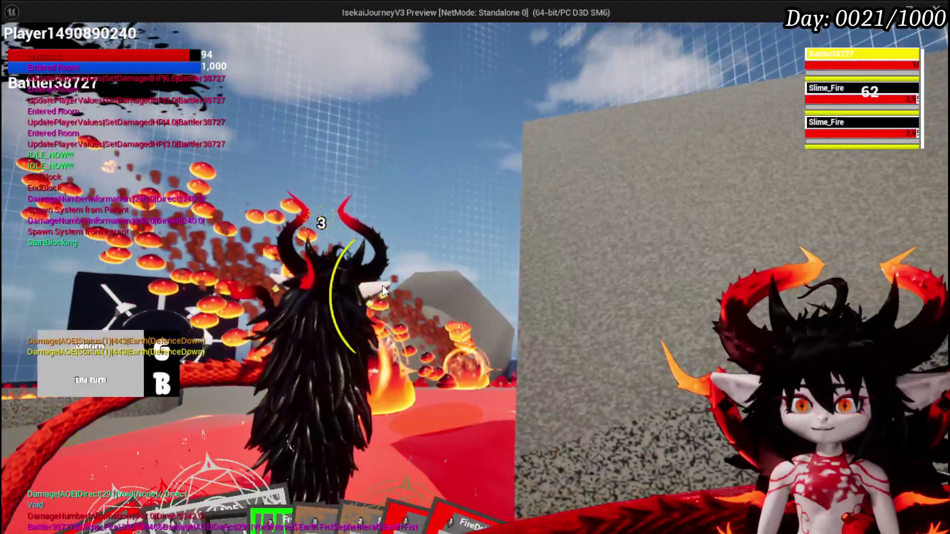
# Cast Giga Buff and FireDebuffTest on the fire slime, then stop the play session.
pyautogui.moveTo(498, 436)
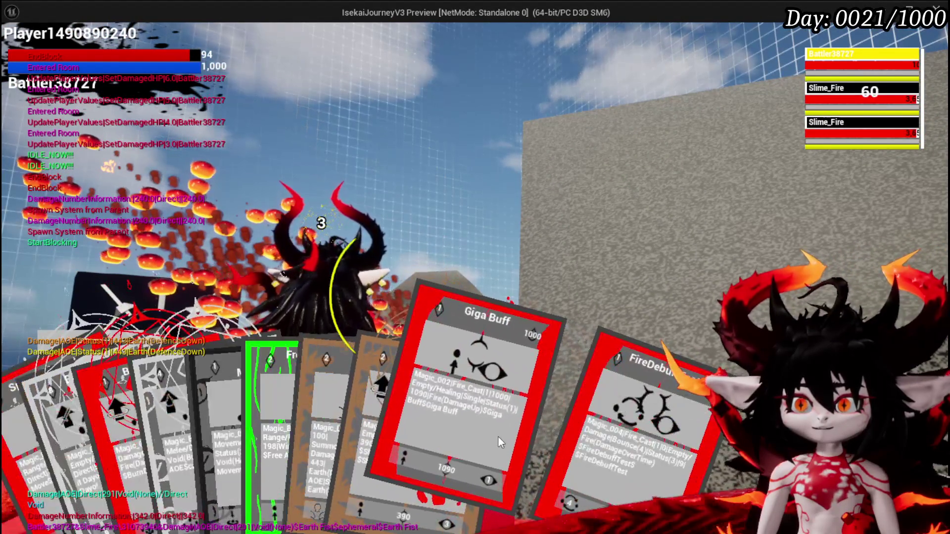
pyautogui.click(499, 435)
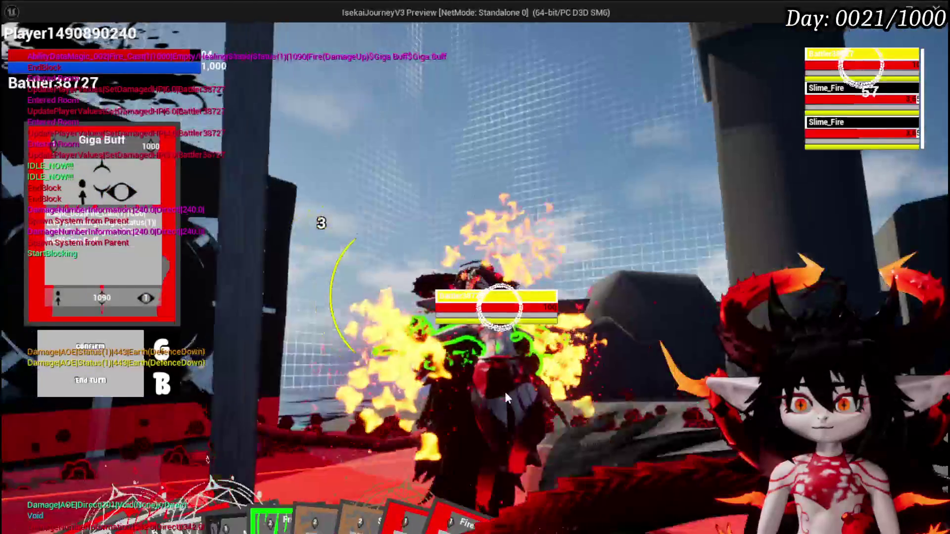
pyautogui.click(504, 389)
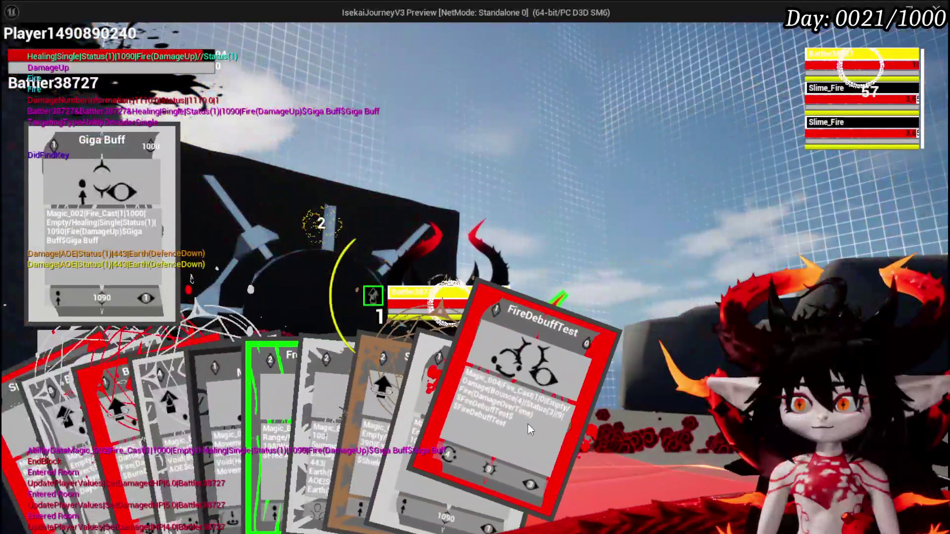
pyautogui.click(523, 420)
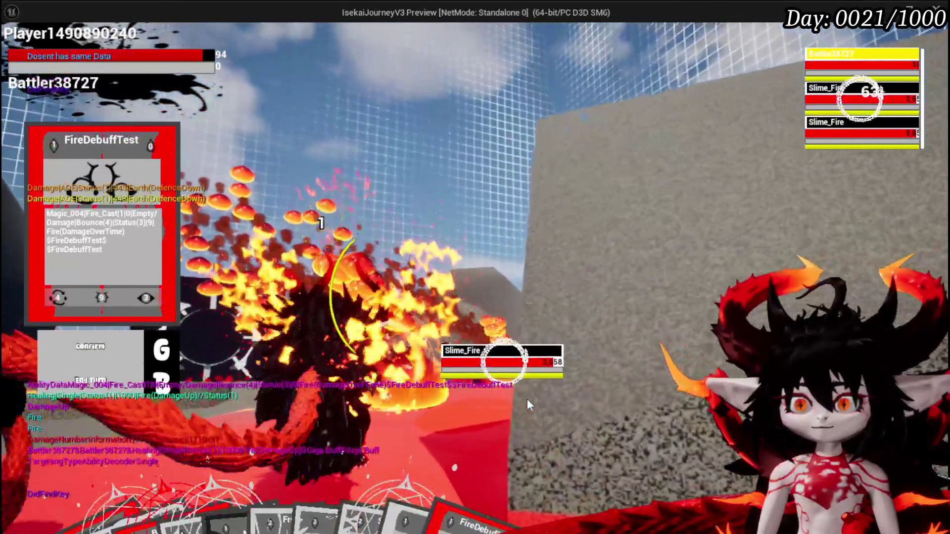
pyautogui.click(527, 399)
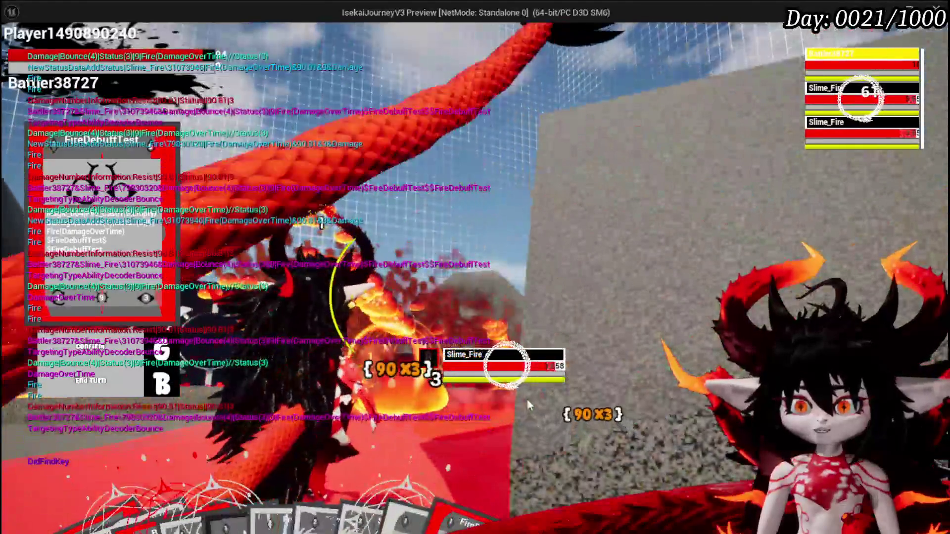
pyautogui.press('Escape')
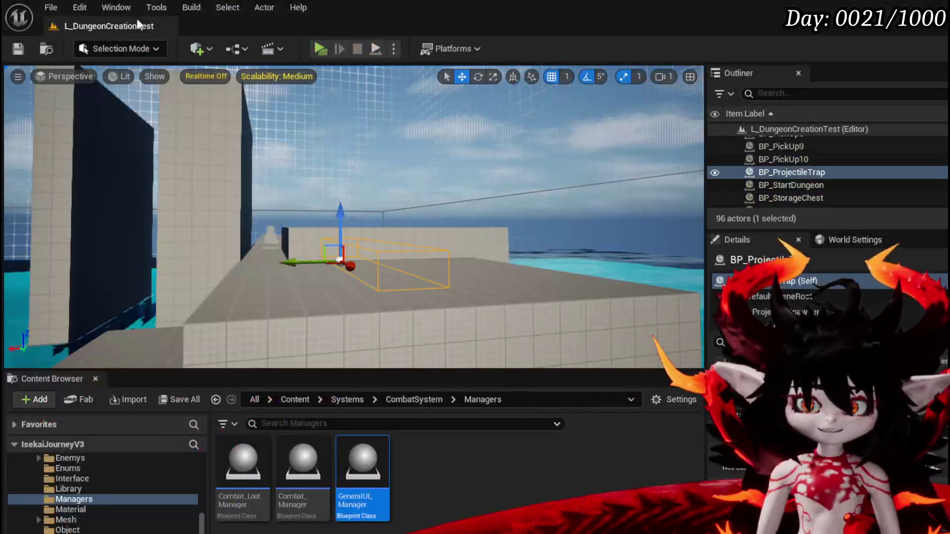
# Save L_DungeonCreationTest, fly the viewport camera over to the garden, and save again with Ctrl+S.
pyautogui.click(19, 49)
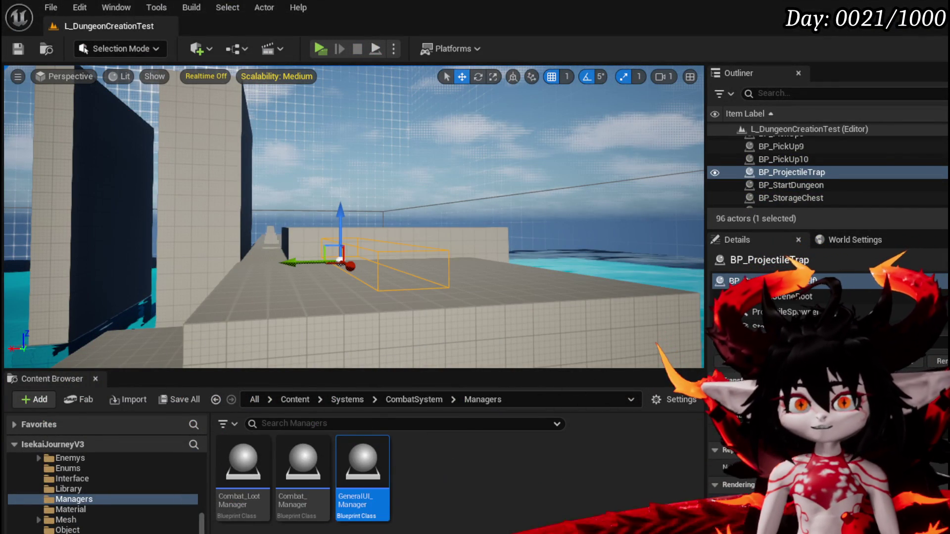
pyautogui.press('w')
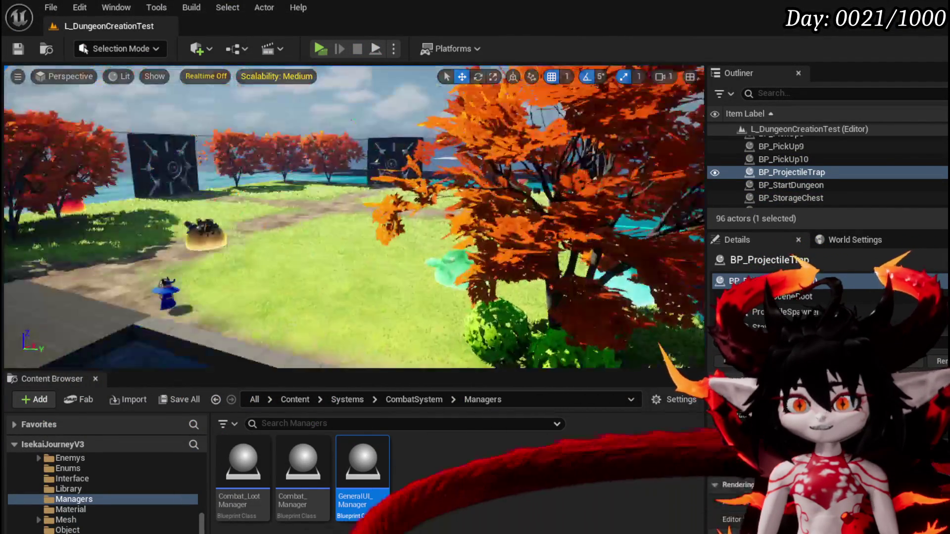
pyautogui.moveTo(494, 280); pyautogui.dragTo(488, 281)
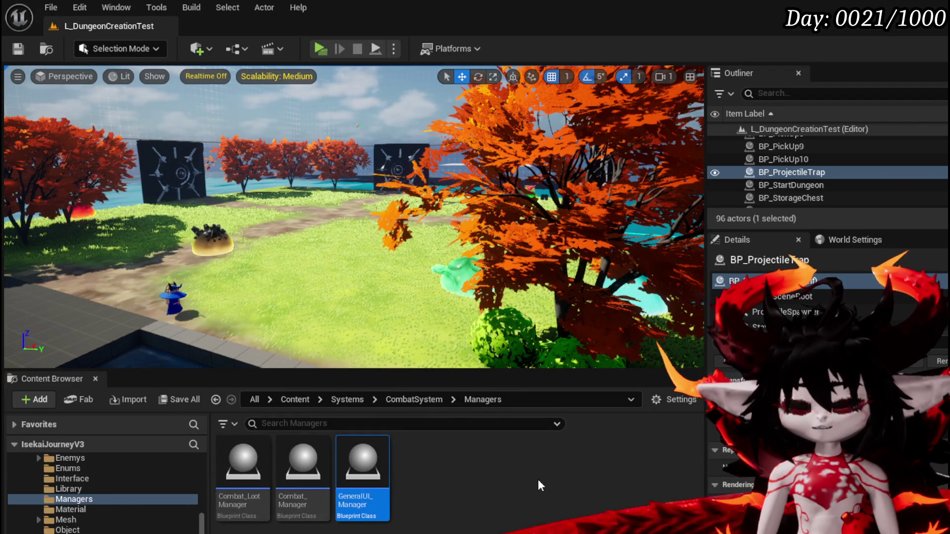
pyautogui.hotkey('ctrl', 's')
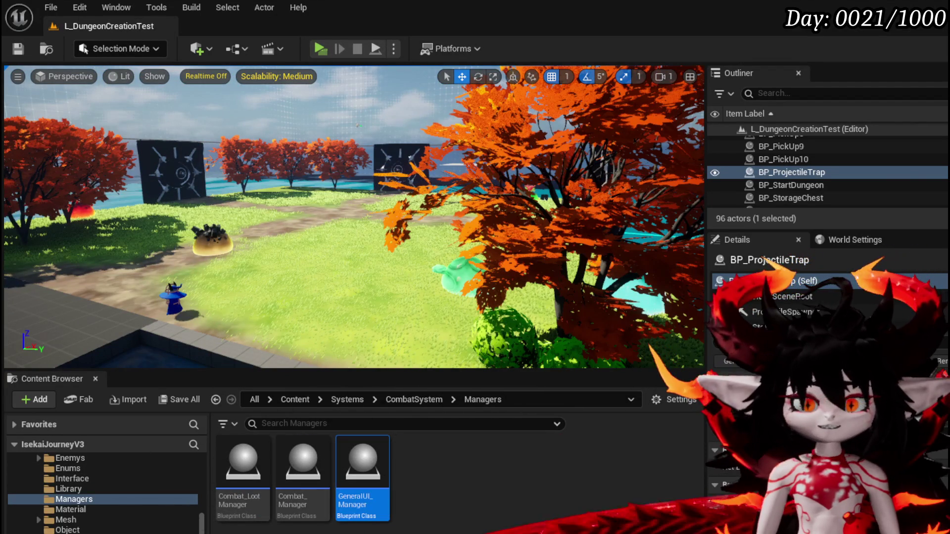
pyautogui.hotkey('alt', 'Tab')
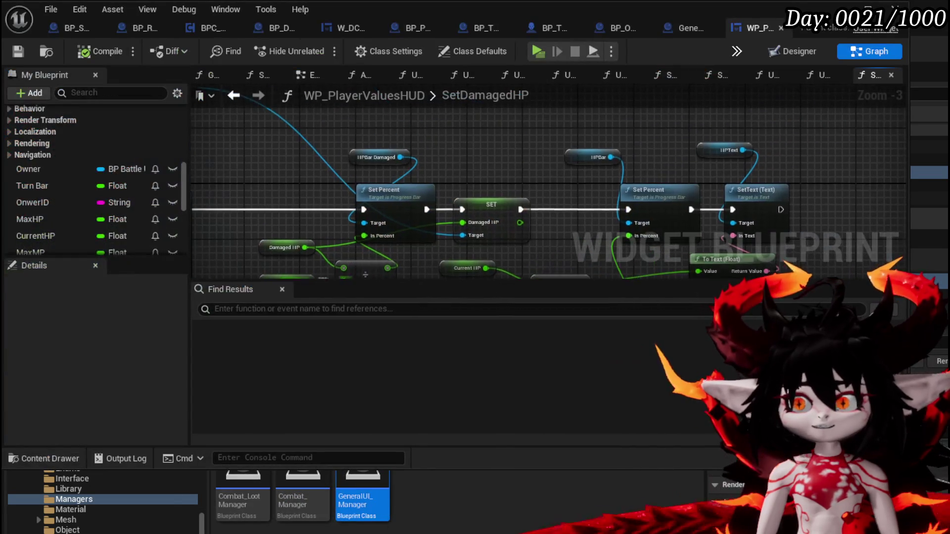
# Move Set Percent and HPBar Damaged left, and Damaged HP, Max HP and divide nodes down-left.
pyautogui.click(491, 209)
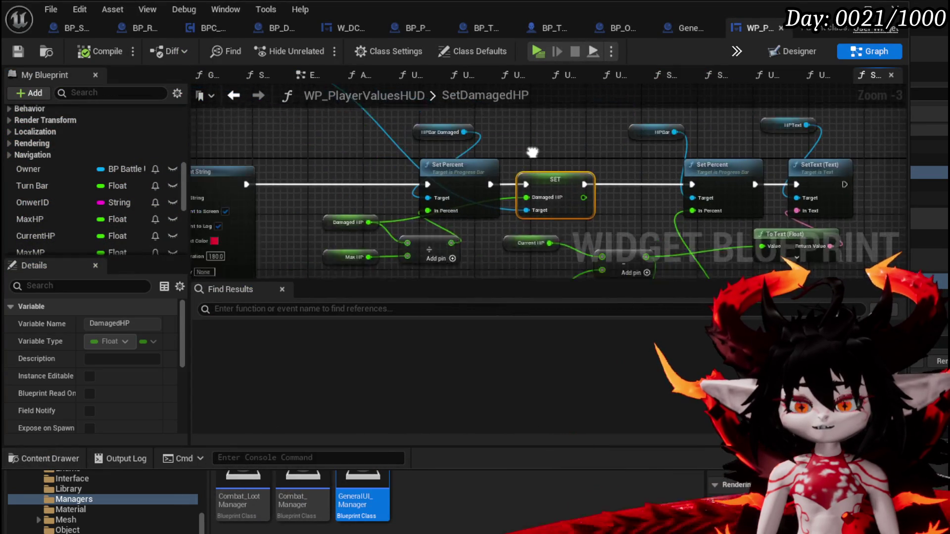
pyautogui.moveTo(480, 196); pyautogui.dragTo(448, 195)
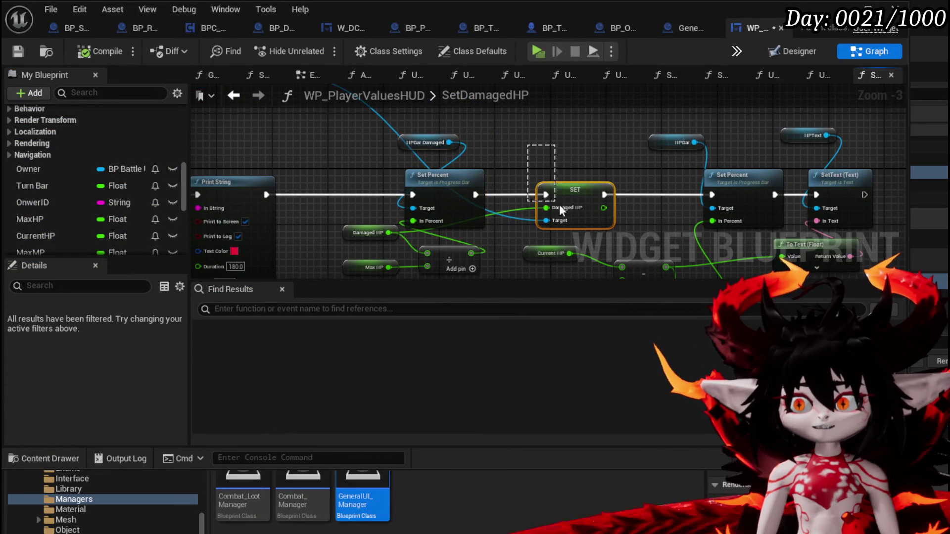
pyautogui.moveTo(351, 217); pyautogui.dragTo(303, 195)
pyautogui.keyDown('ctrl'); pyautogui.click(419, 226); pyautogui.keyUp('ctrl')
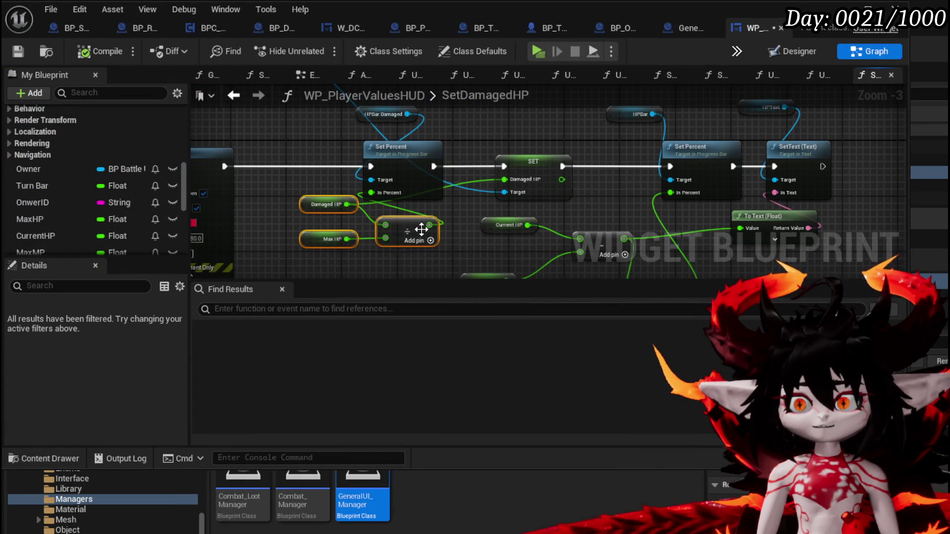
pyautogui.moveTo(419, 226); pyautogui.dragTo(391, 245)
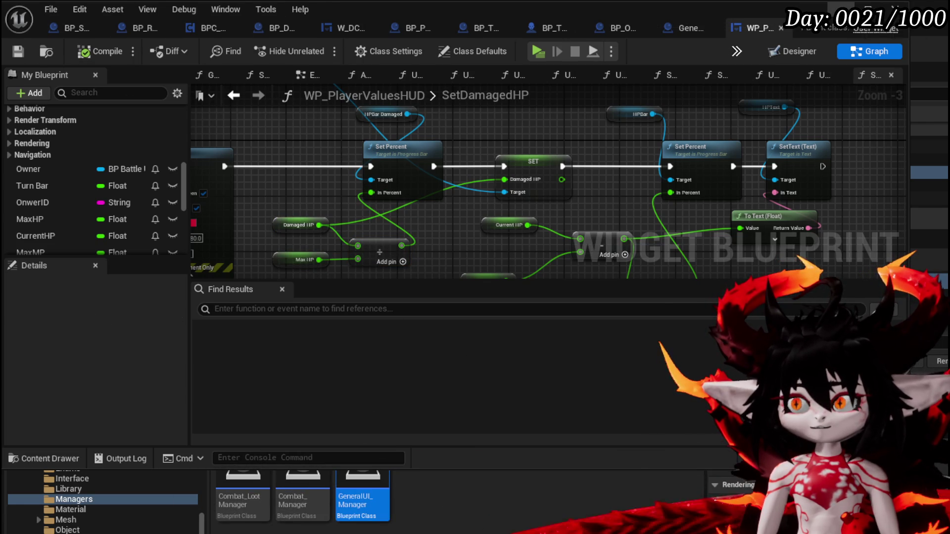
pyautogui.click(885, 20)
pyautogui.scroll(10, 103, 516)
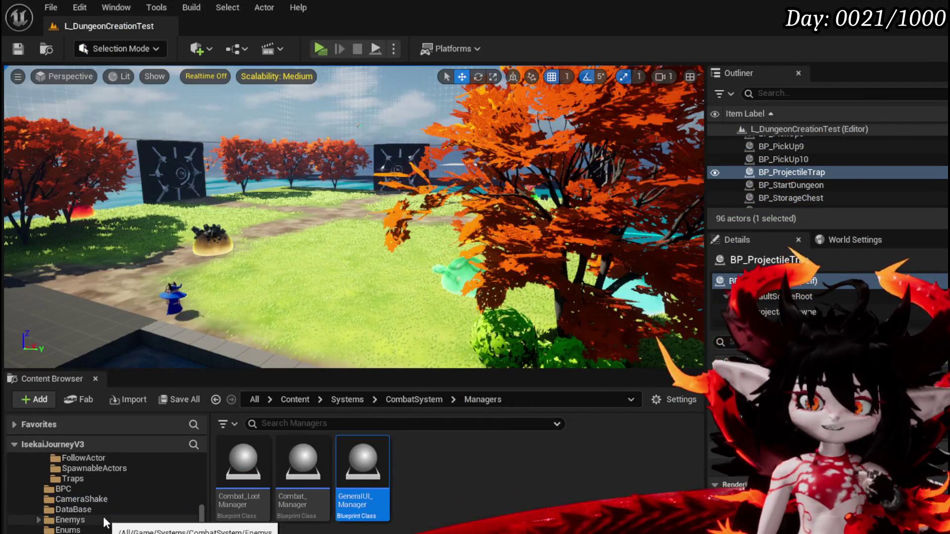
# Browse to Systems/CombatSystem/UI in the Content Browser and open W_BattleUI.
pyautogui.scroll(3, 112, 529)
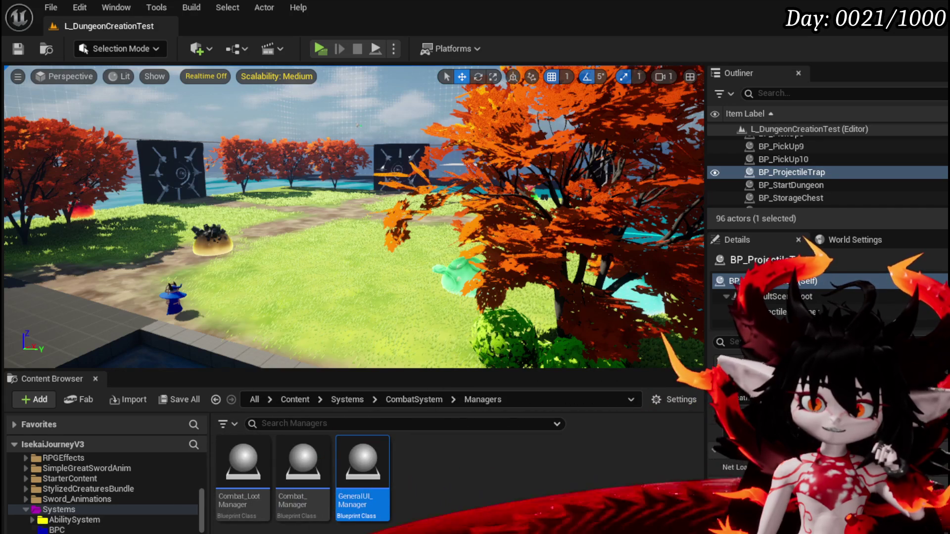
pyautogui.scroll(-5, 69, 528)
pyautogui.hotkey('alt', 'Left')
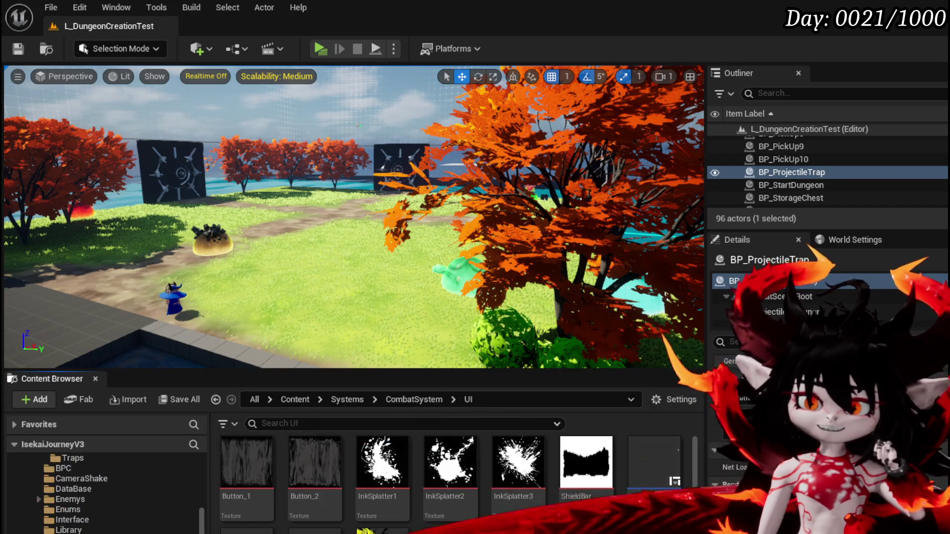
pyautogui.doubleClick(652, 482)
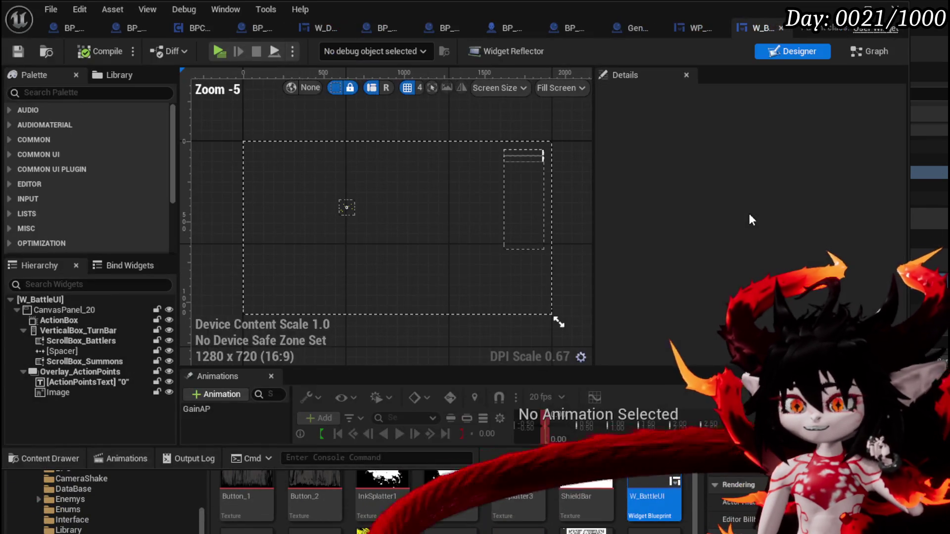
# Select VerticalBox_TurnBar, zoom in, and select ScrollBox_Battlers to show its Details.
pyautogui.click(515, 186)
pyautogui.scroll(4, 531, 187)
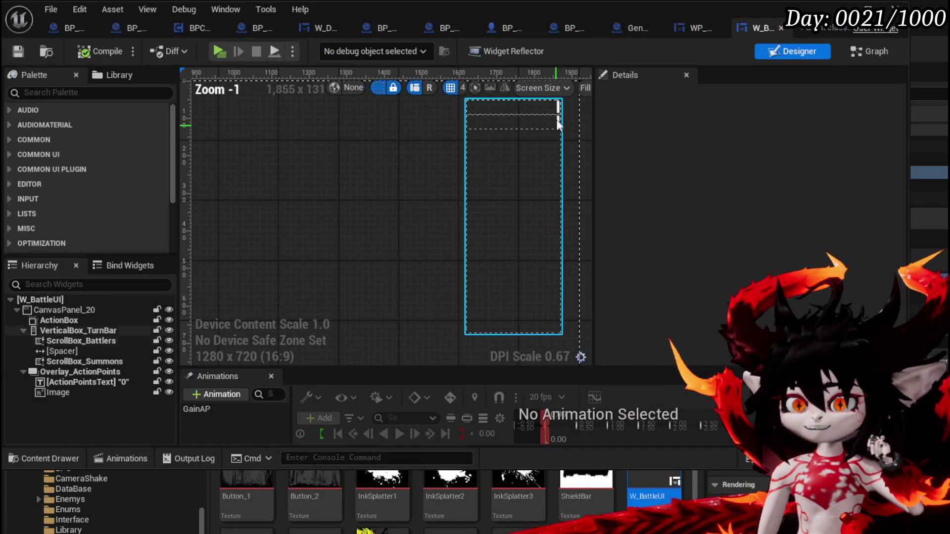
pyautogui.click(555, 113)
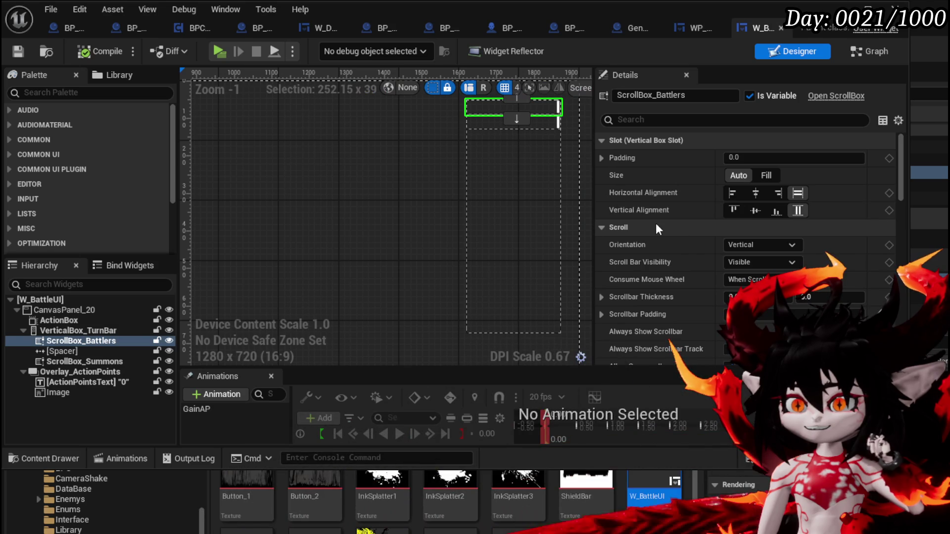